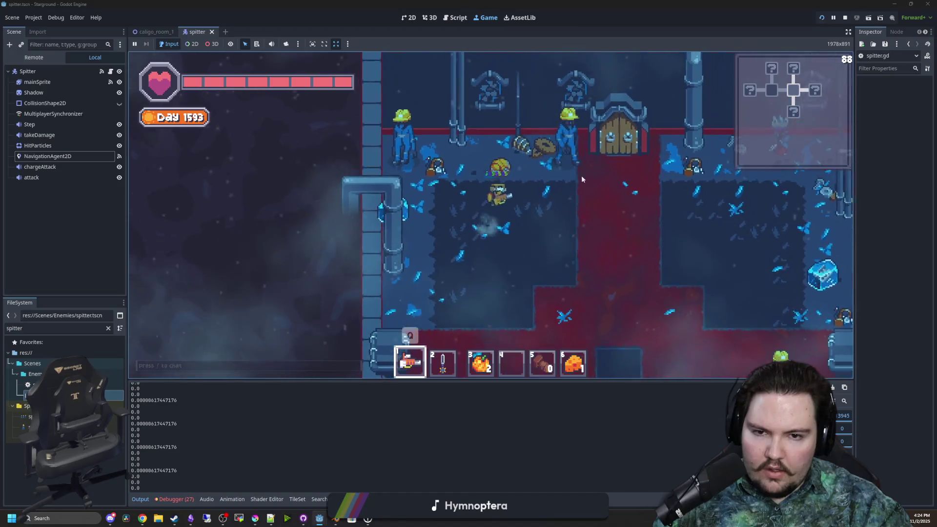
key(d)
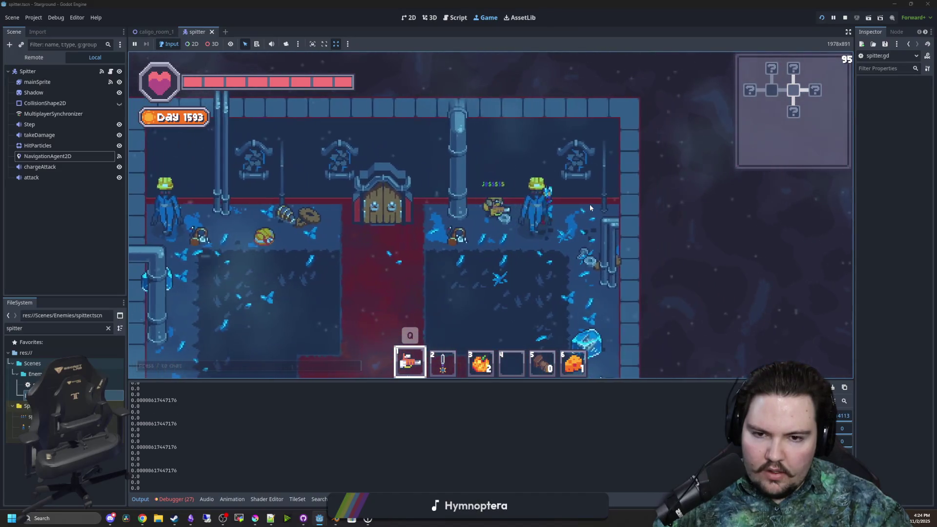
- Walk to the pumpkin plant with hotbar slot 2 equipped and harvest two pumpkins
key(s)
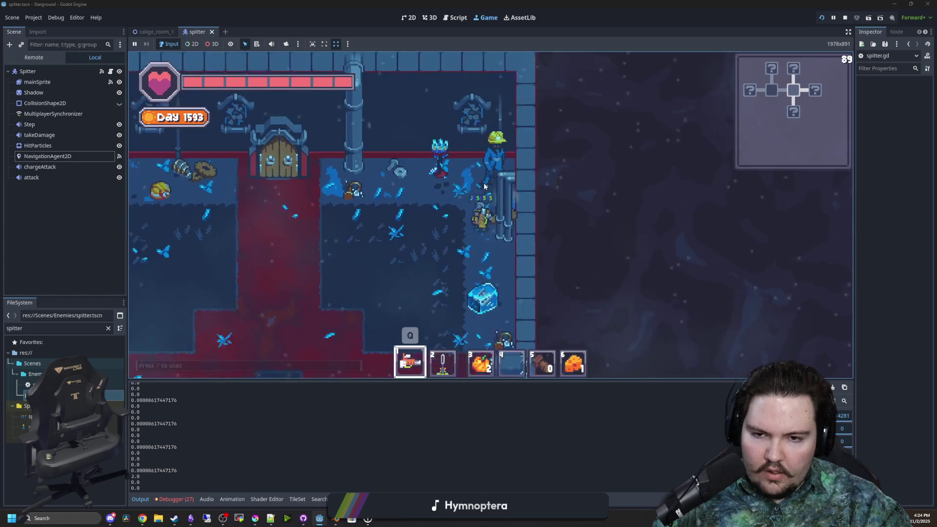
key(2)
key(w)
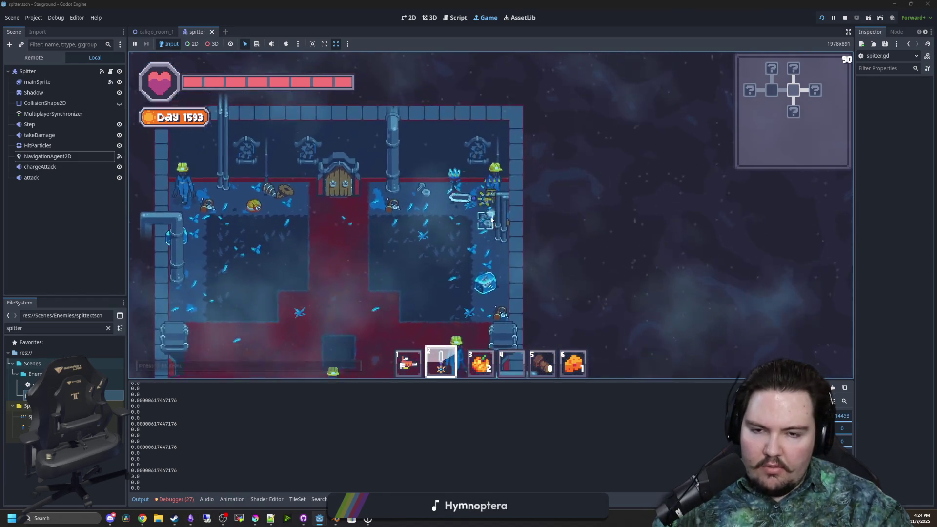
click(486, 145)
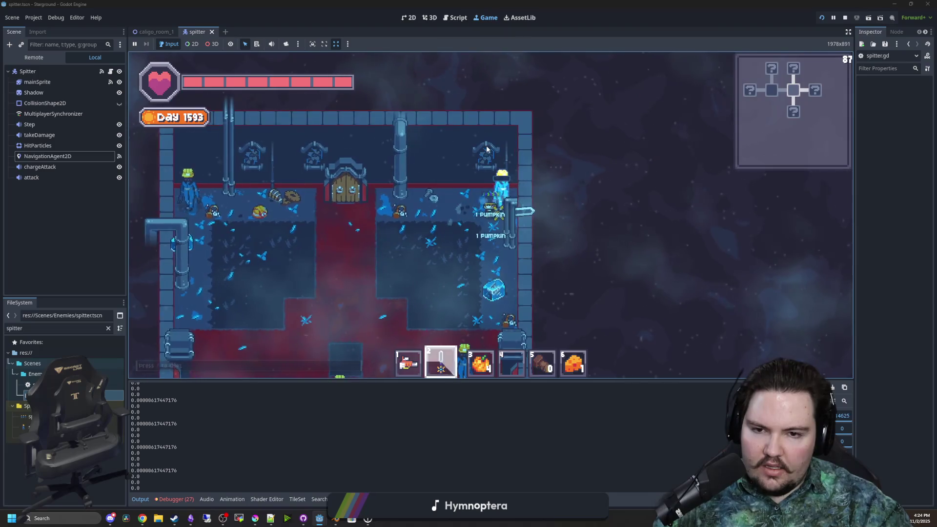
click(485, 145)
- Switch back to hotbar slot 1, walk through the room, and stop the running game
key(1)
key(s)
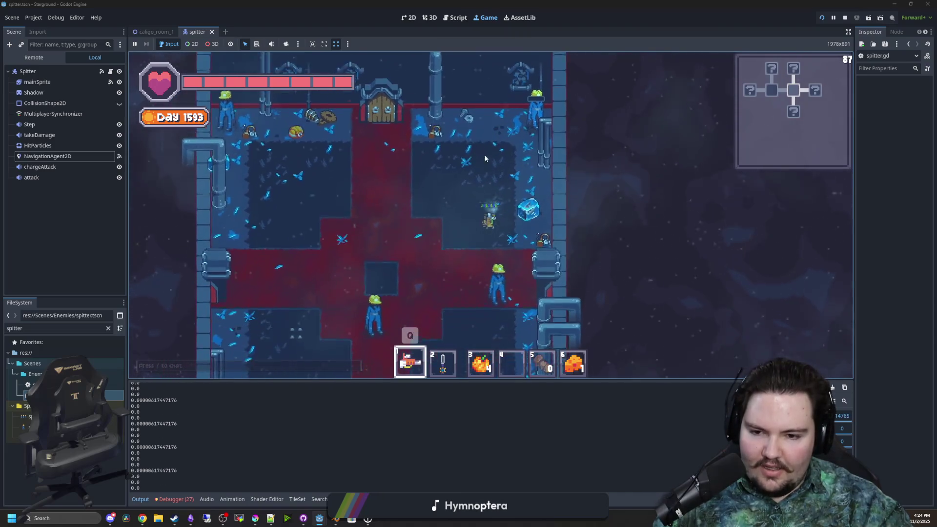
key(w)
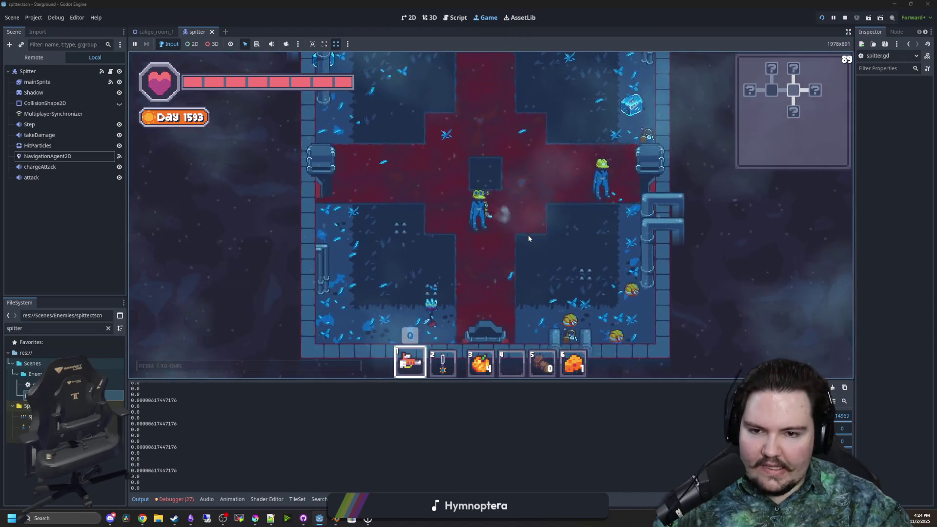
click(111, 72)
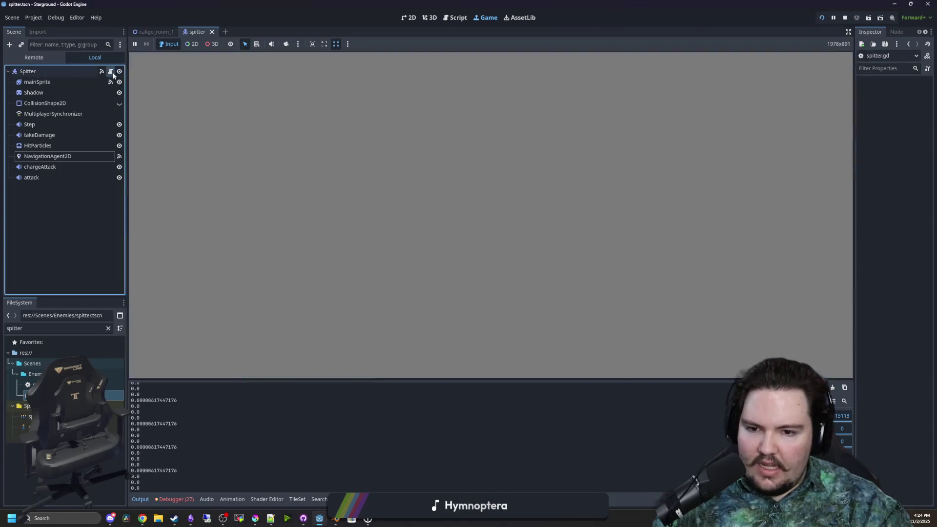
- Open the Spitter's script and delete the acceleration block in _process
click(481, 206)
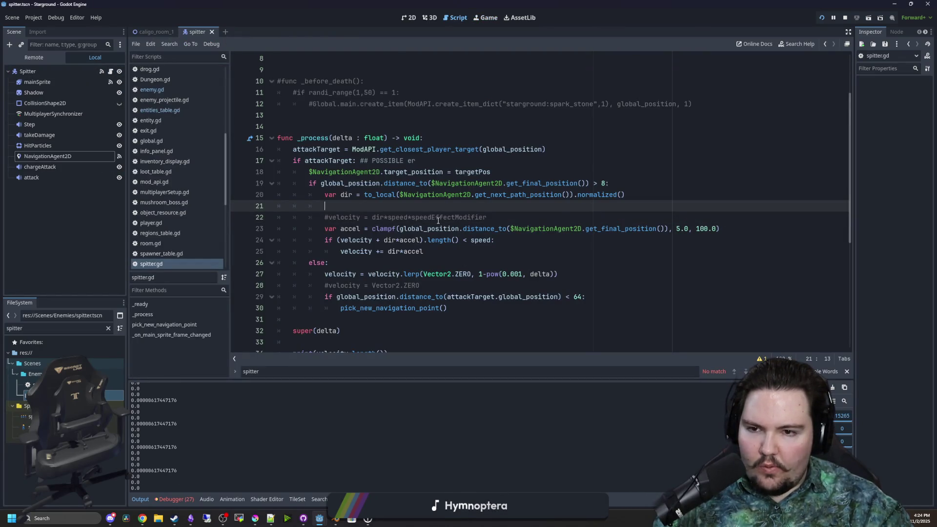
scroll(438, 221, down, 1)
scroll(382, 226, up, 1)
click(436, 247)
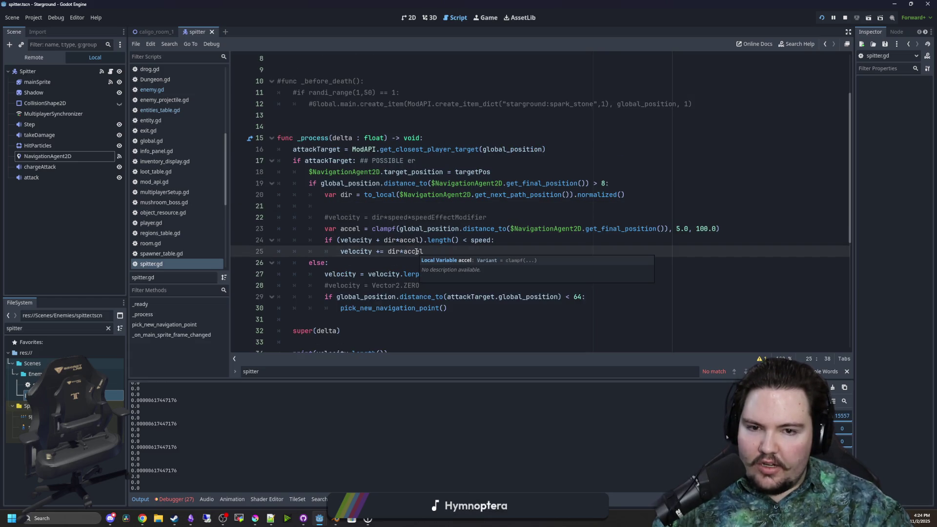
click(390, 207)
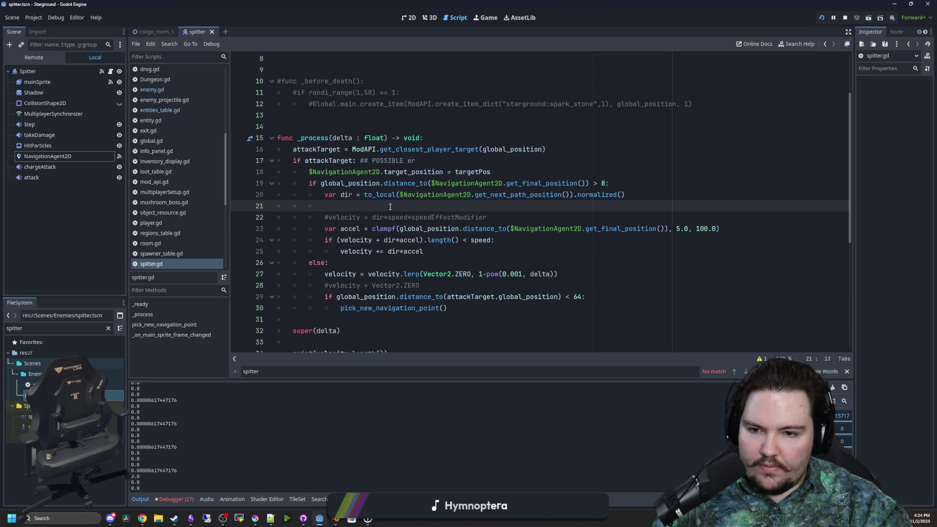
drag(451, 252, 325, 226)
key(BackSpace)
key(BackSpace)
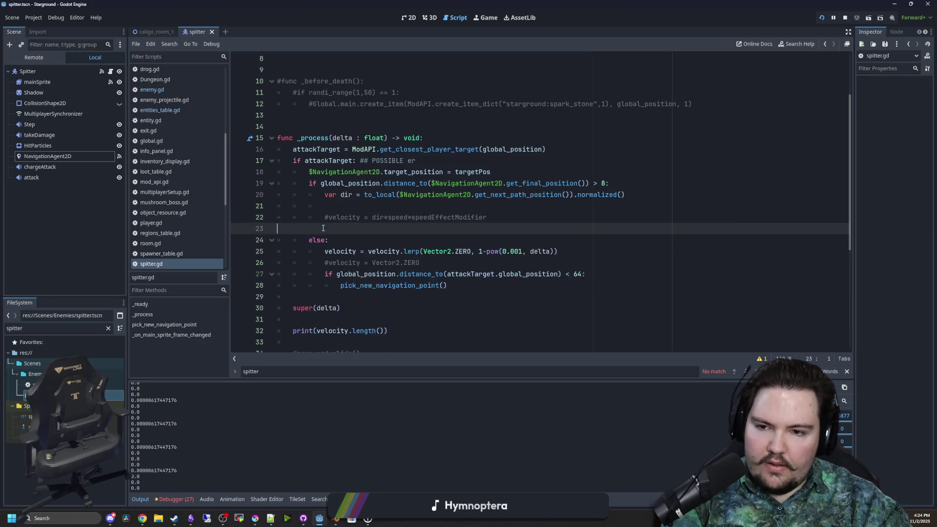
- Uncomment the direct velocity line and delete the blank line and lerp lines under else
key(ctrl+k)
click(345, 208)
key(BackSpace)
key(BackSpace)
key(BackSpace)
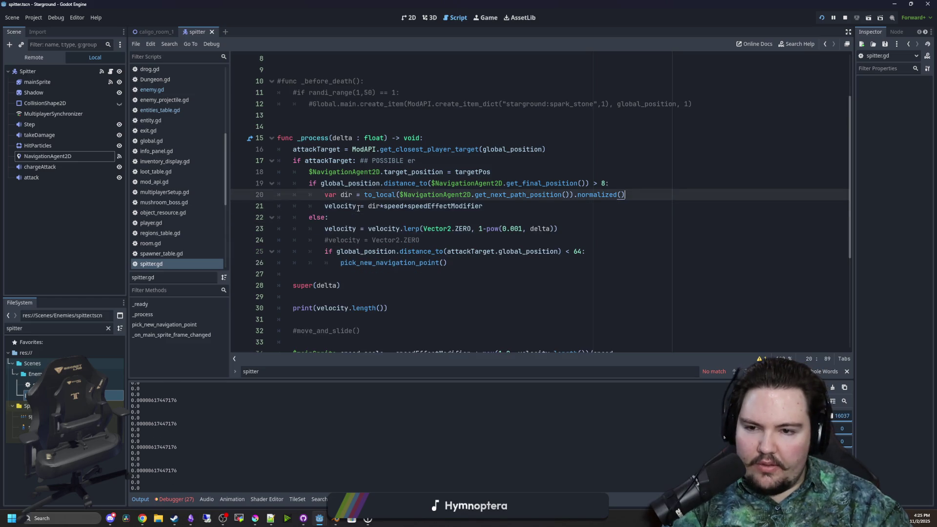
drag(427, 241, 255, 229)
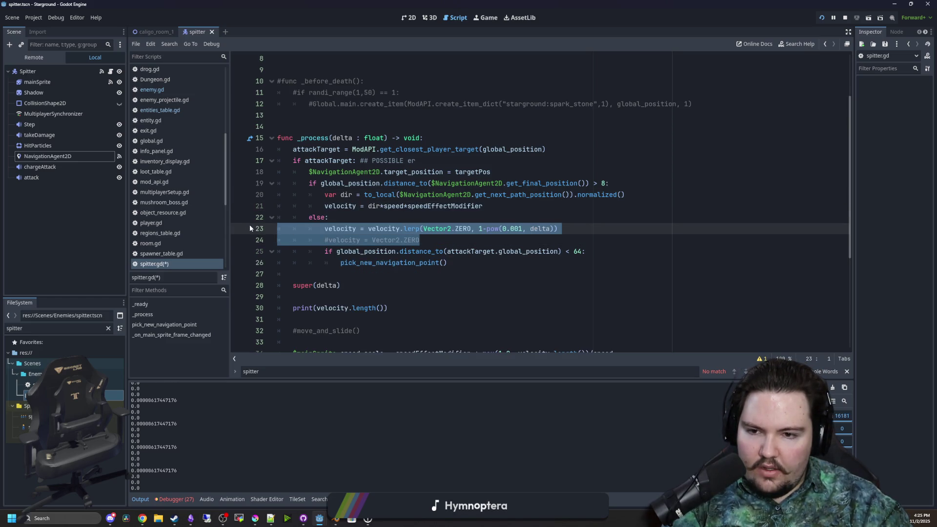
key(BackSpace)
key(BackSpace)
- Delete the debug print lines and save spitter.gd
click(575, 208)
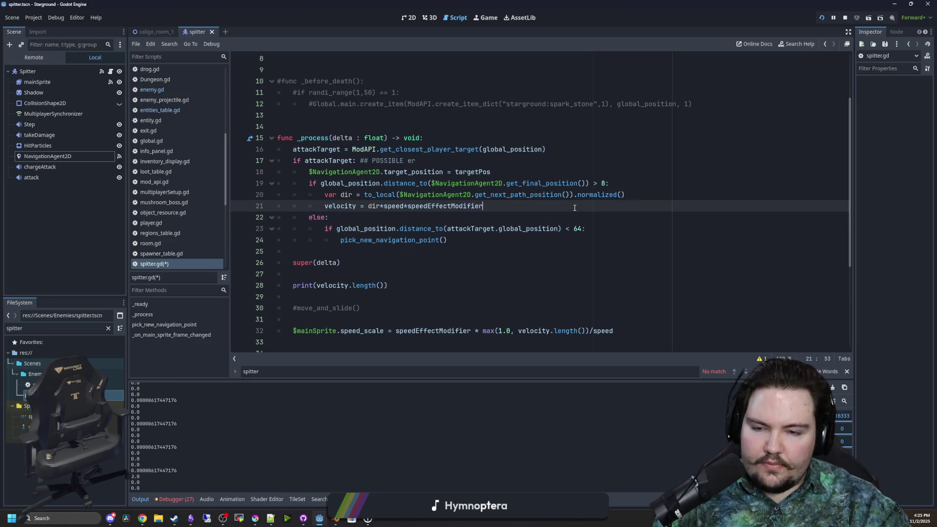
click(350, 214)
scroll(380, 259, down, 1)
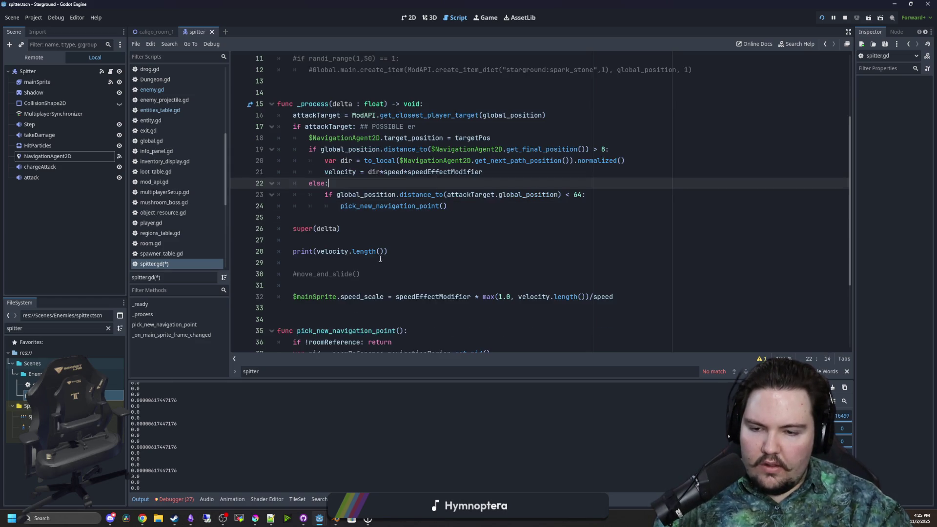
drag(385, 275, 341, 240)
key(BackSpace)
key(BackSpace)
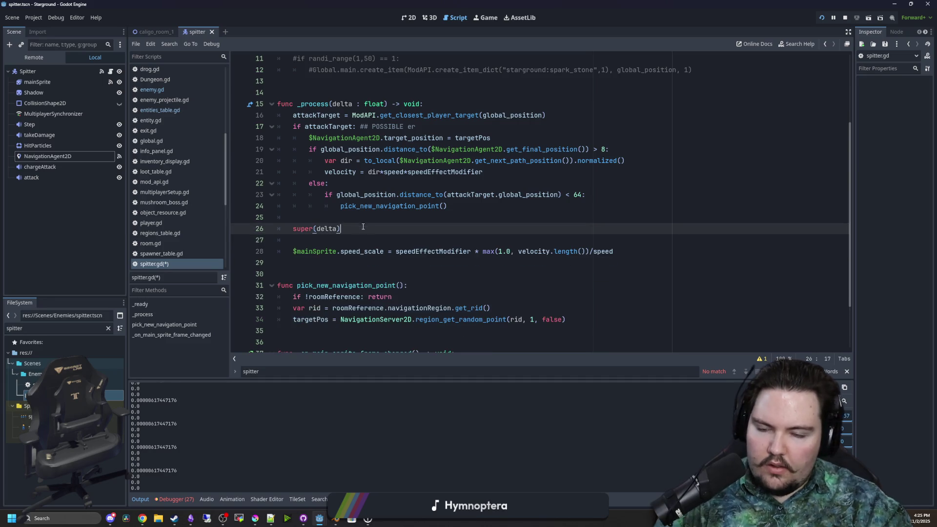
click(370, 221)
key(ctrl+s)
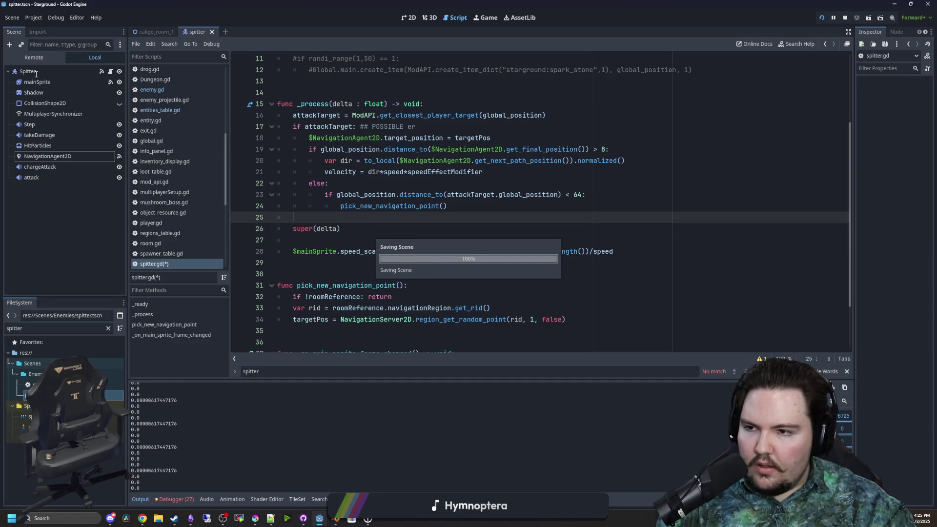
- Select the Spitter root node and save the scene, rechecking the edited lines 19–22
click(36, 73)
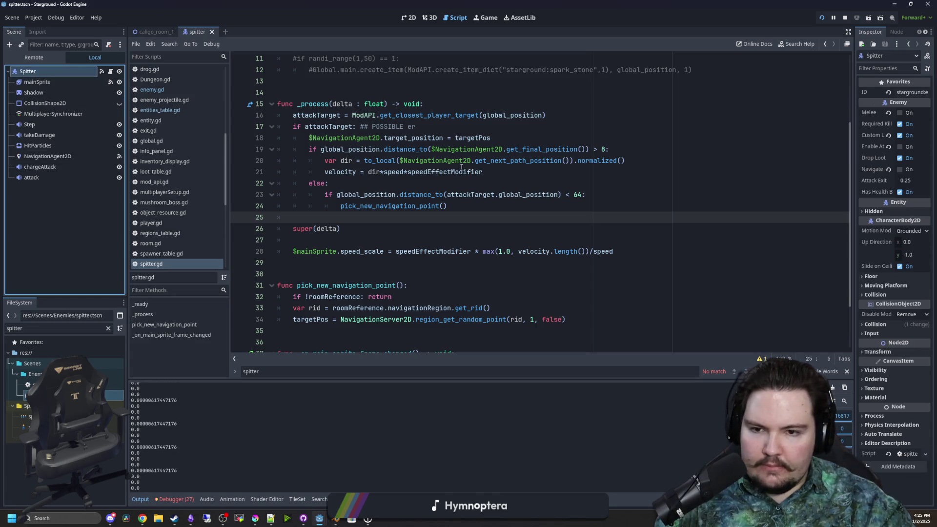
key(ctrl+s)
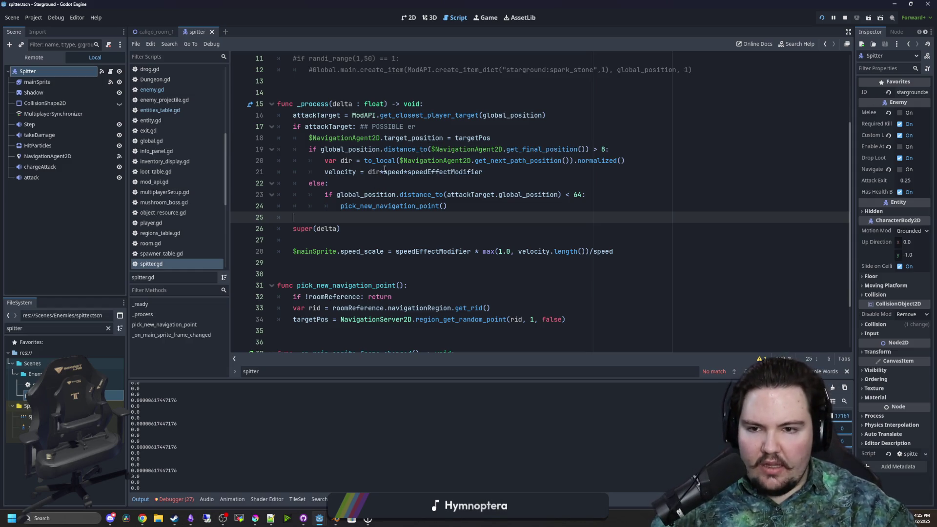
click(385, 173)
click(404, 186)
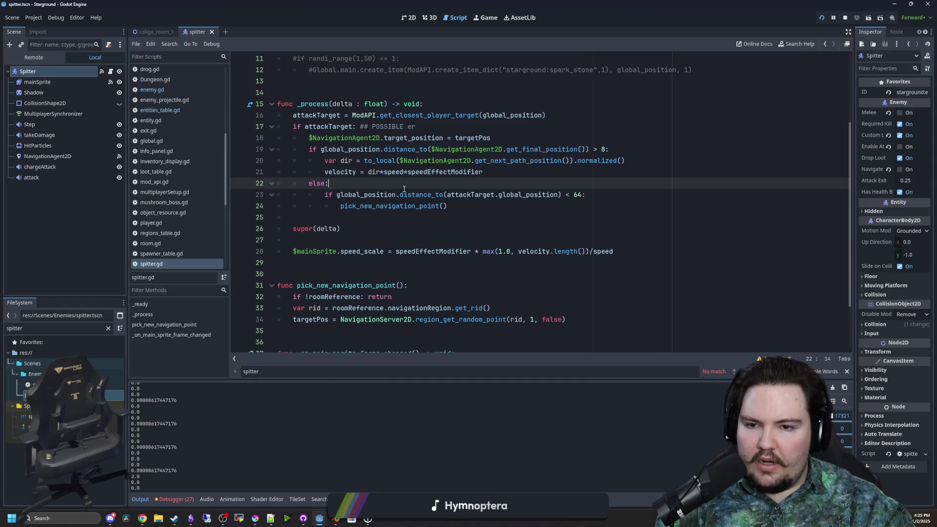
key(ctrl+s)
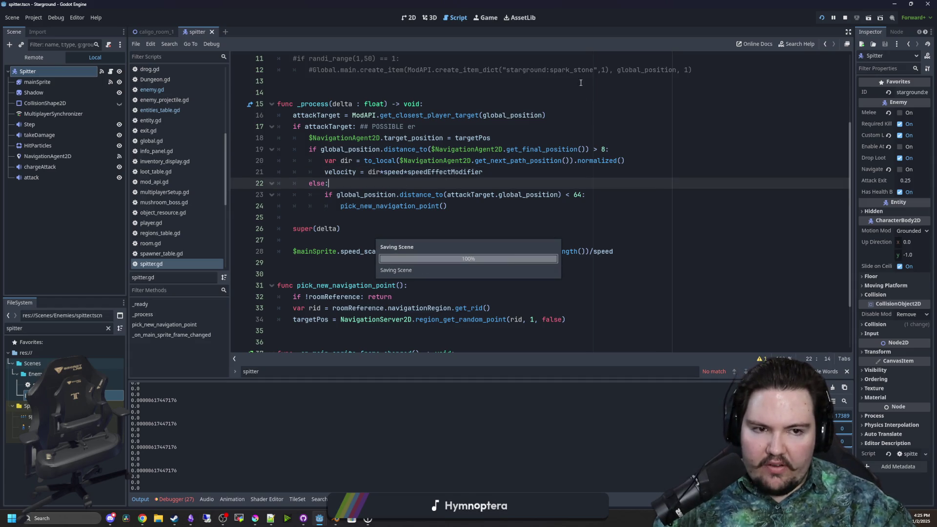
click(682, 148)
key(ctrl+s)
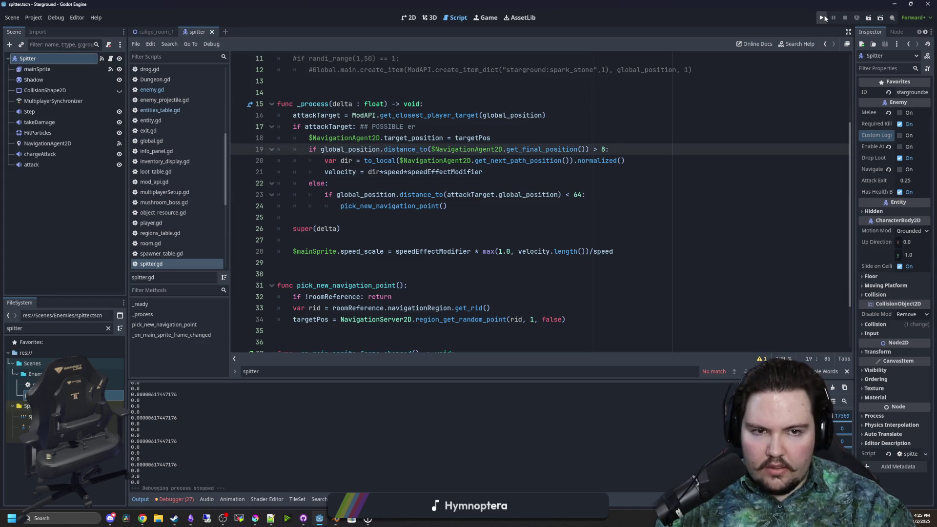
- Run the project, continue the autosaved game, and walk across the base
click(824, 17)
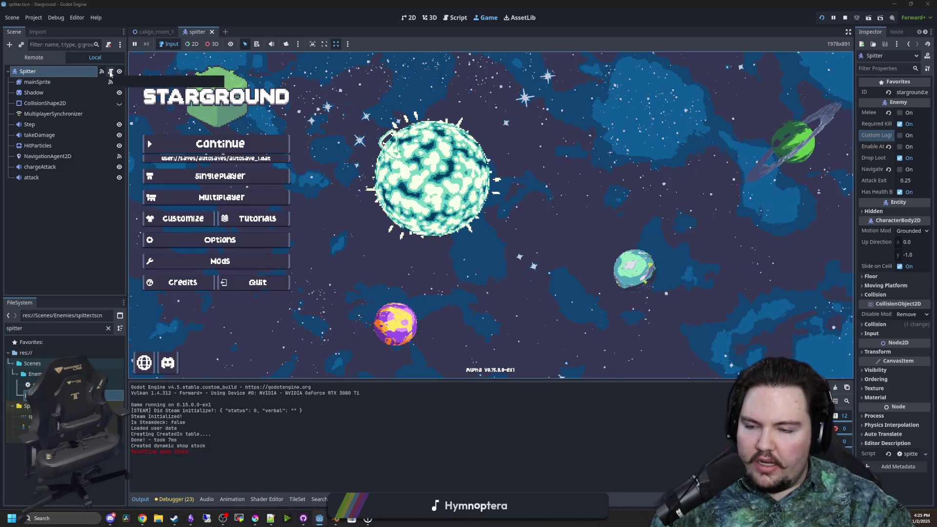
click(245, 142)
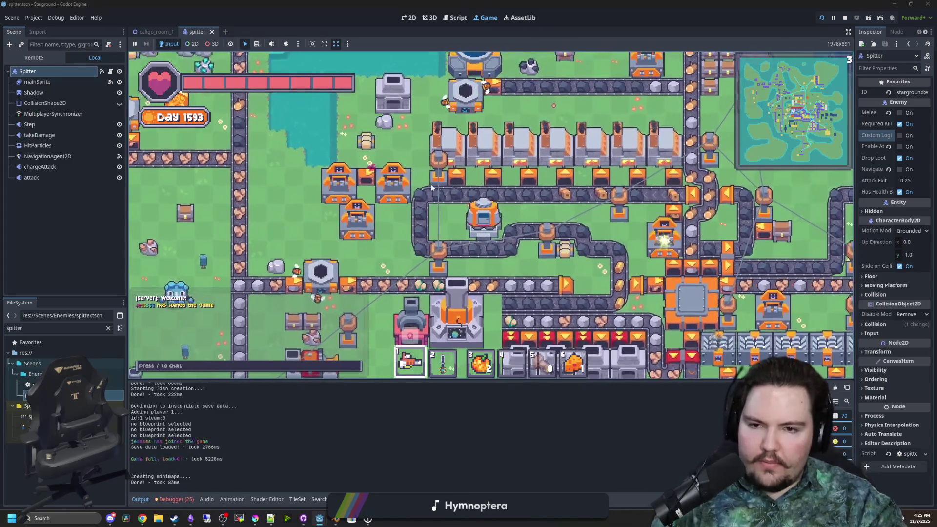
key(d)
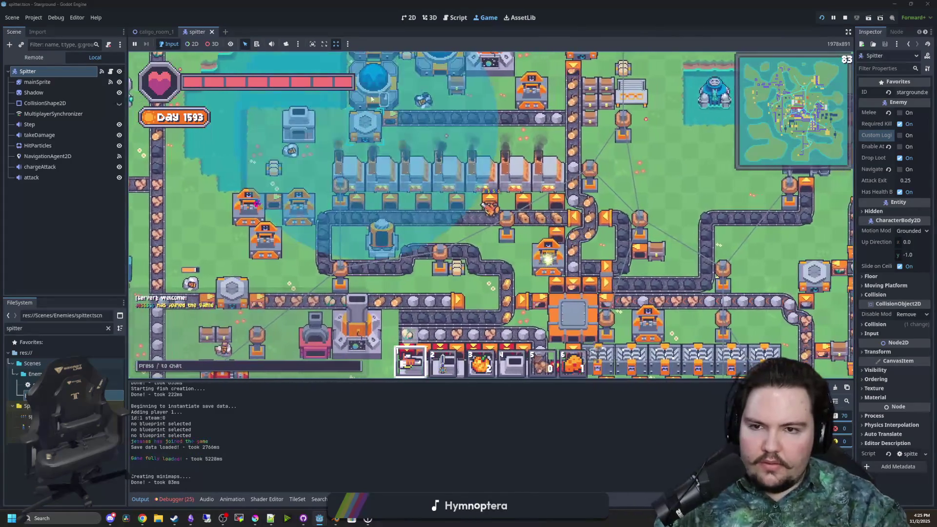
key(e)
key(Escape)
- Enter the dungeon and walk into the left room to watch the spitters, then return to the script
key(w)
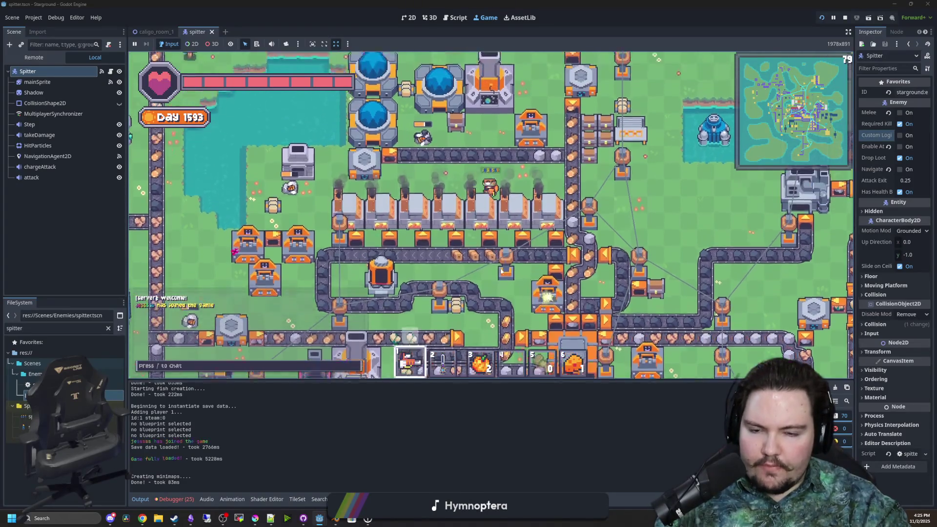
key(w)
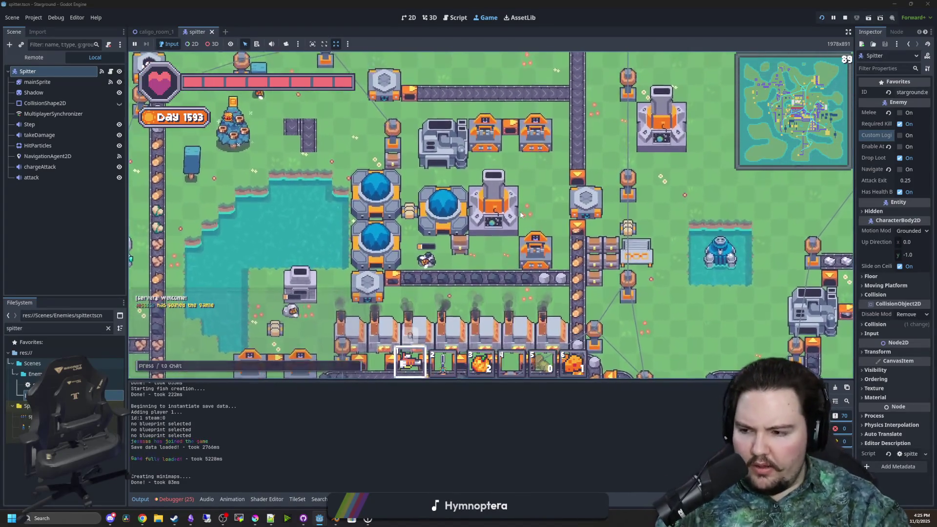
key(e)
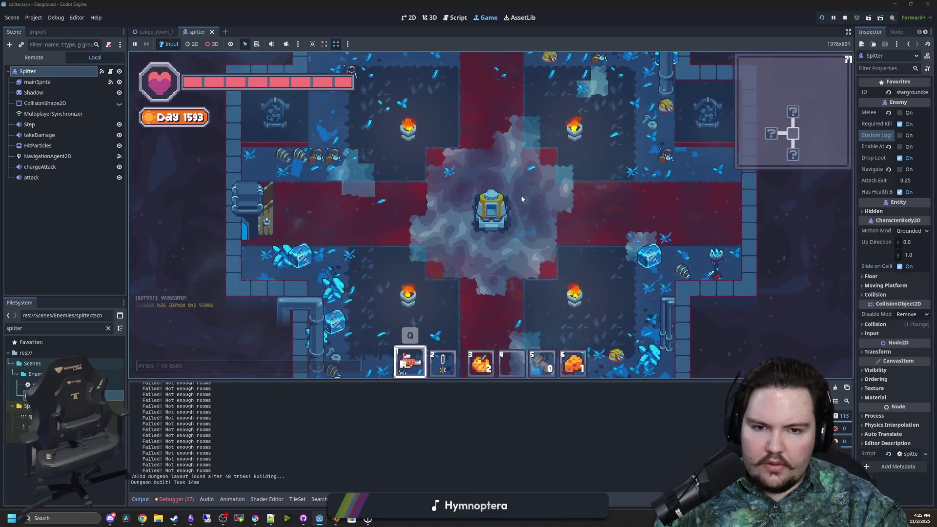
key(a)
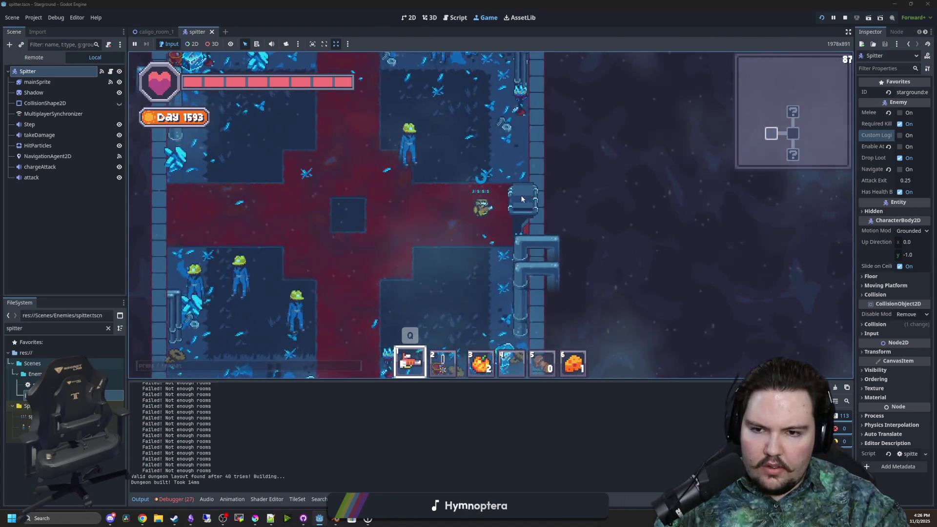
key(s)
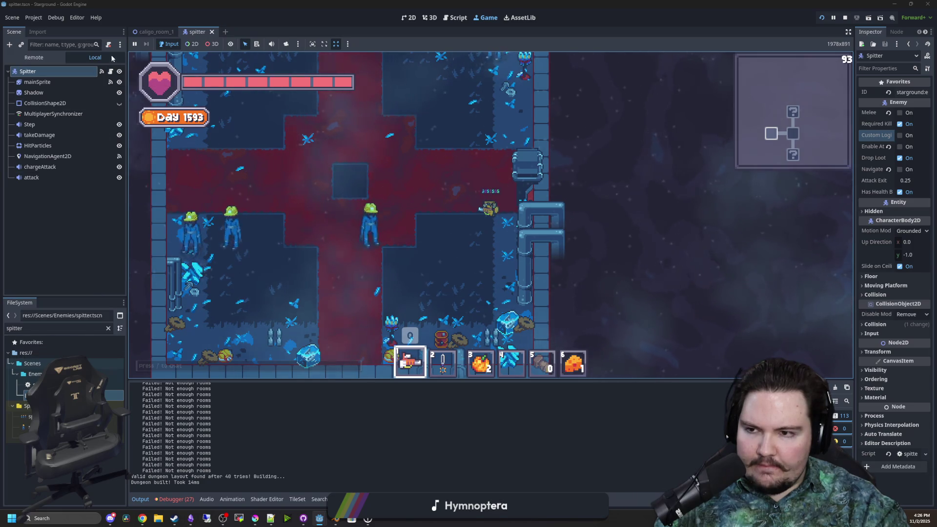
click(110, 72)
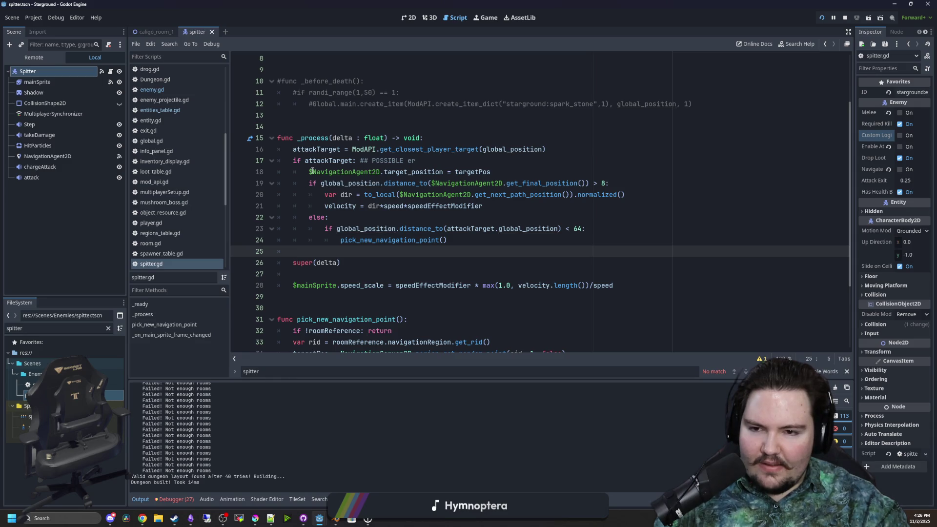
- Delete the attackTarget = ModAPI.get_closest_player_target(global_position) line and save
triple_click(449, 149)
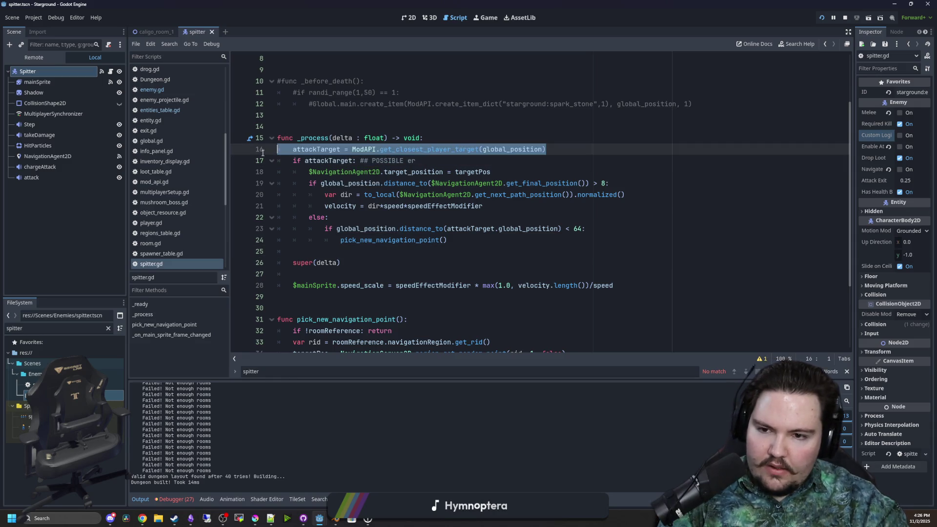
key(BackSpace)
click(377, 249)
key(ctrl+s)
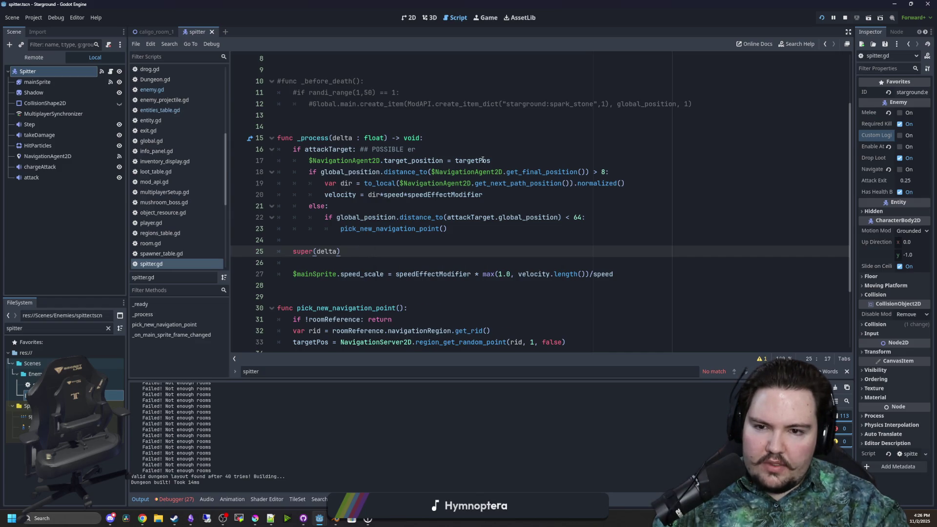
- Review the distance check and direction lines in _process and save the script again
mouse_move(321, 172)
mouse_down()
mouse_move(610, 171)
mouse_move(529, 183)
mouse_up()
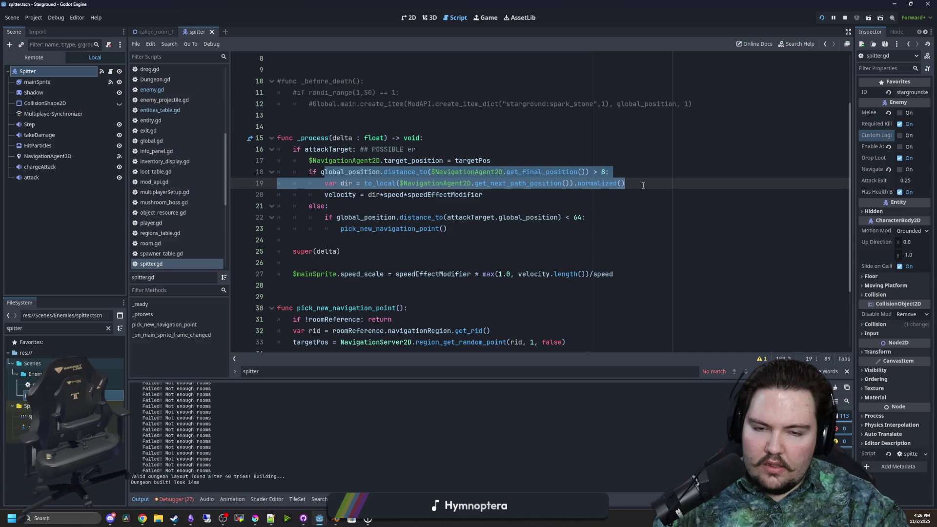
click(512, 195)
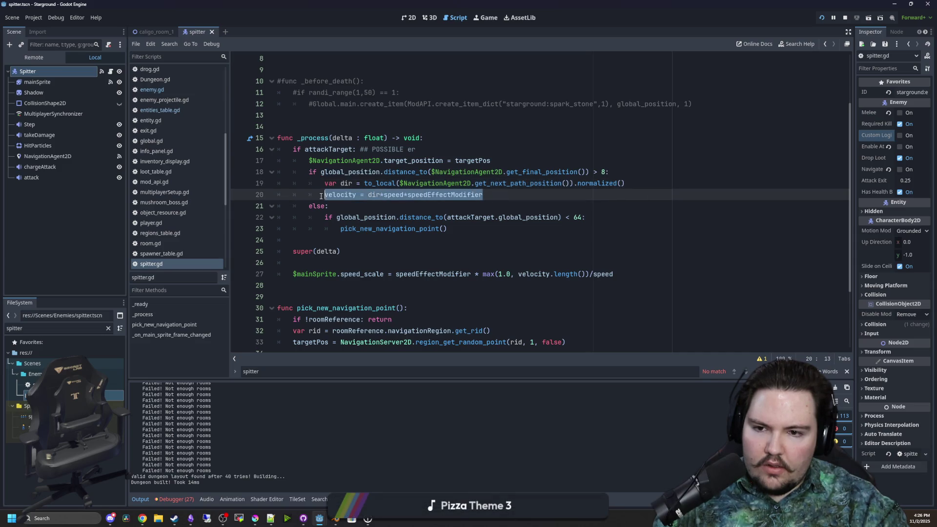
click(369, 217)
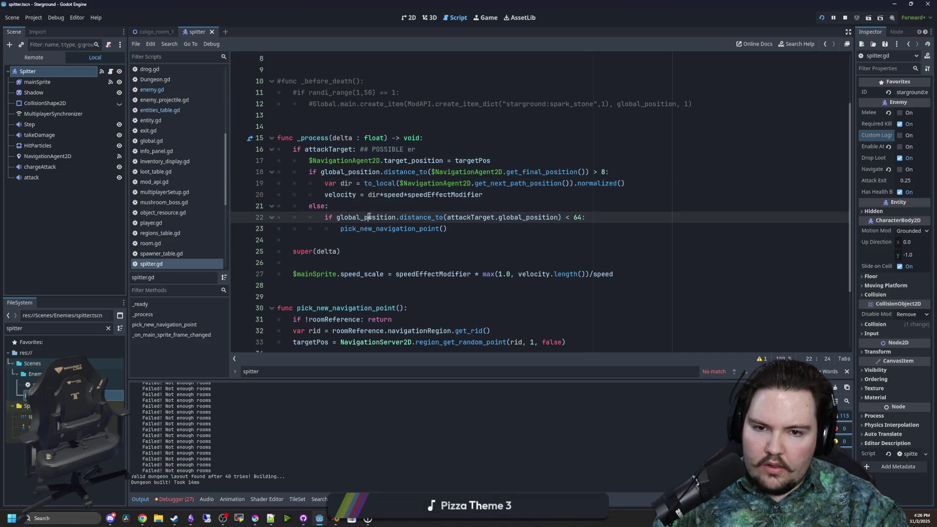
click(557, 152)
key(ctrl+s)
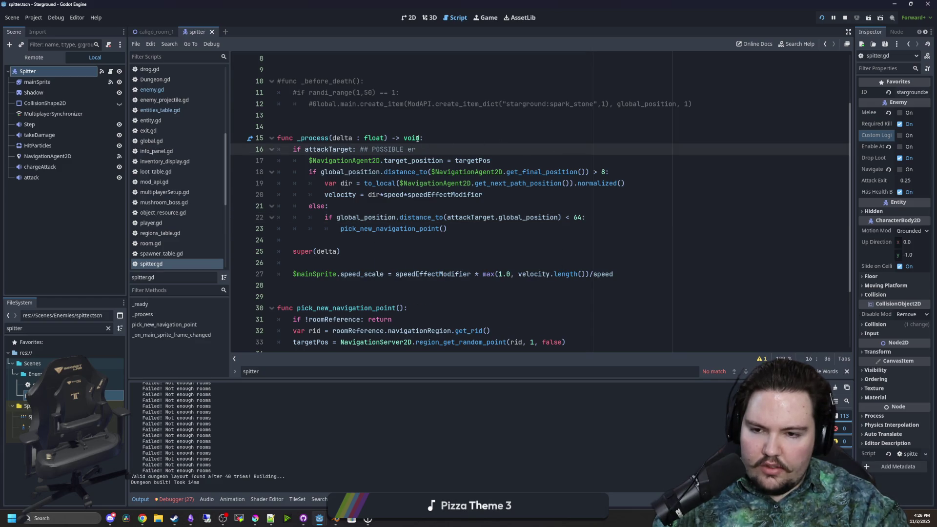
- Test in the running game with the sword equipped, then return to spitter.gd and save
click(486, 22)
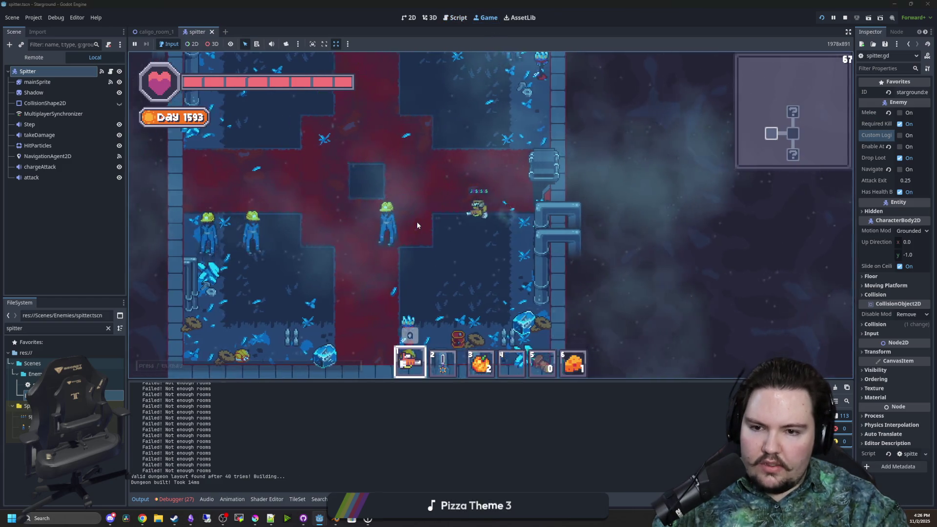
key(2)
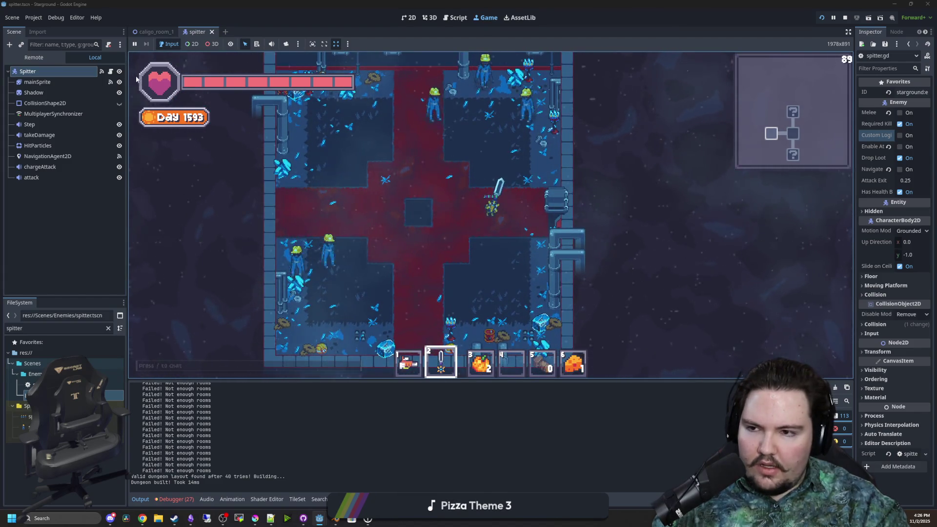
click(455, 18)
click(473, 137)
key(ctrl+s)
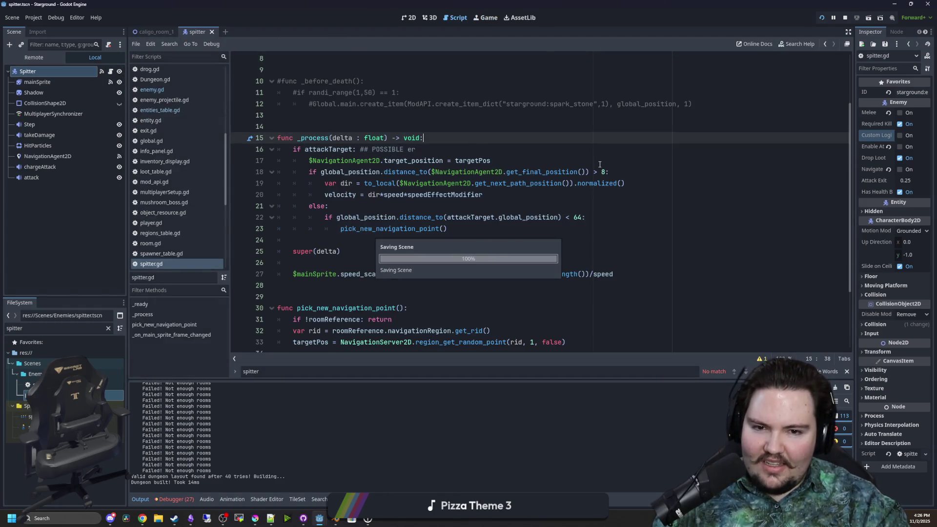
- Add velocity = Vector2.ZERO on a new line inside the else branch
click(365, 204)
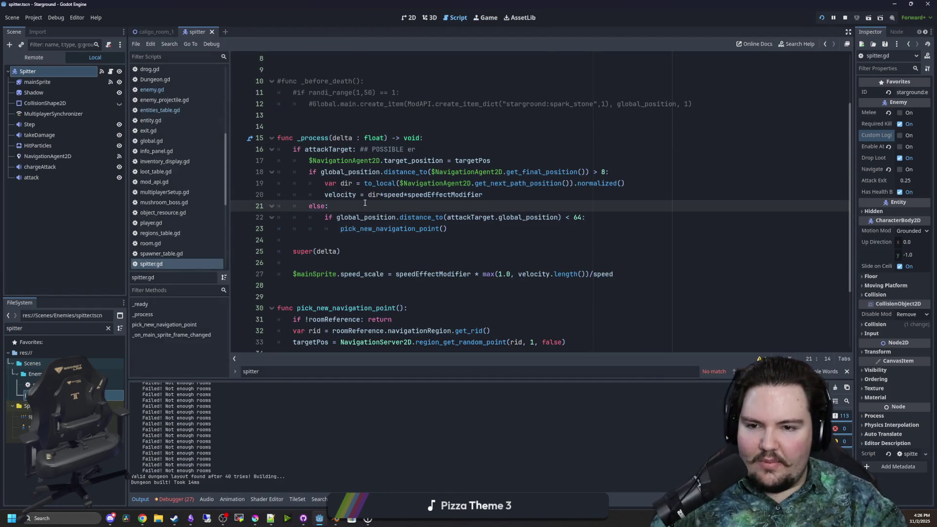
key(Return)
text(v)
key(BackSpace)
key(BackSpace)
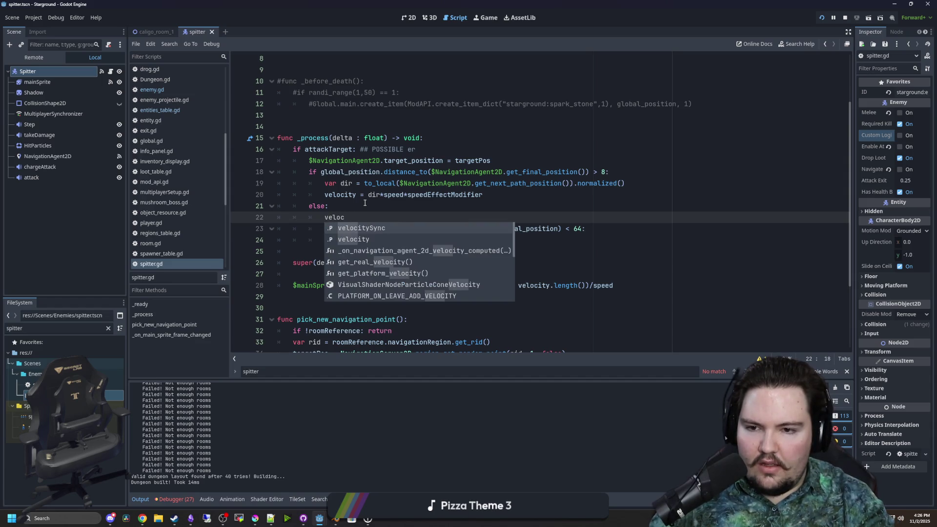
text(ity = Vect)
key(Return)
text(.)
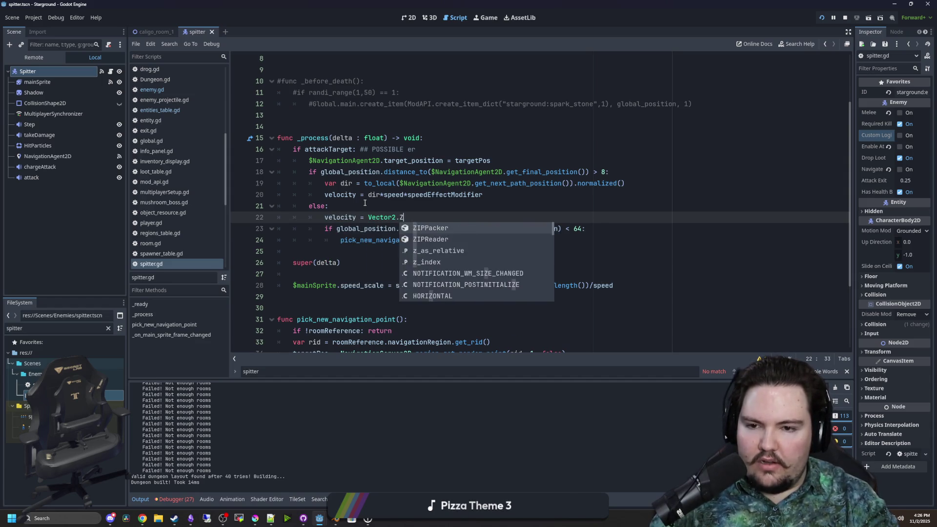
text(ZER)
- Save the script and switch back to the running game to test it
key(Return)
click(365, 202)
key(ctrl+s)
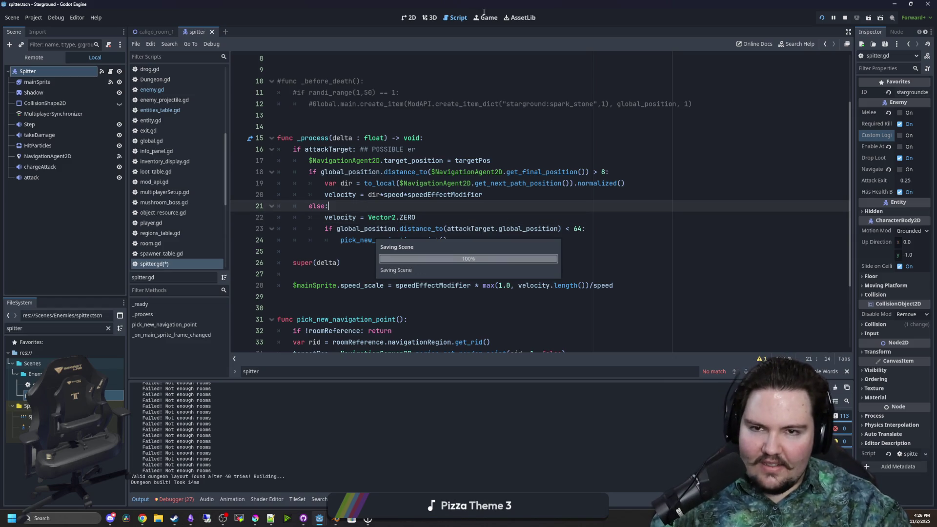
click(485, 17)
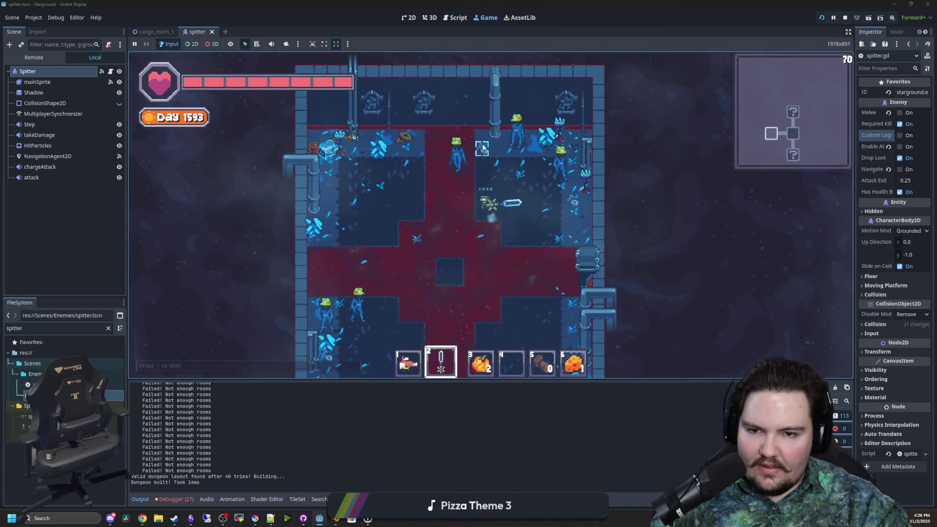
key(w)
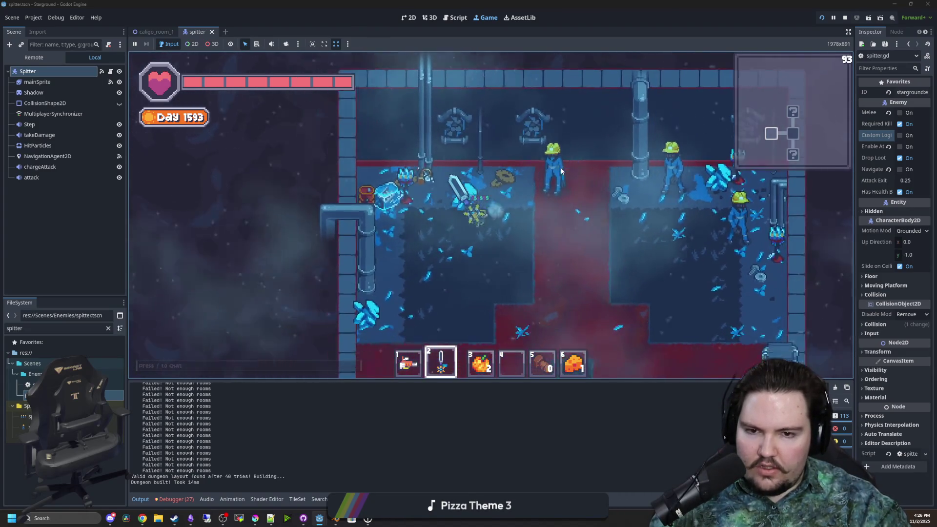
key(d)
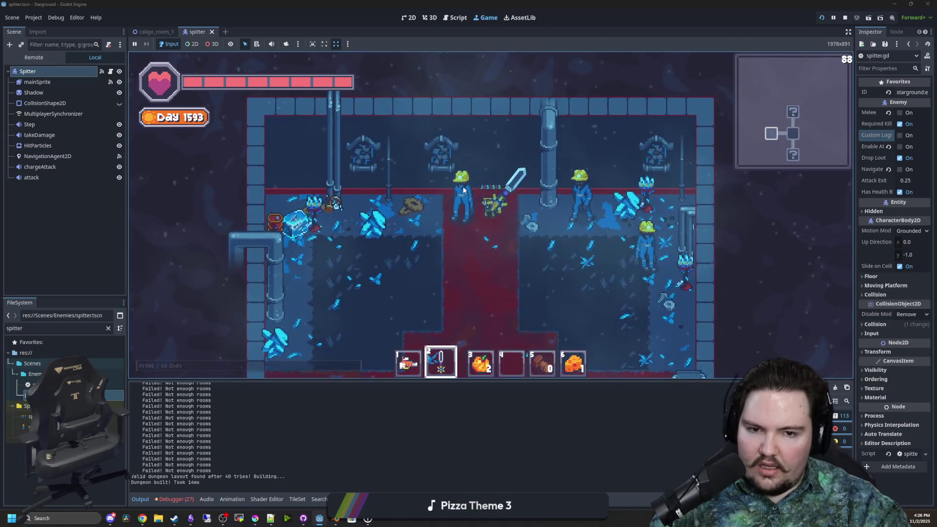
click(110, 71)
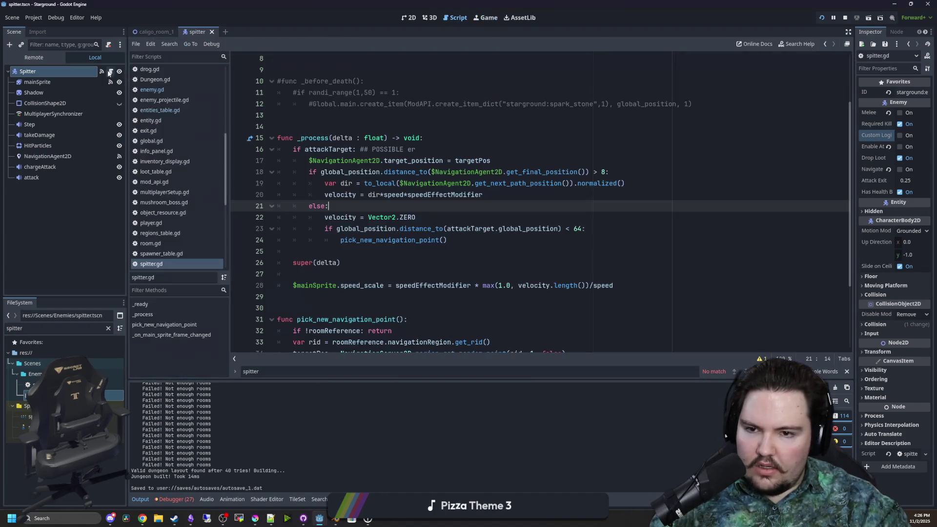
click(416, 247)
key(ctrl+s)
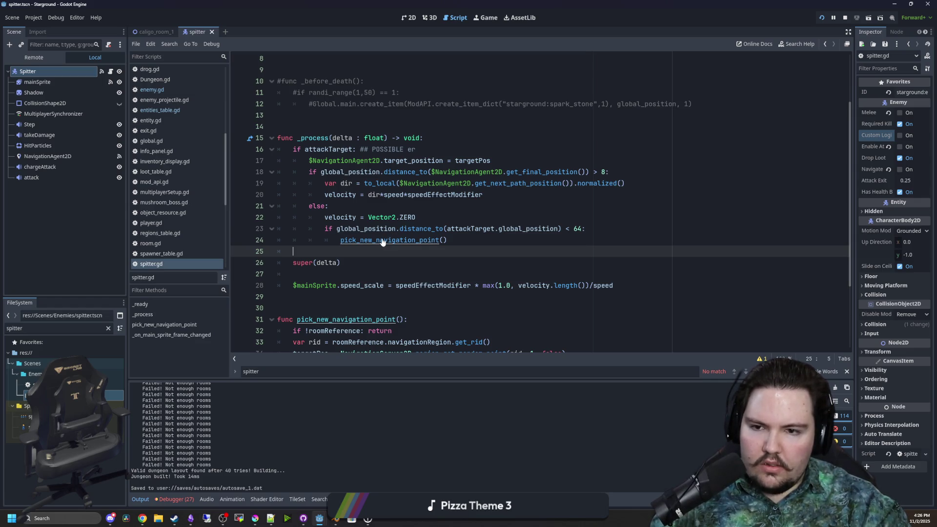
click(496, 19)
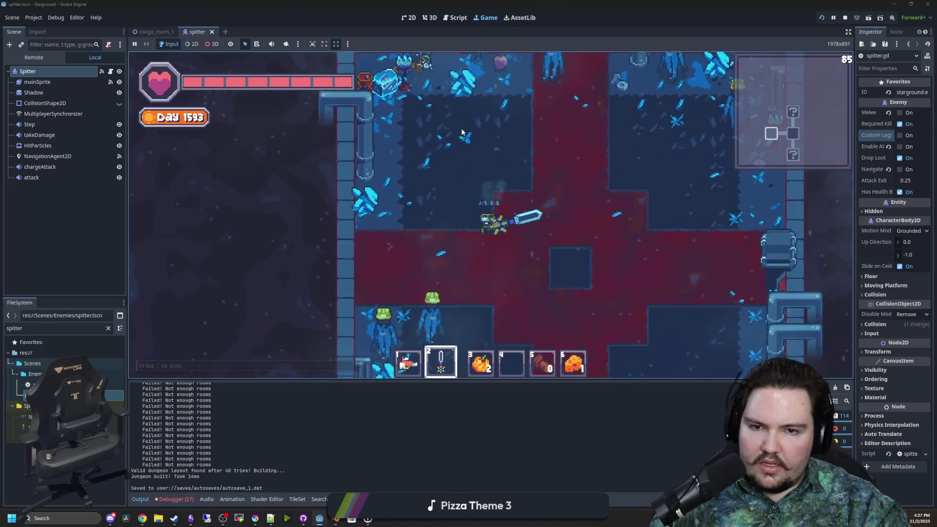
key(a)
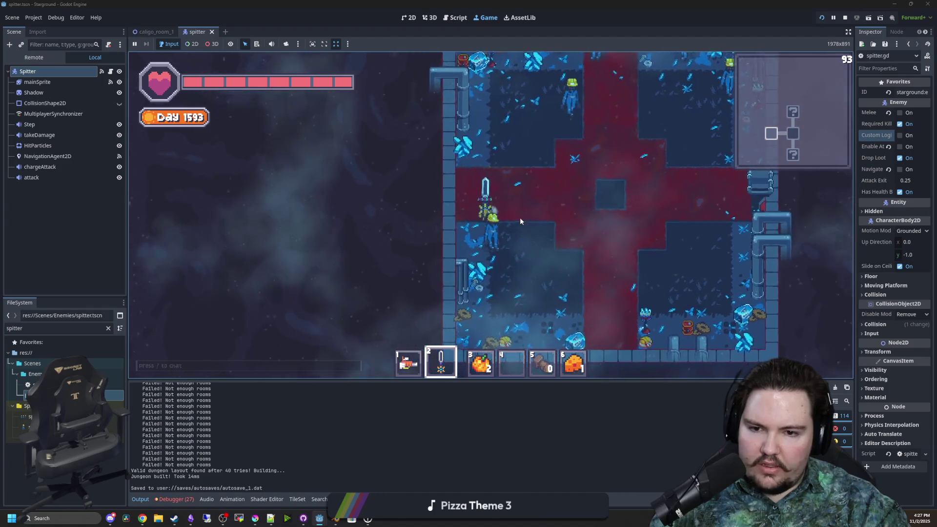
key(w)
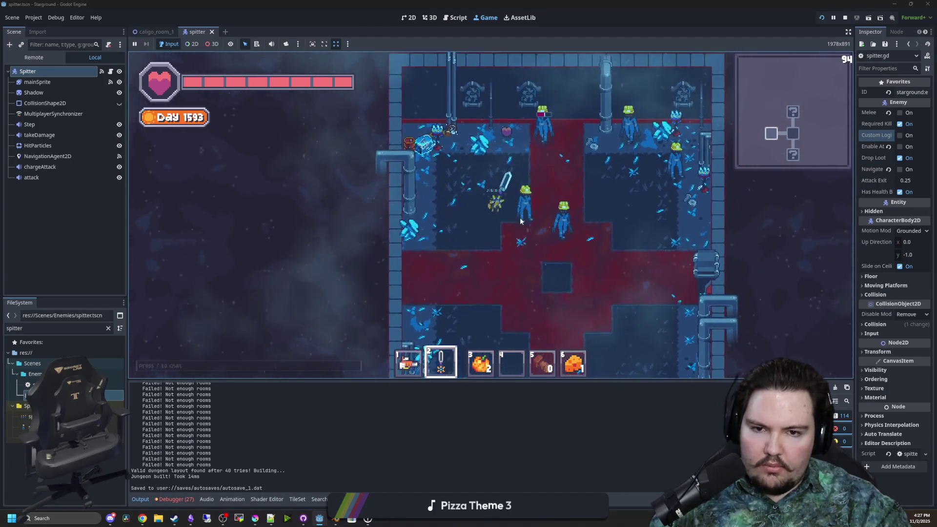
key(d)
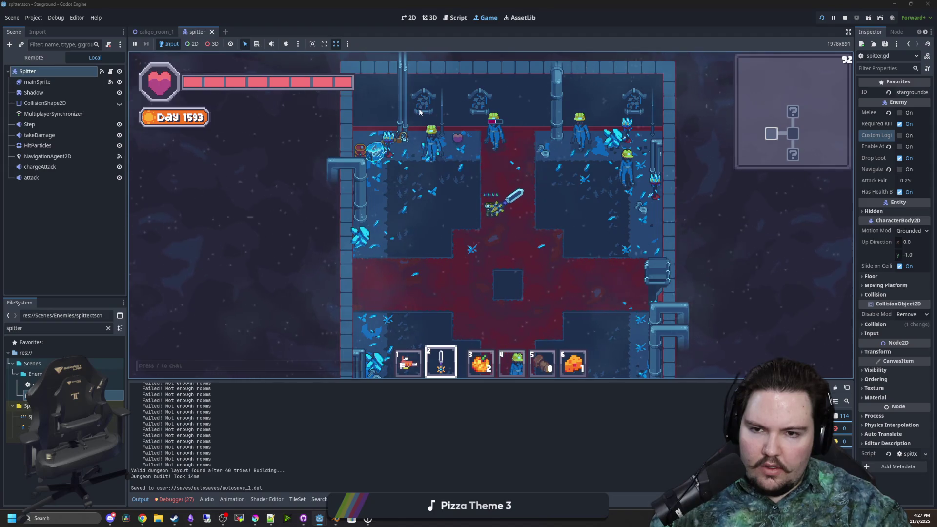
key(a)
key(s)
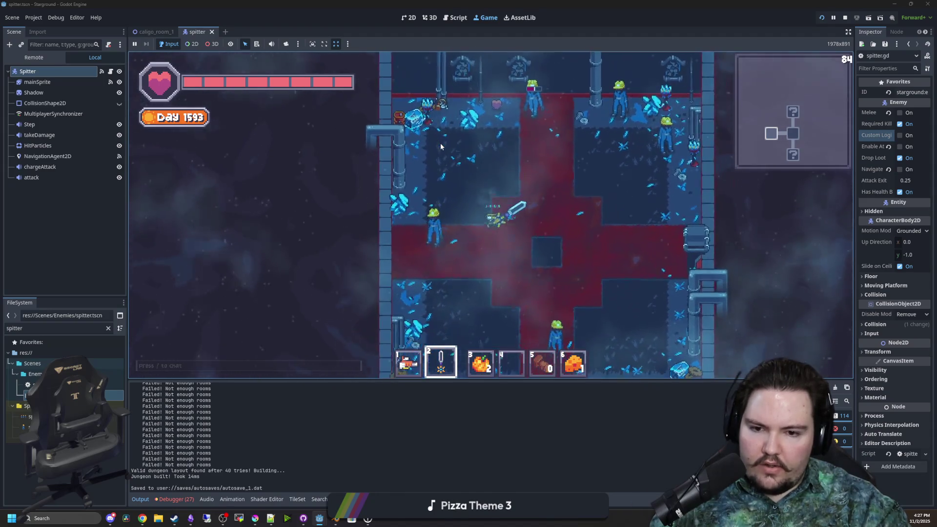
key(s)
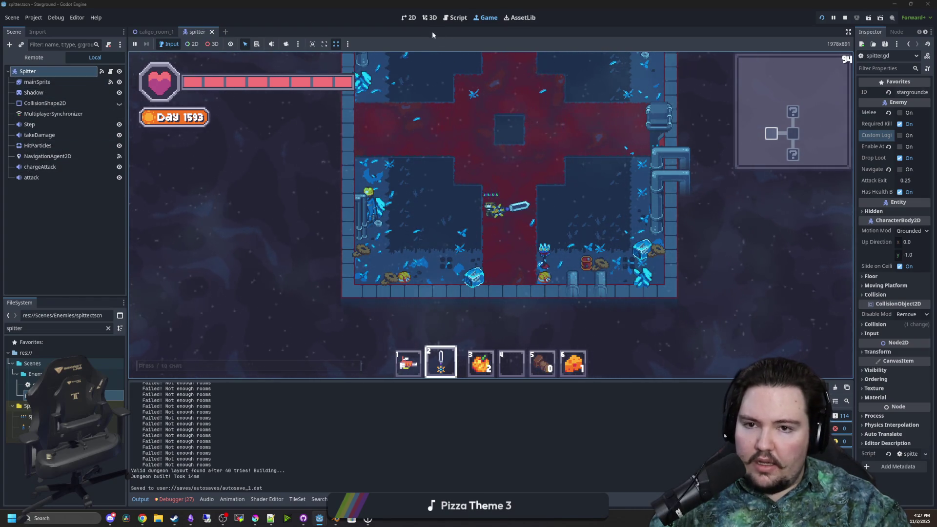
click(410, 17)
- Enable CollisionShape2D, assign it a new CircleShape2D with radius 8 px, and save
click(45, 103)
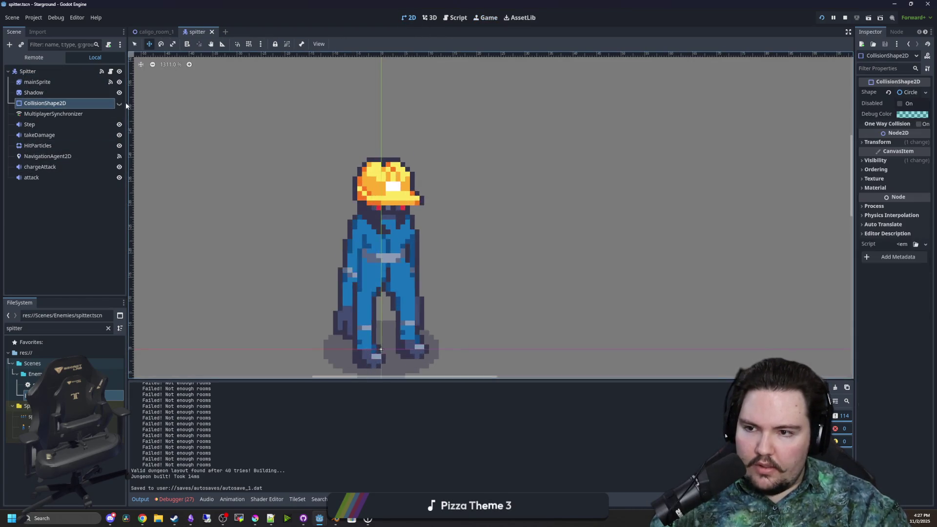
click(119, 103)
scroll(488, 97, down, 2)
click(925, 92)
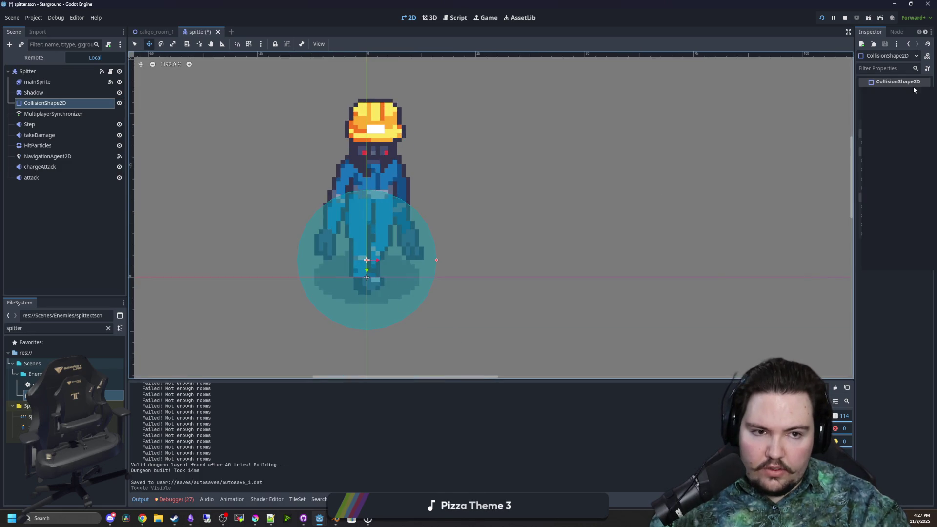
click(919, 133)
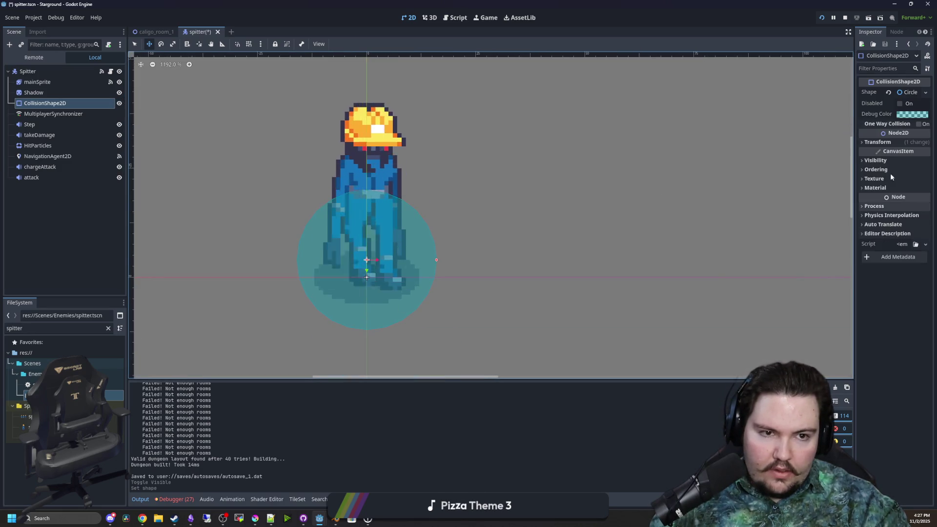
text(8)
key(Return)
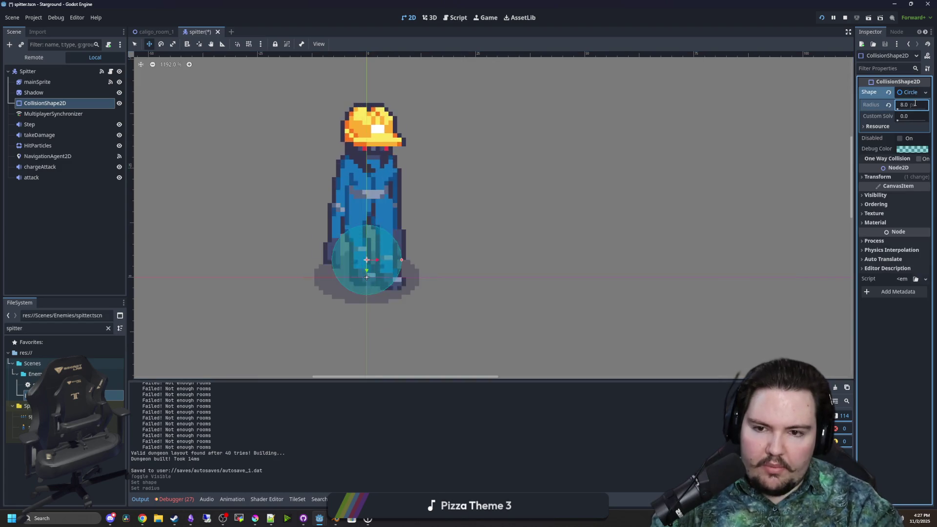
key(ctrl+s)
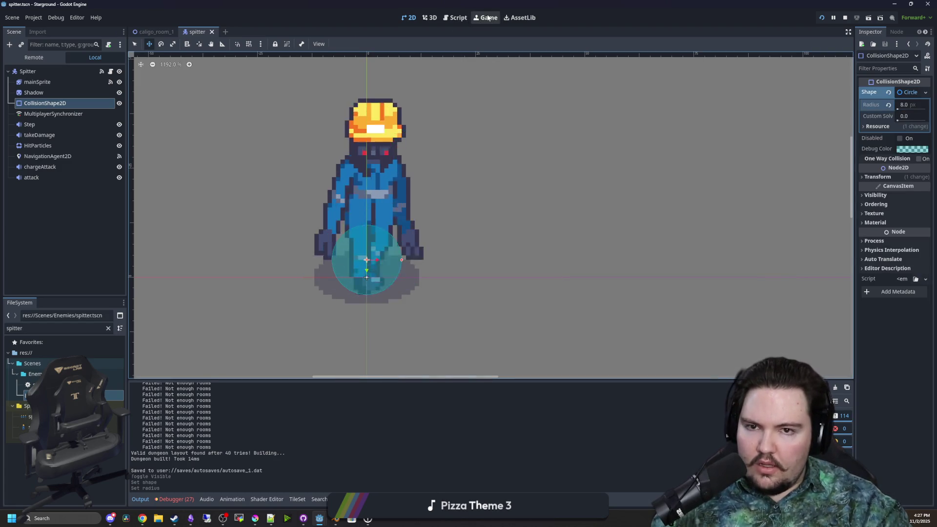
- Walk into the upper room, swing the sword at the green enemy, and roam the nearby rooms
key(w)
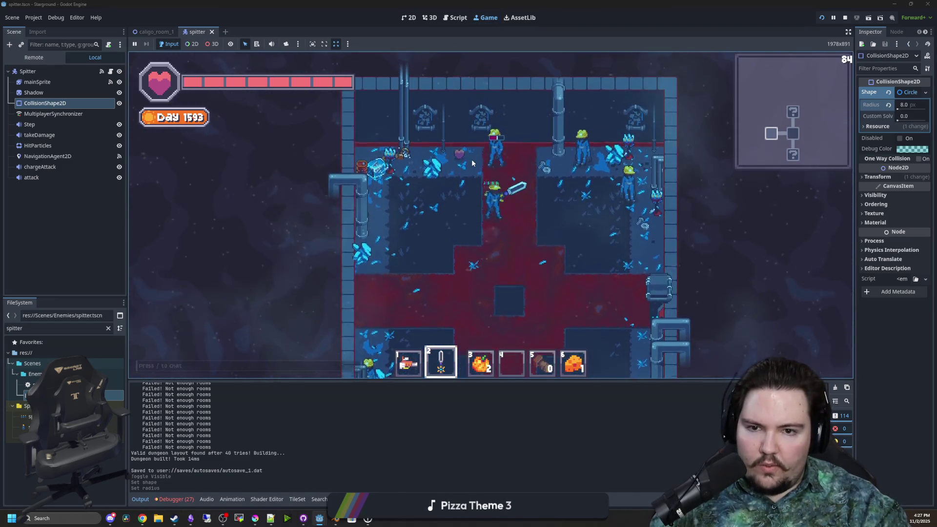
click(537, 201)
key(d)
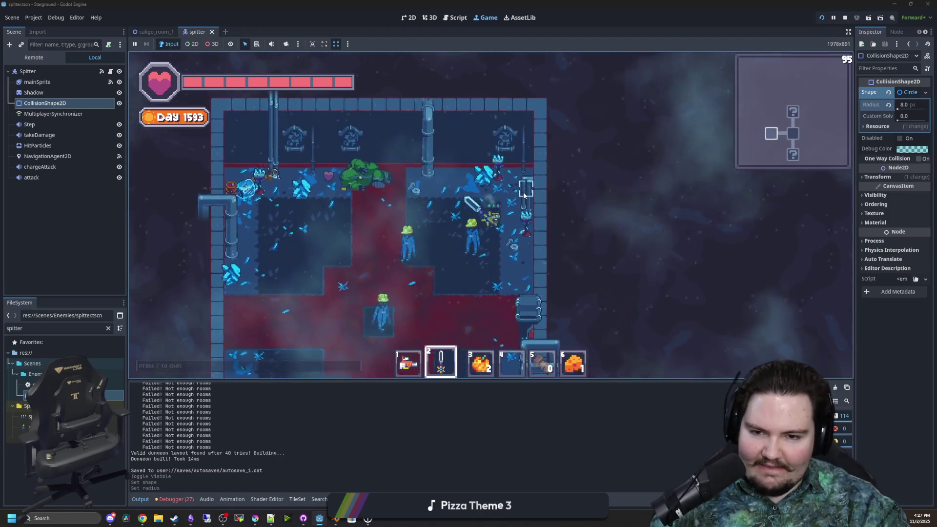
key(s)
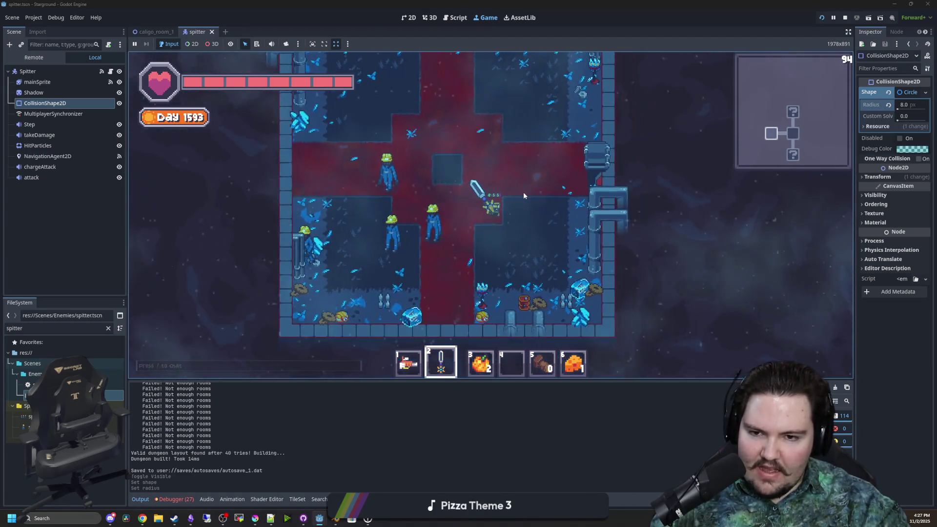
key(a)
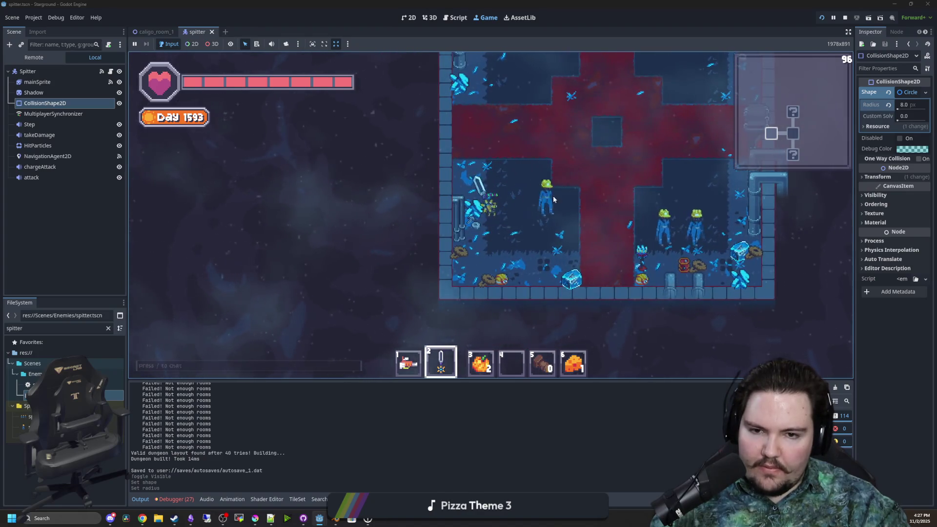
key(d)
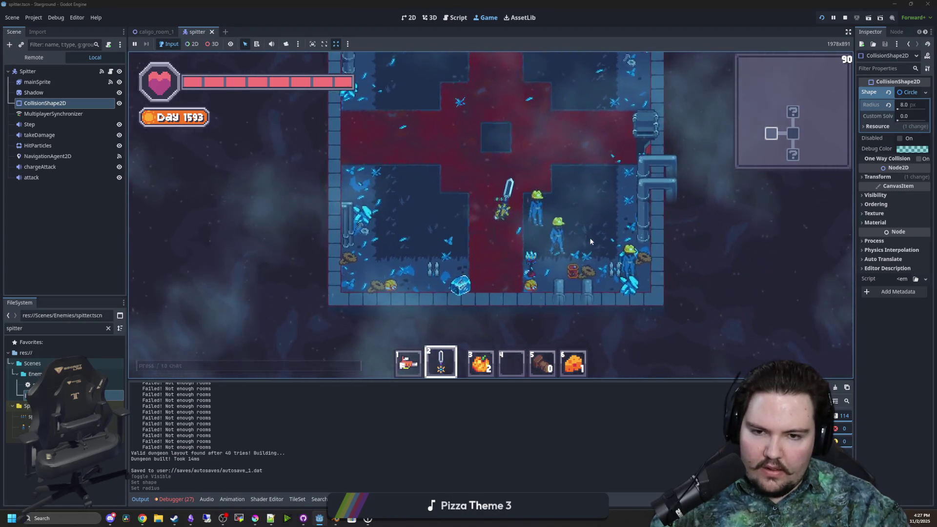
key(s)
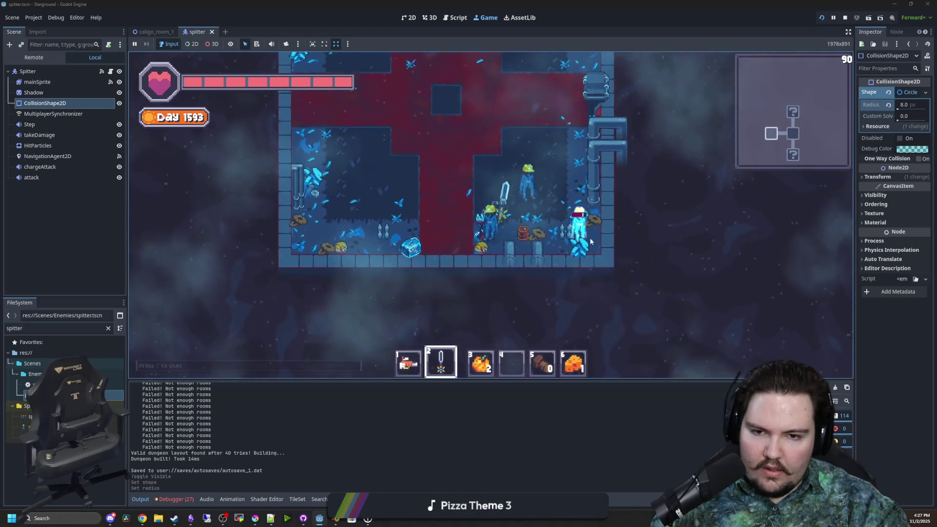
key(w)
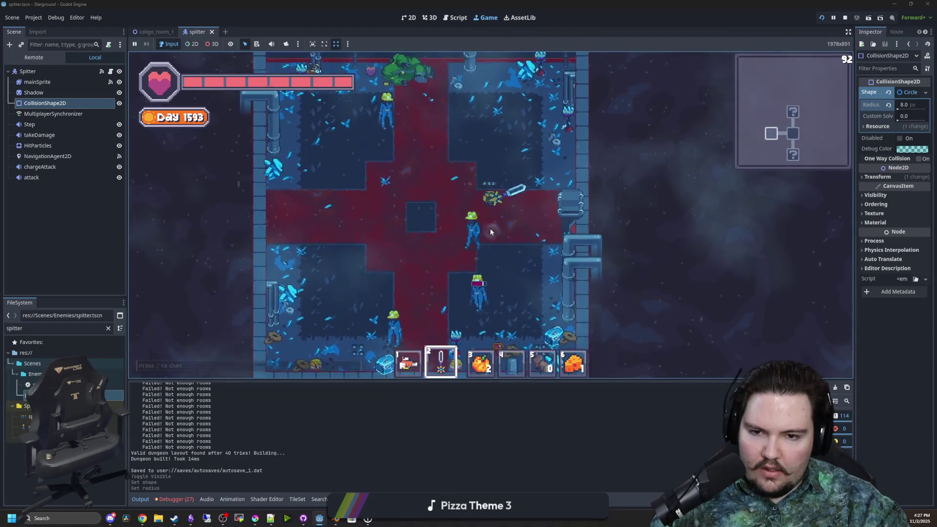
key(a)
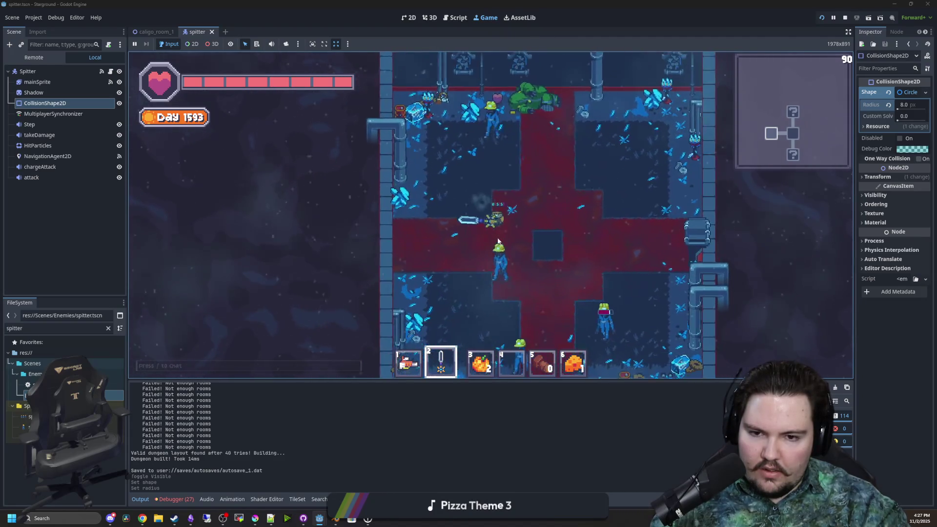
- Walk through the remaining rooms to the lower corridor, equip hotbar slot 5, and switch to the 3D workspace
key(s)
key(d)
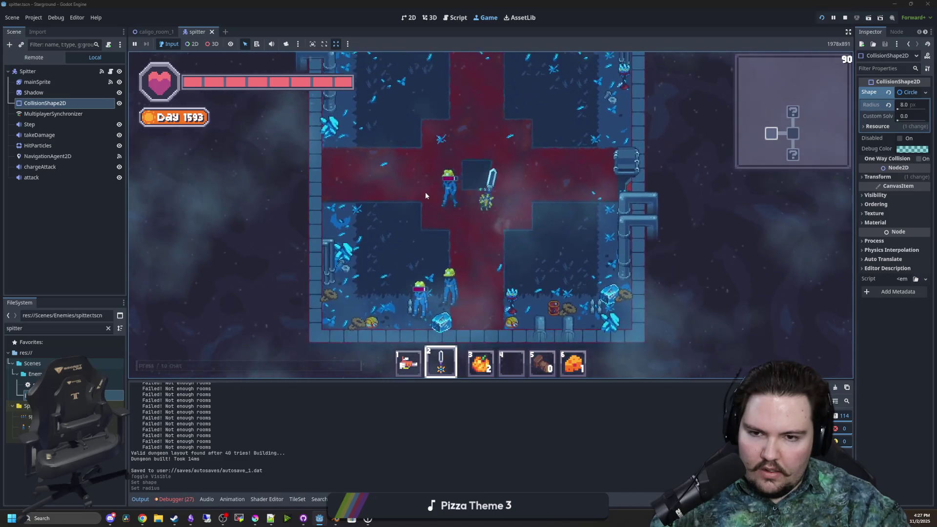
key(a)
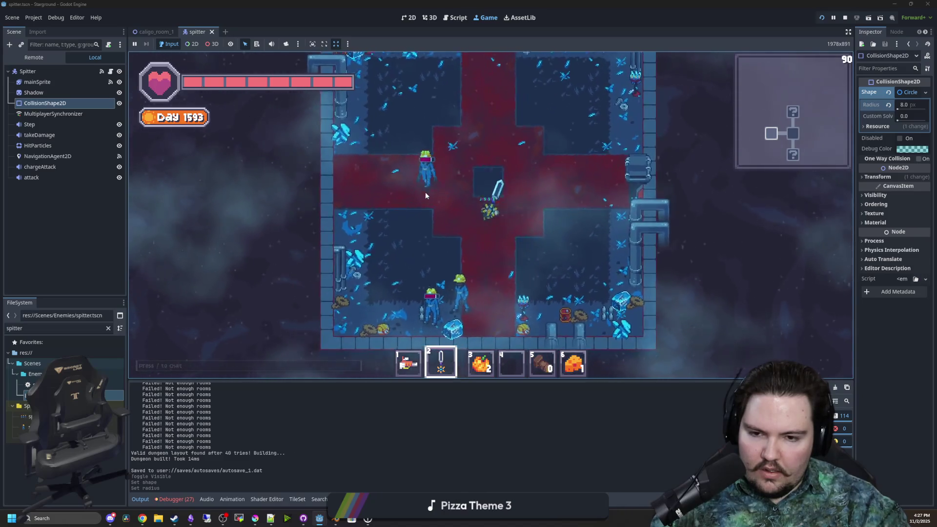
key(s)
key(w)
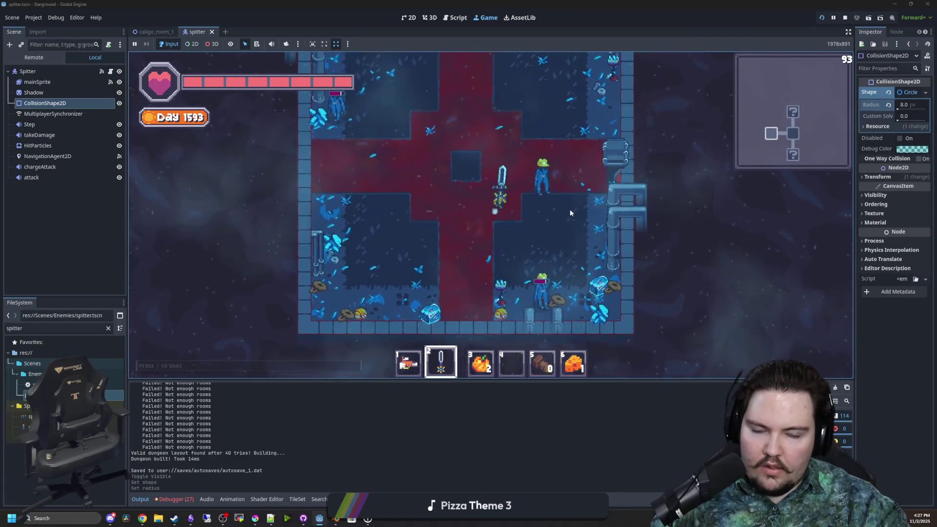
key(a)
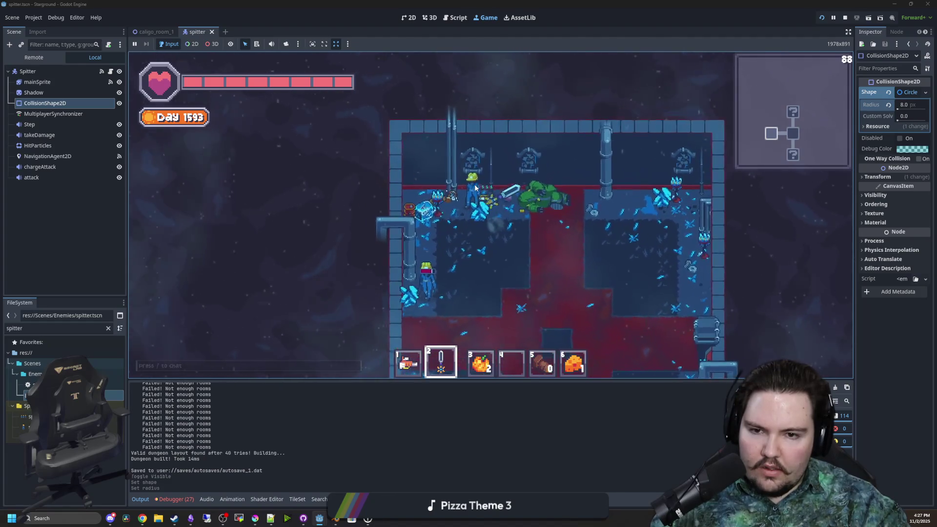
key(s)
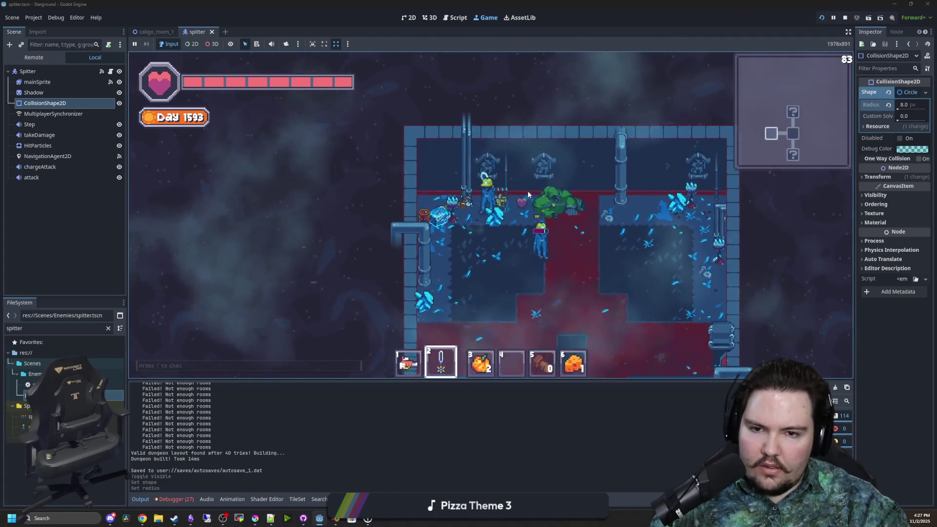
key(d)
key(5)
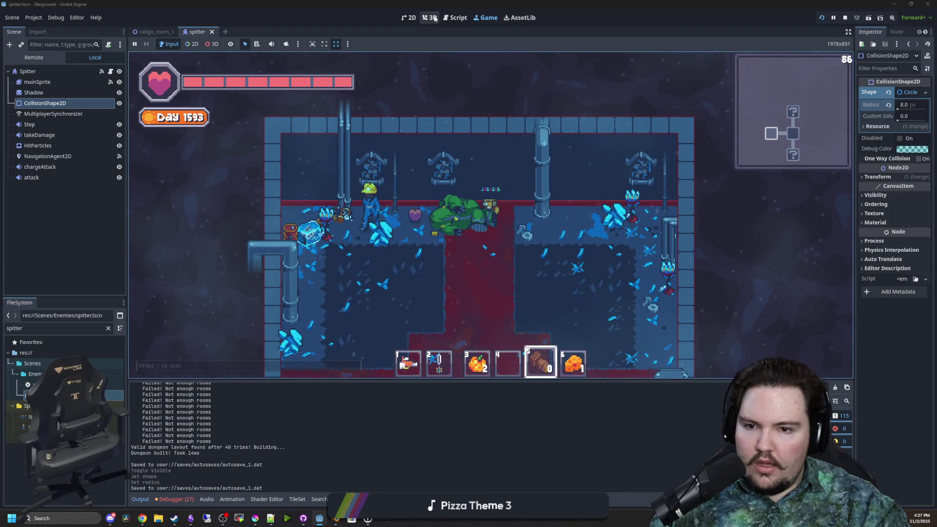
click(433, 17)
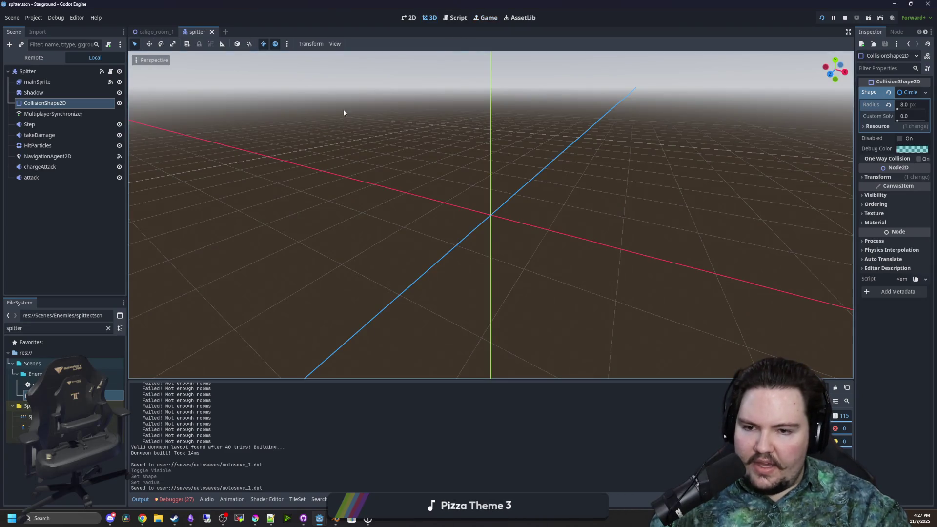
- Filter the FileSystem for 'caligo' and open caligo_room_1.tscn
click(106, 328)
text(igo)
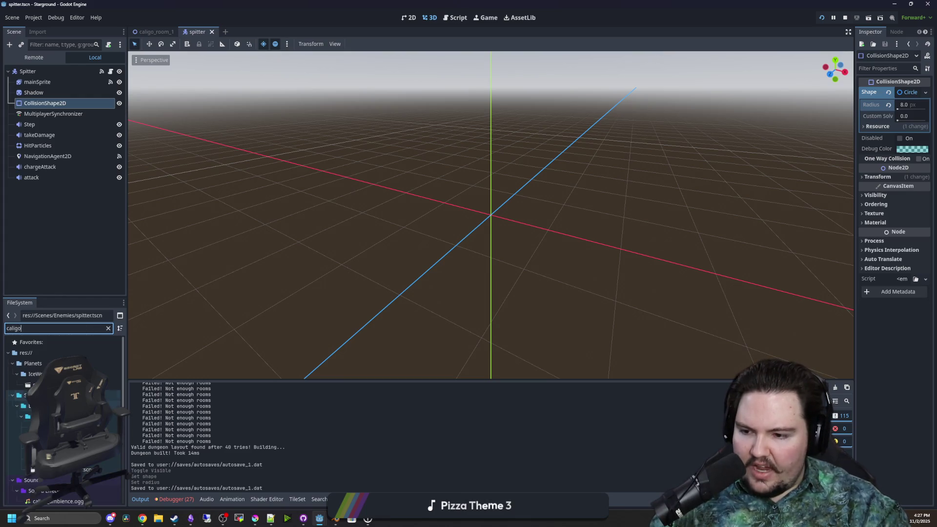
click(154, 32)
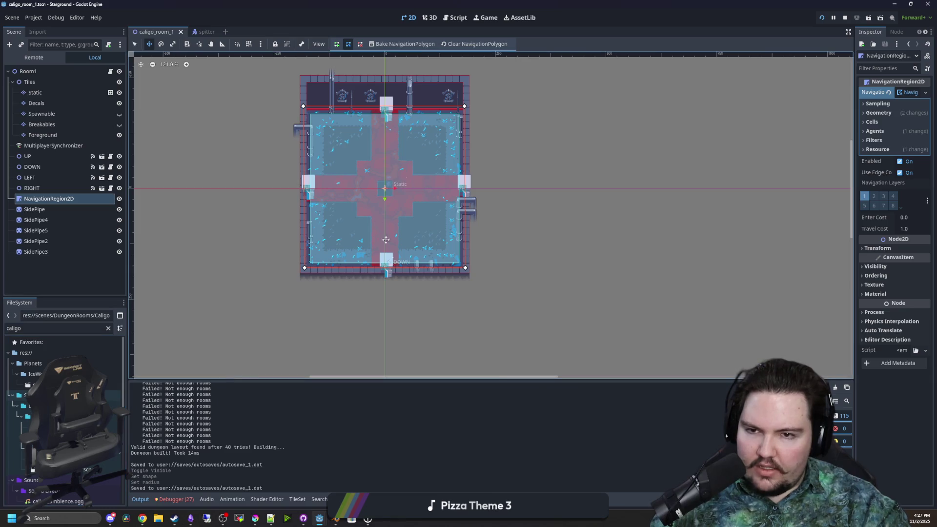
- Check NavigationRegion2D's 8.0 px agent radius in a widened Inspector, save, and equip slot 2
scroll(343, 117, up, 1)
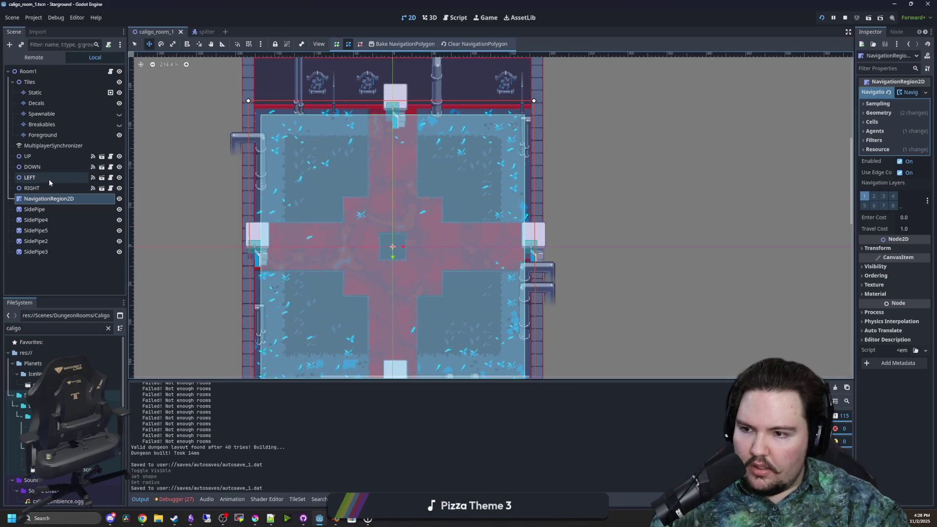
click(32, 187)
click(49, 199)
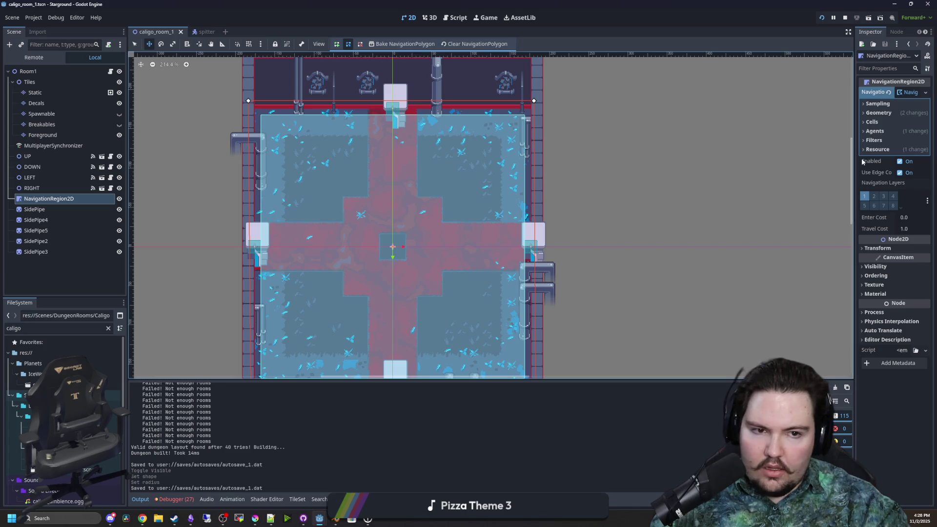
click(873, 131)
drag(855, 148, 764, 149)
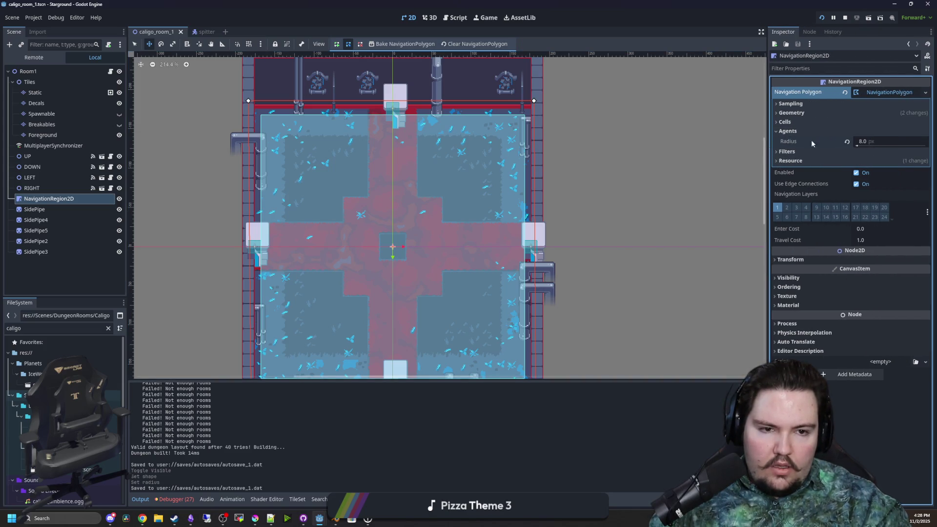
key(ctrl+s)
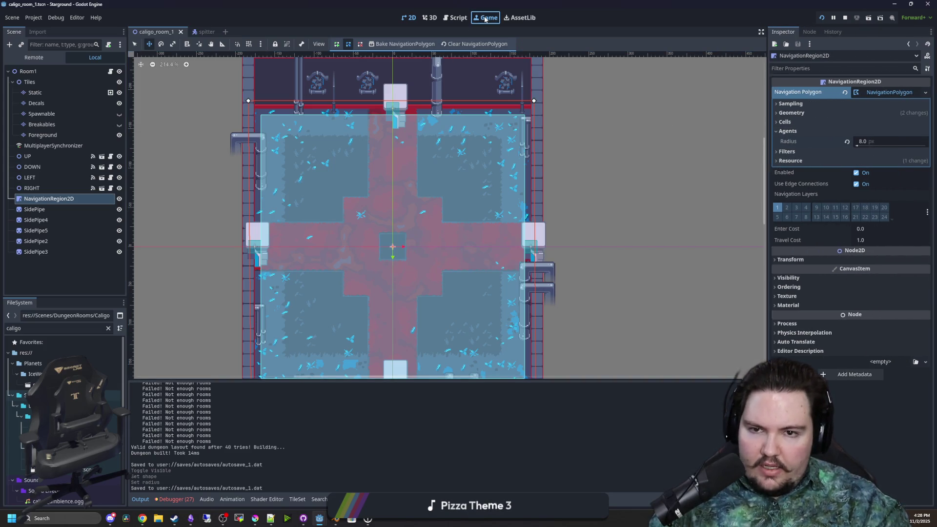
key(2)
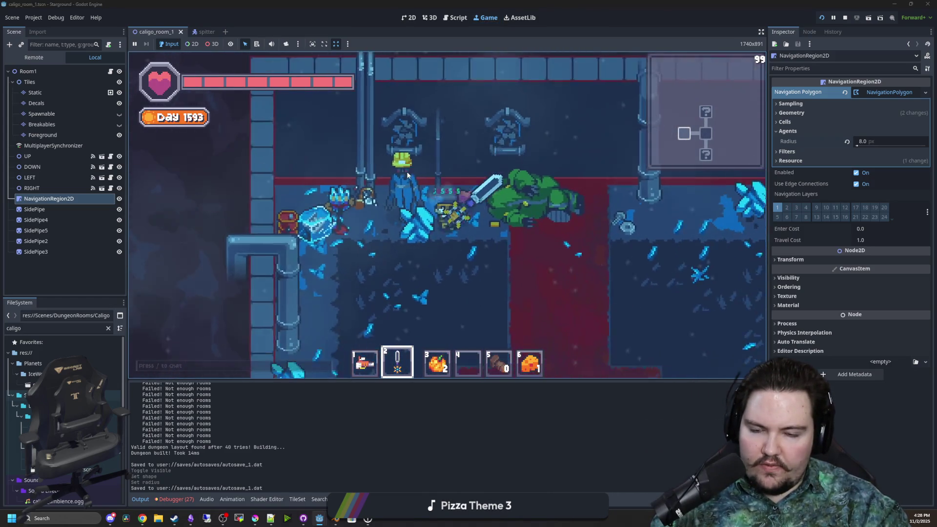
- Attack the spitters with the sword while moving through the lower-left room, then switch to room.gd in the Script workspace
click(407, 175)
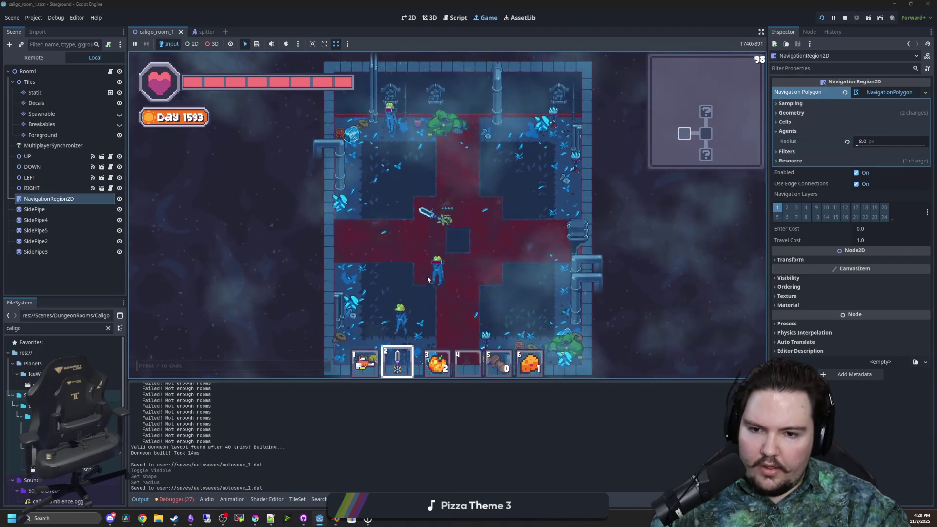
click(430, 234)
click(399, 188)
key(s)
key(a)
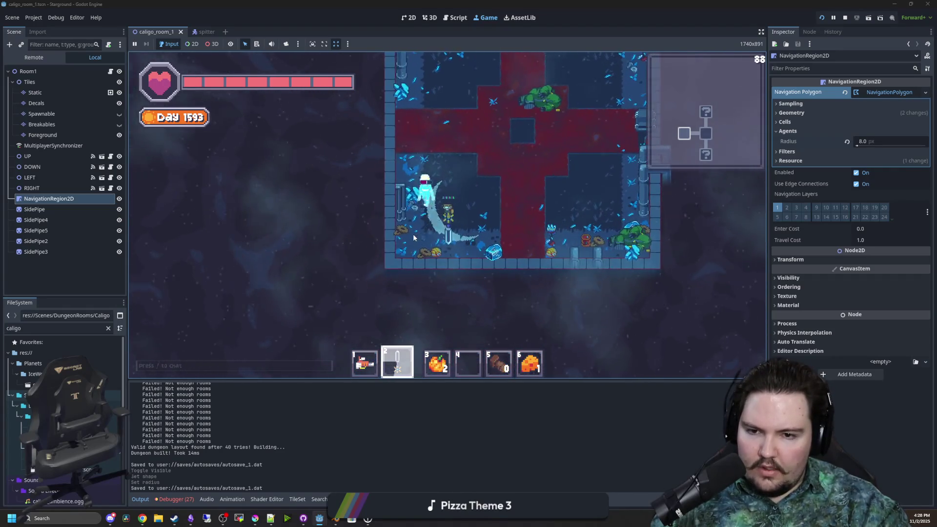
click(413, 234)
key(w)
key(w)
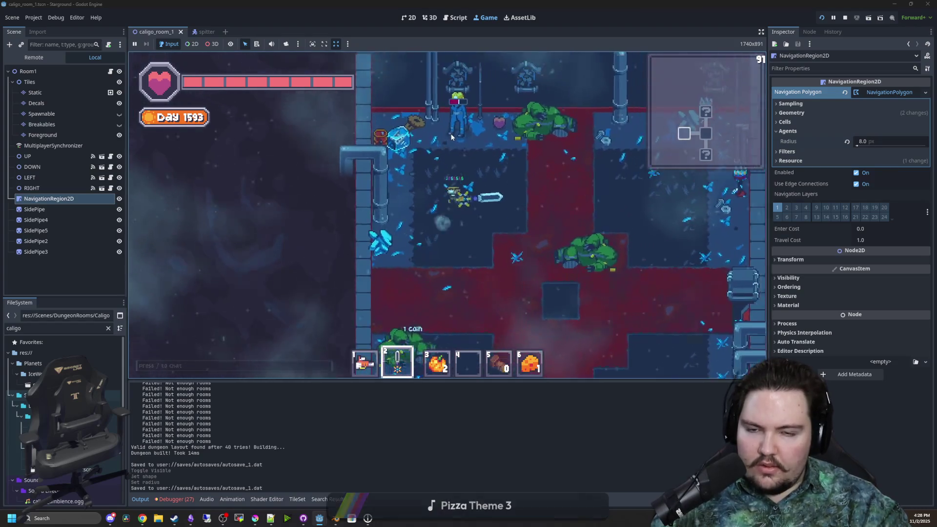
key(ctrl+F3)
scroll(392, 233, down, 7)
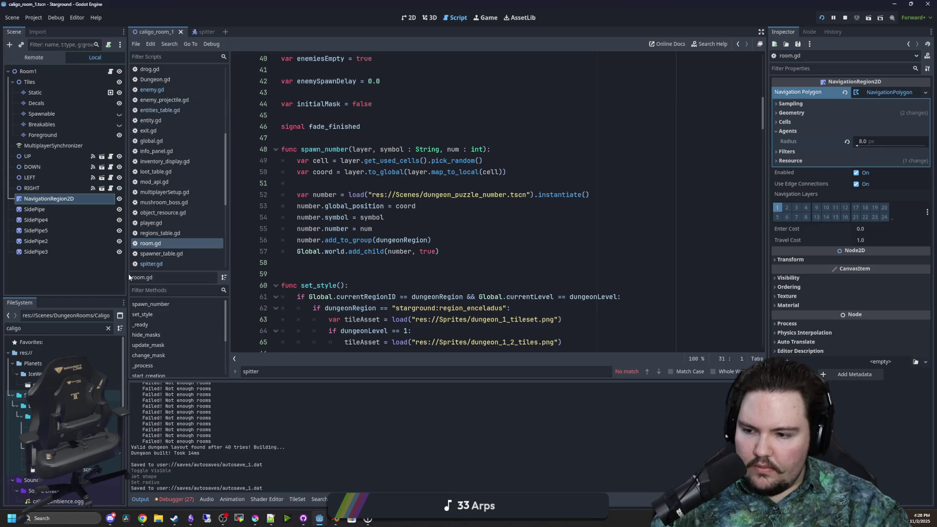
- Filter the FileSystem for 'spitter' and open spitter.gd
click(108, 328)
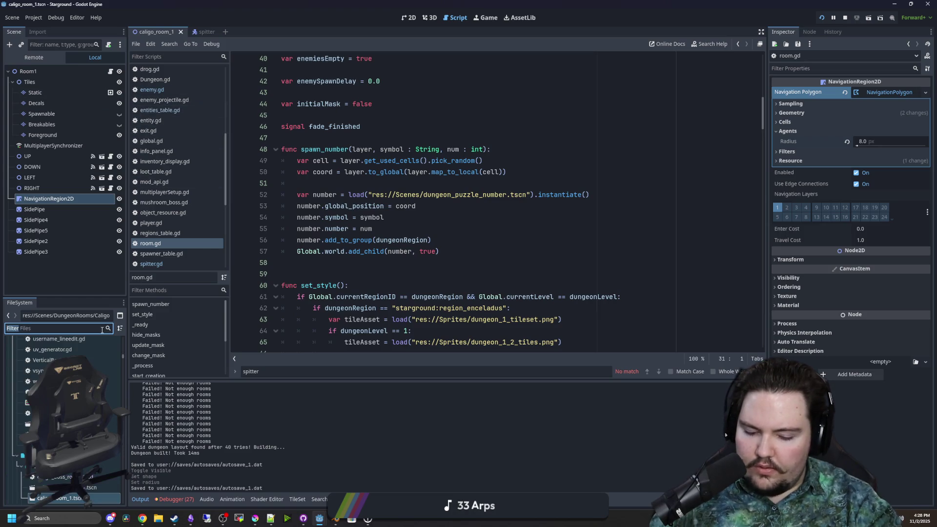
text(spitter)
double_click(34, 384)
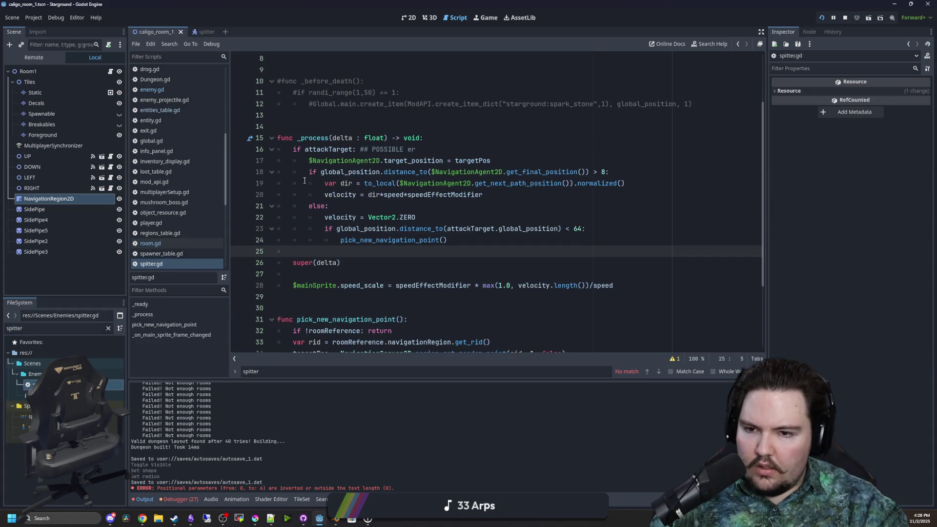
click(354, 216)
- Add prints(global_position, targetPos) at the top of _process and save
click(463, 133)
key(Return)
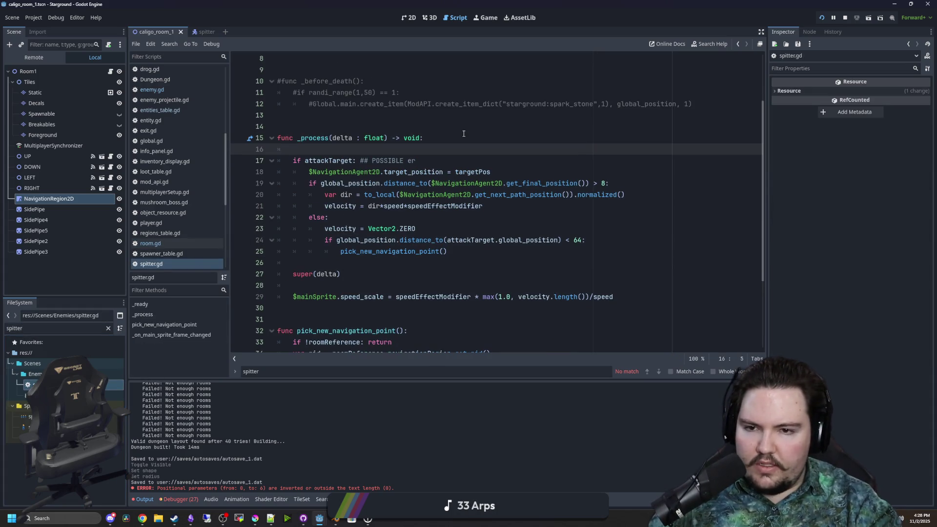
text(print(targetP)
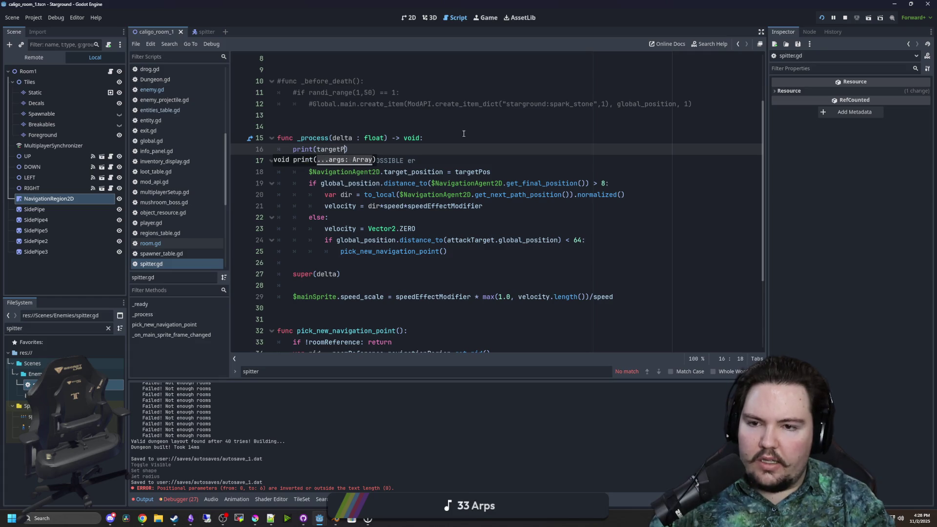
text(os)
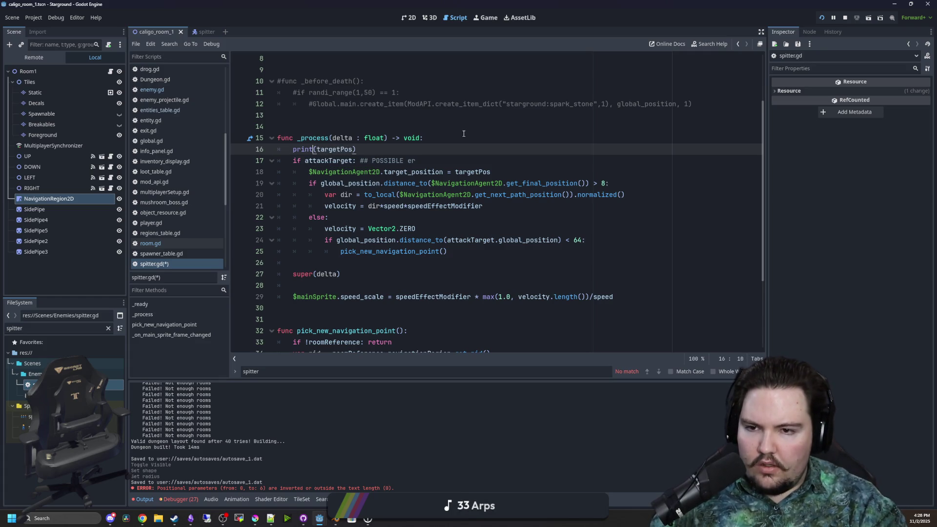
text(s)
key(Return)
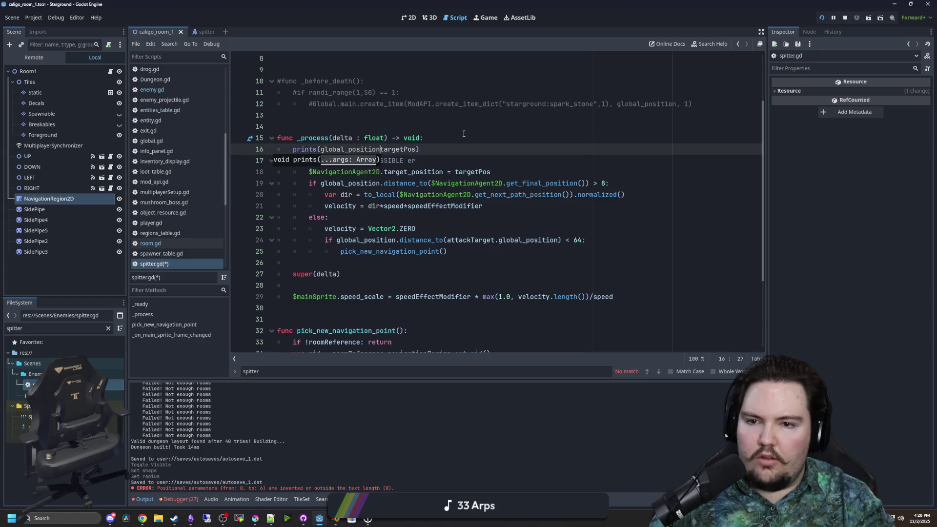
text(,)
click(463, 133)
key(ctrl+s)
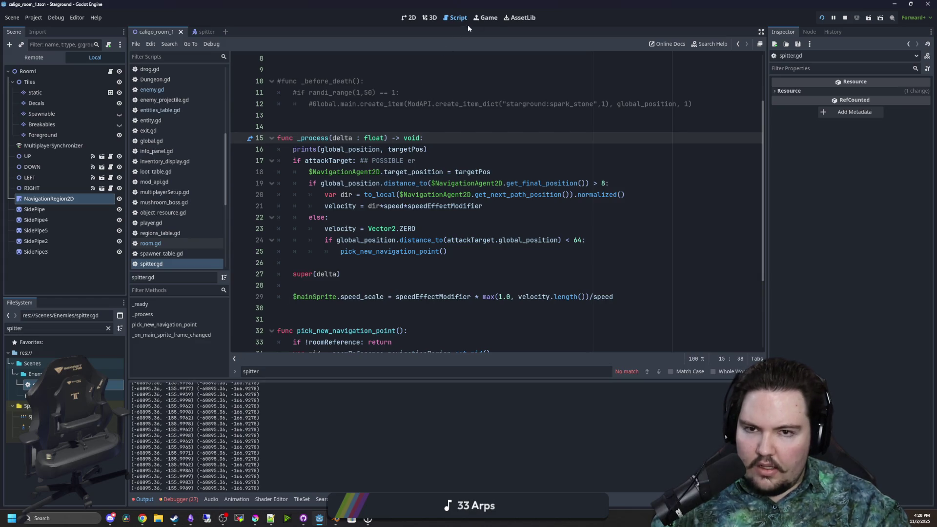
- Zoom the running game's camera out and back in over the room, then show the 3D workspace
click(485, 18)
scroll(423, 109, down, 2)
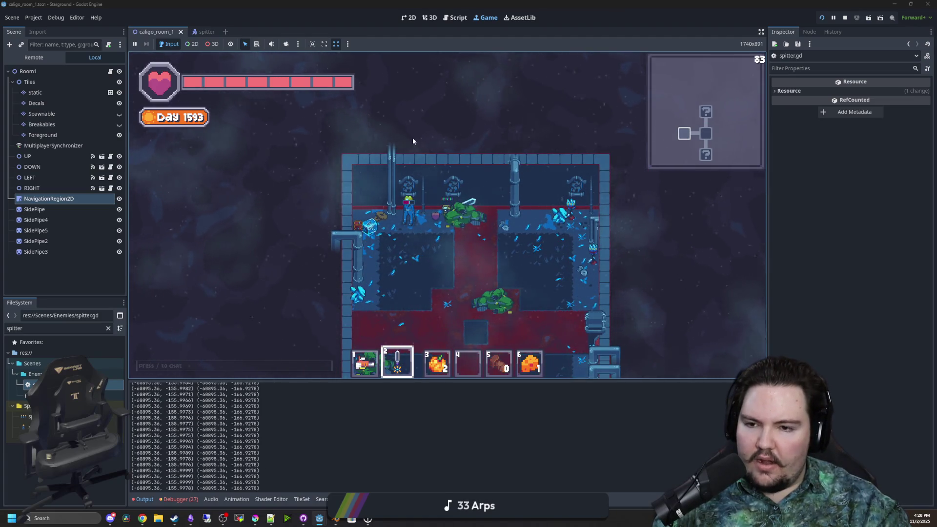
scroll(426, 218, up, 3)
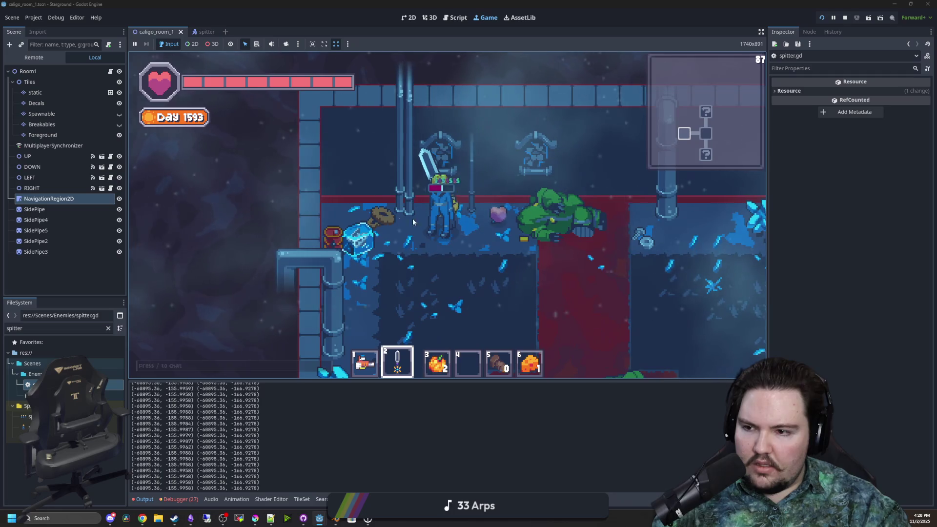
click(429, 18)
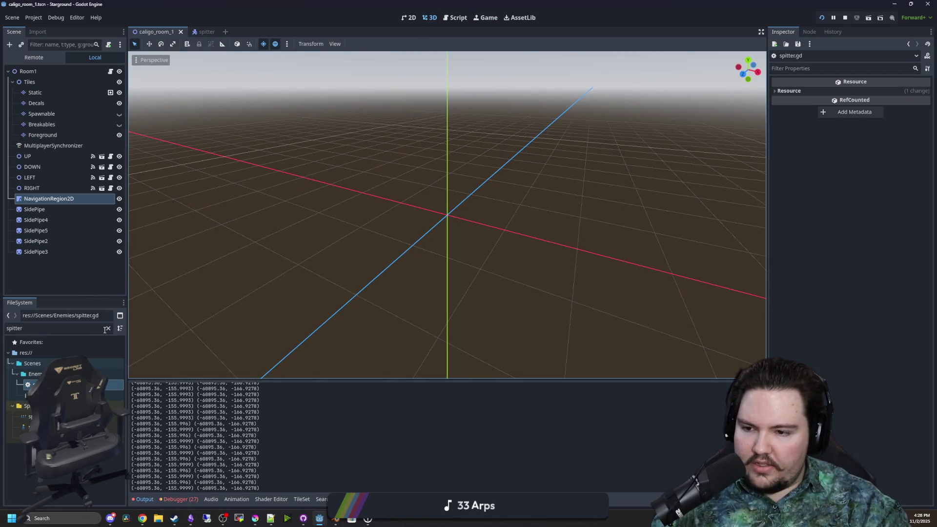
- Filter FileSystem by 'caligo' and switch to the room's 2D view
double_click(76, 328)
text(caligo)
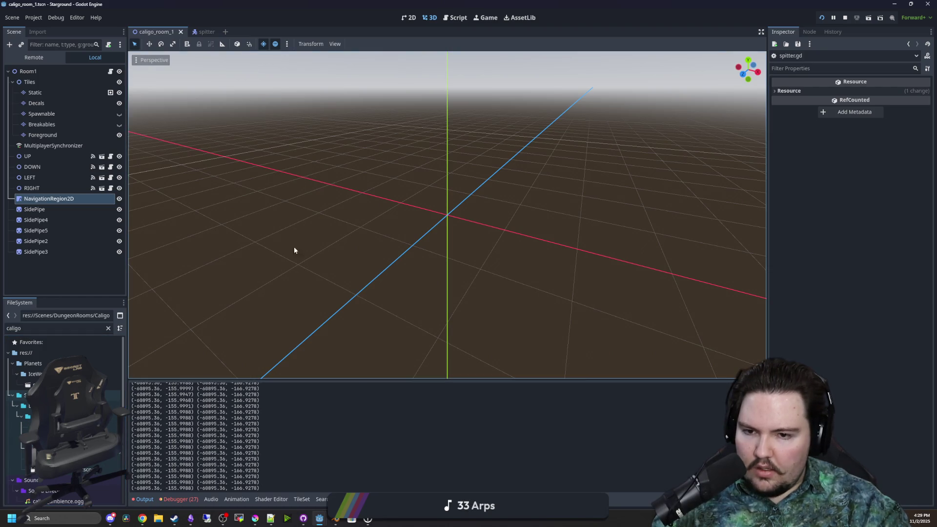
key(ctrl+F1)
scroll(328, 230, up, 2)
scroll(327, 230, up, 8)
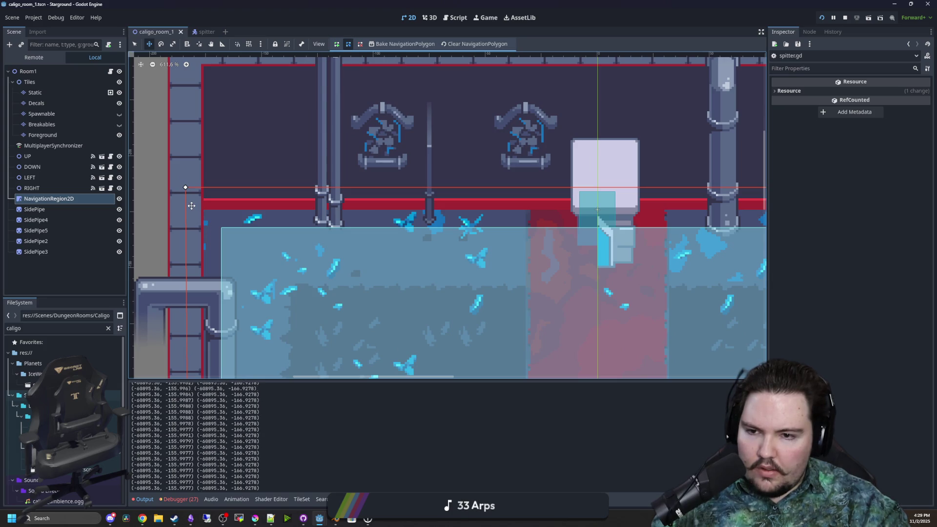
scroll(191, 205, down, 3)
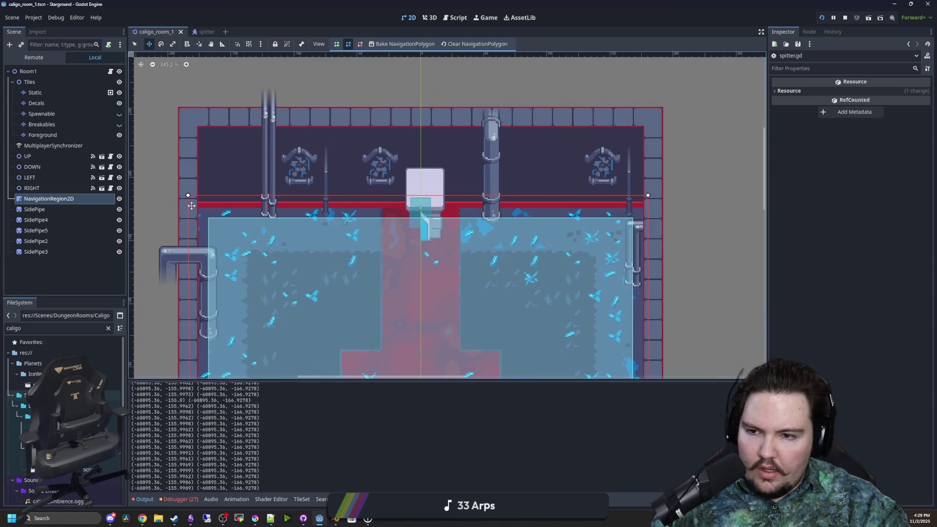
- Select NavigationRegion2D, expand its navigation polygon Filters settings, and return to the running game
click(50, 199)
scroll(323, 118, down, 2)
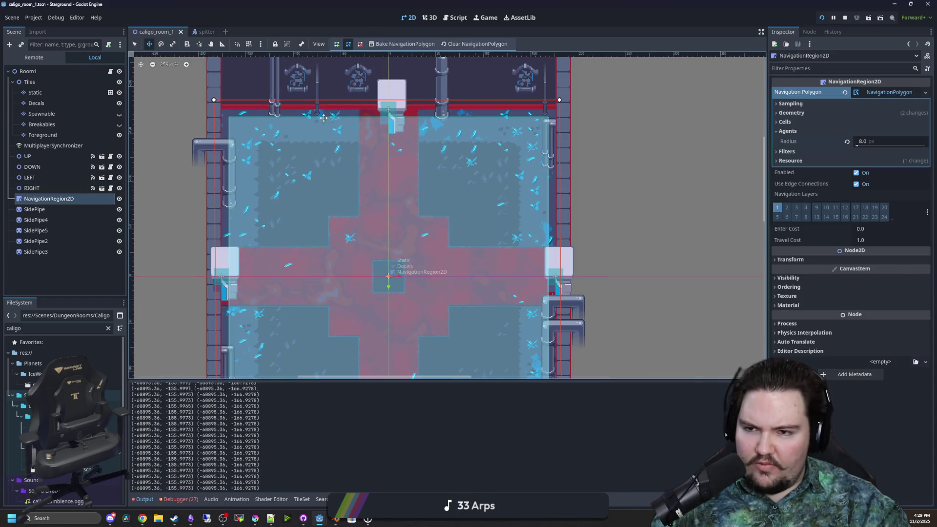
scroll(549, 111, down, 2)
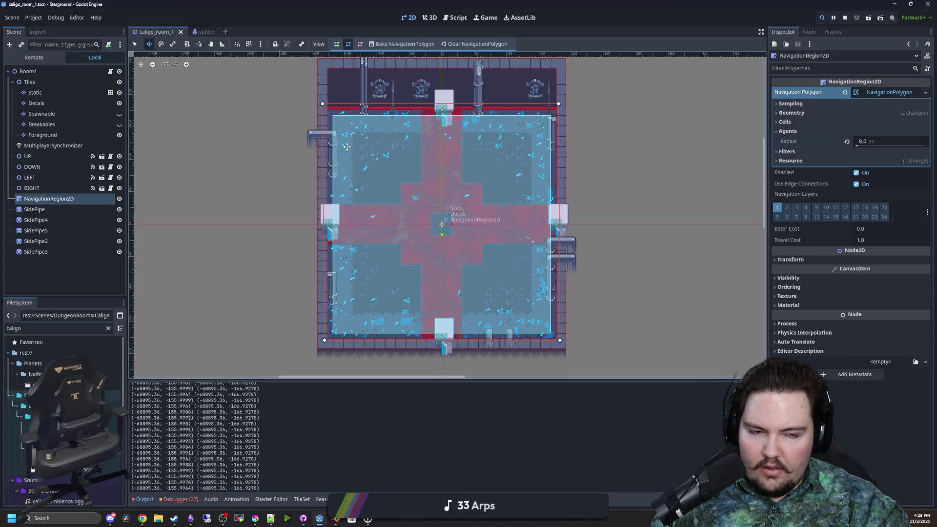
scroll(416, 224, up, 3)
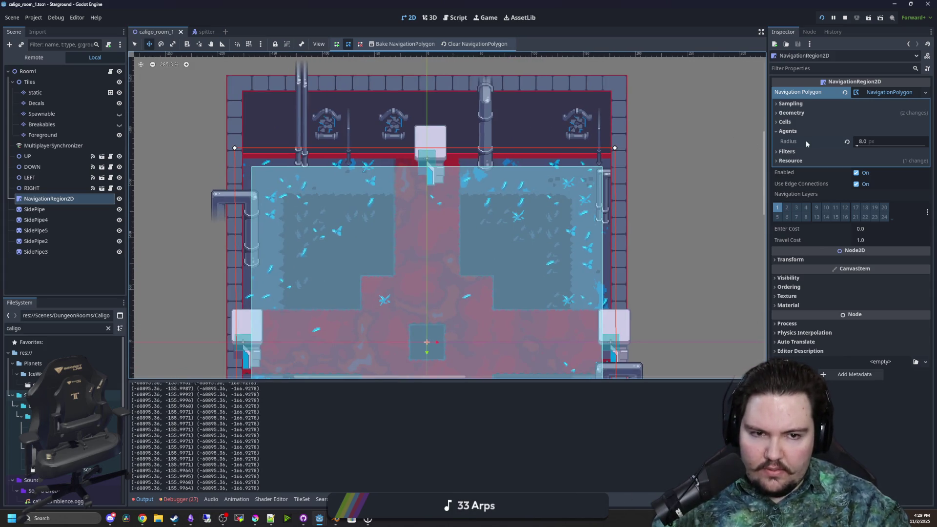
click(787, 152)
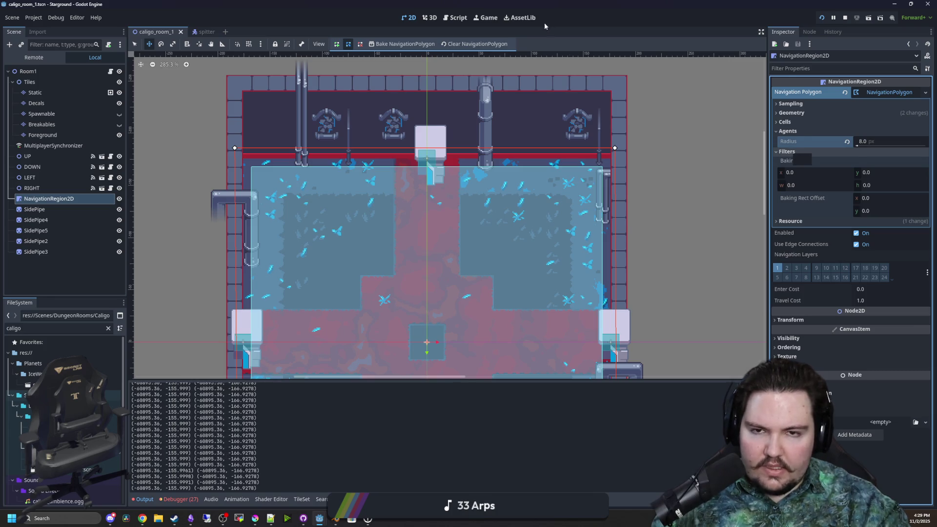
key(F5)
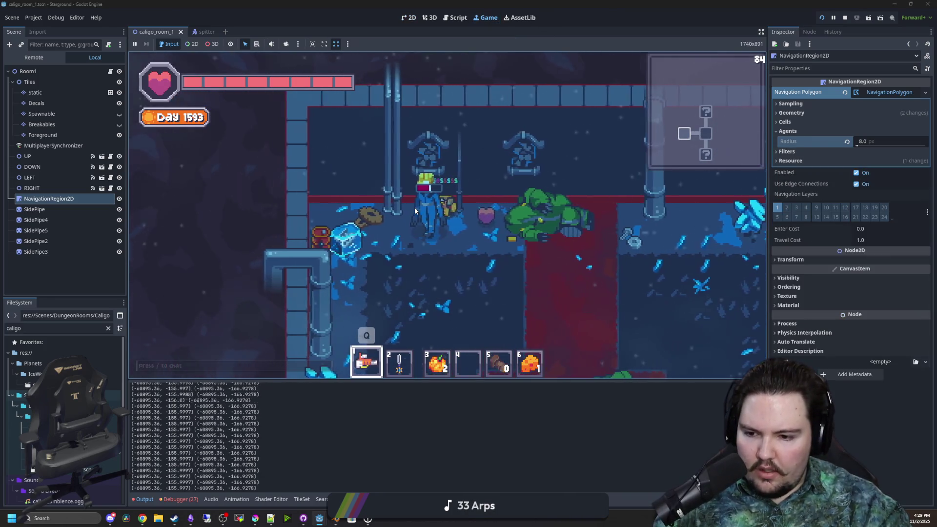
- Walk the player down-right into the corridor and back up-left
key(s)
key(d)
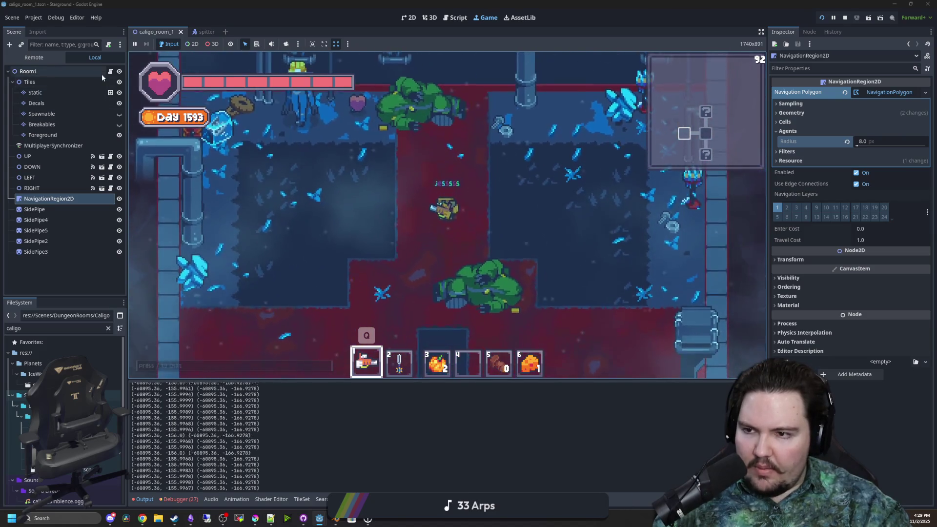
key(w)
key(a)
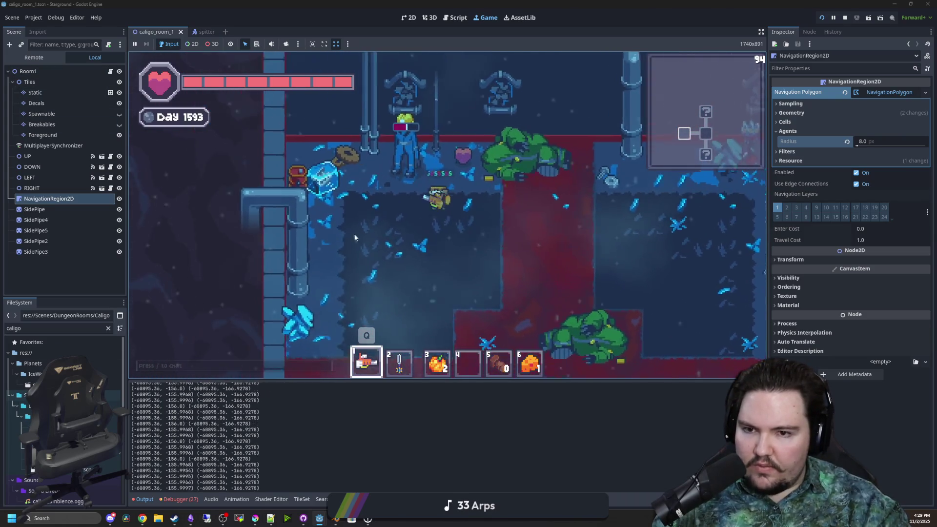
- Filter FileSystem for 'spitter' and open spitter.gd
click(108, 327)
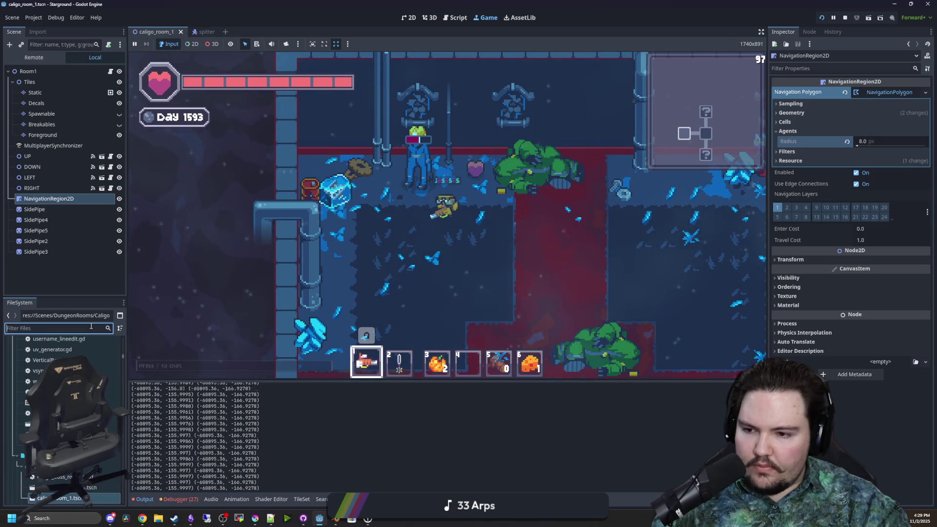
text(spitter)
double_click(69, 385)
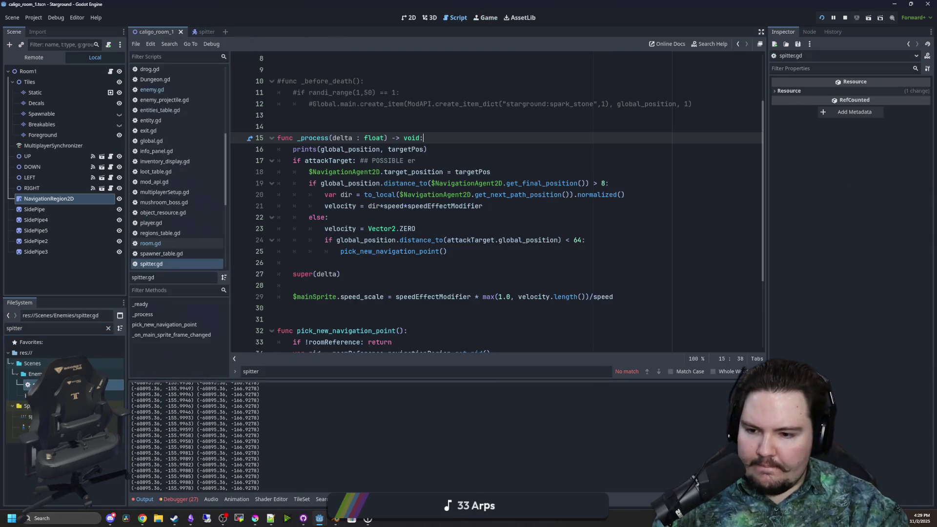
- Save the project from the spitter.gd script
click(411, 212)
key(ctrl+s)
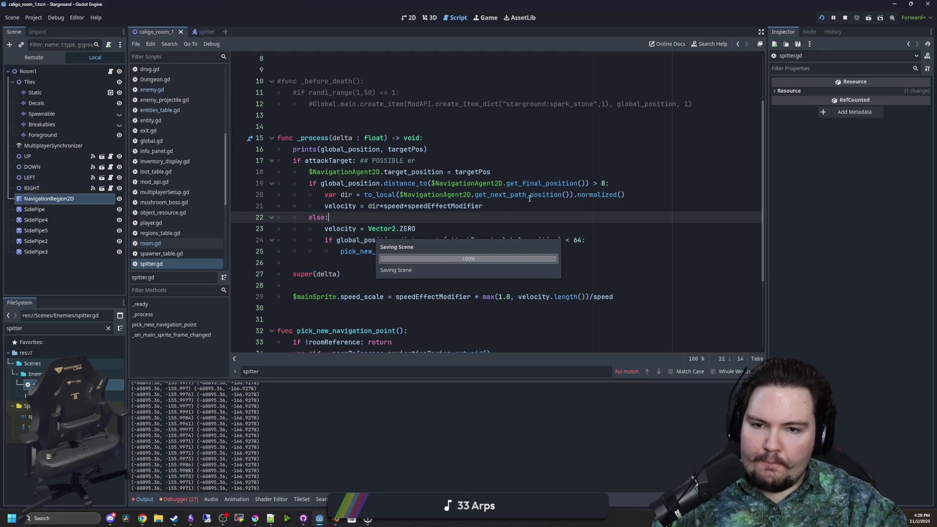
click(498, 143)
key(ctrl+s)
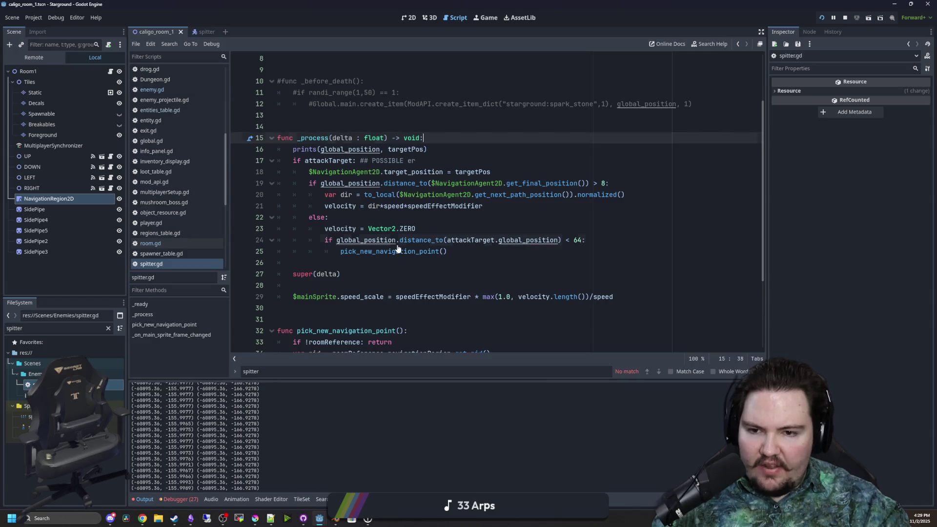
- Jump to the pick_new_navigation_point definition and insert an empty first line in it
ctrl+click(379, 243)
key(alt+Left)
click(381, 252)
ctrl+click(380, 255)
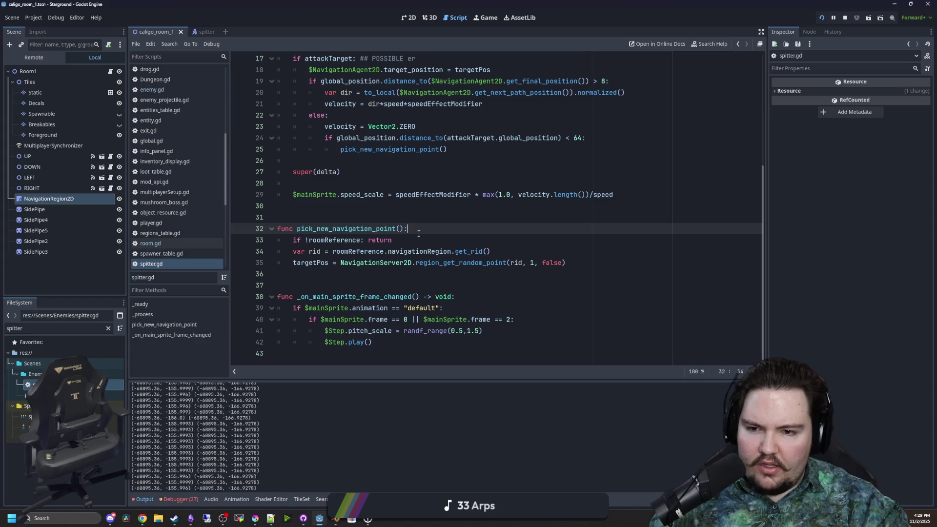
key(Return)
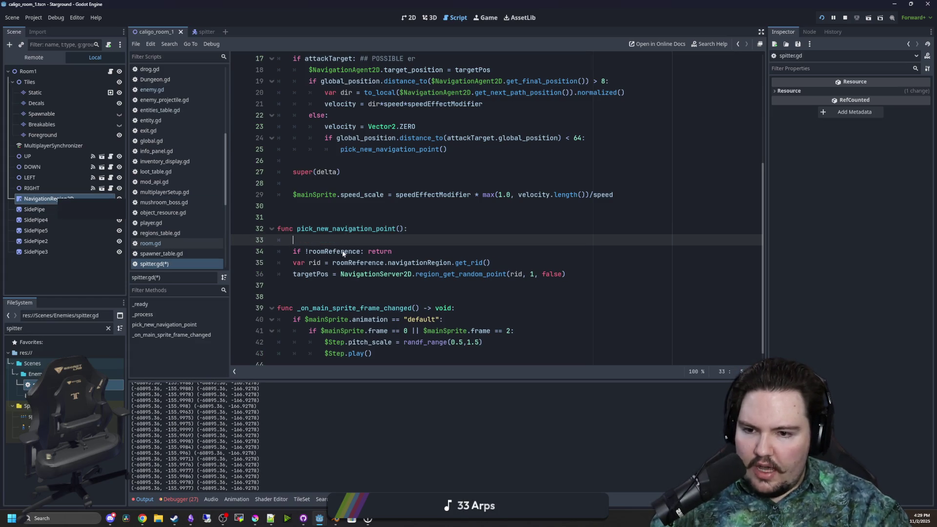
- Copy NavigationAgent2D onto line 33 and check the NavigationAgent2D class documentation
double_click(333, 69)
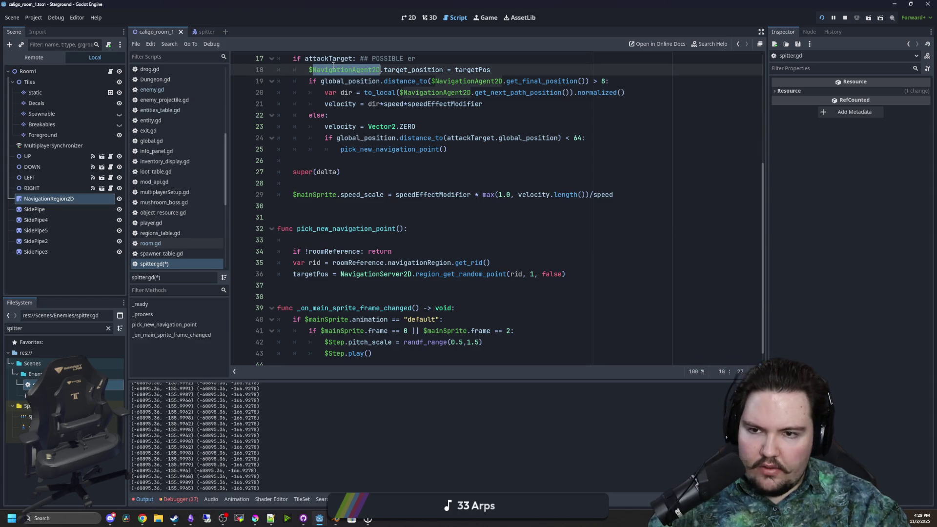
key(ctrl+c)
click(341, 240)
key(ctrl+v)
key(Home)
text($)
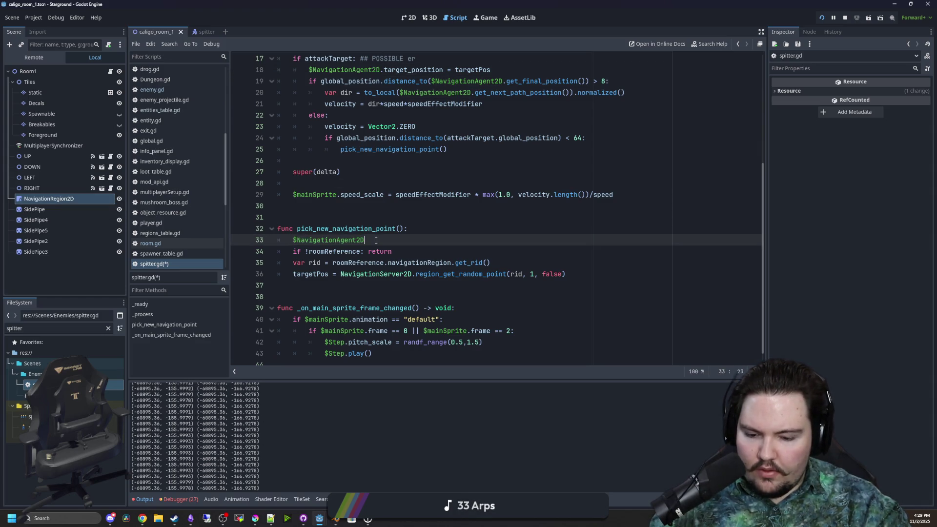
text(reach)
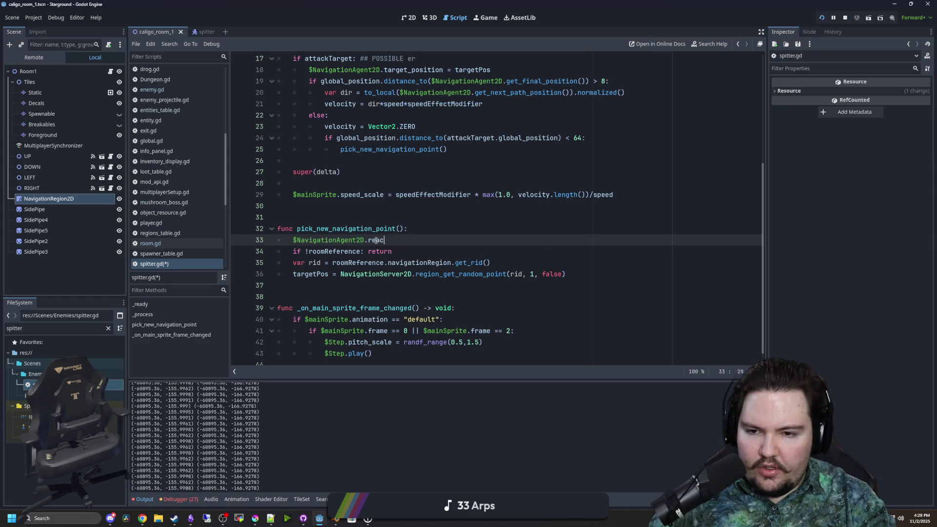
ctrl+click(335, 240)
scroll(453, 230, down, 10)
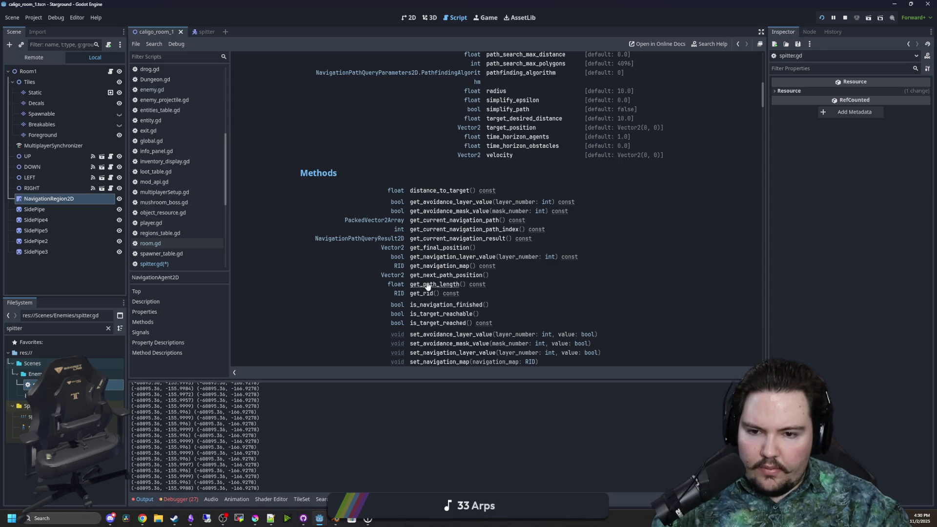
scroll(427, 286, down, 2)
key(alt+Left)
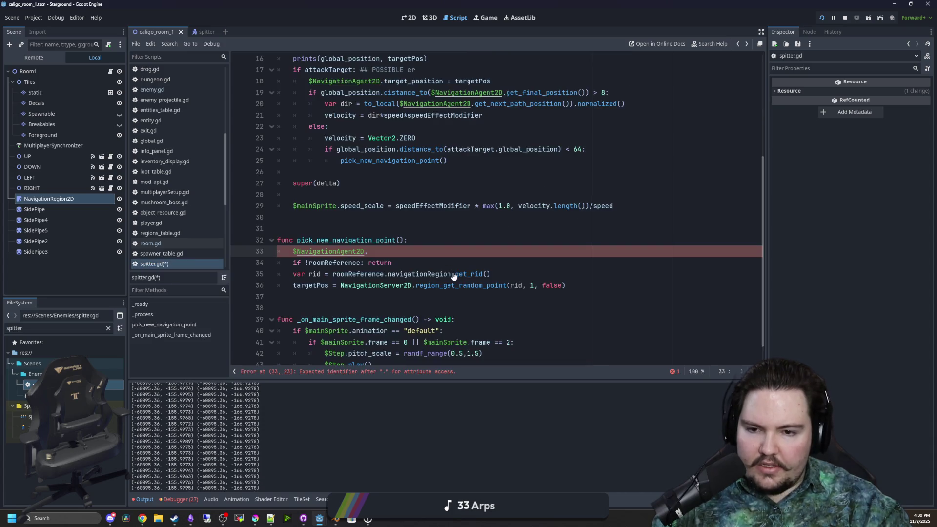
- Write 'if !$NavigationAgent2D.is_target_reachable(): return' on line 33 using autocomplete
drag(368, 251, 296, 251)
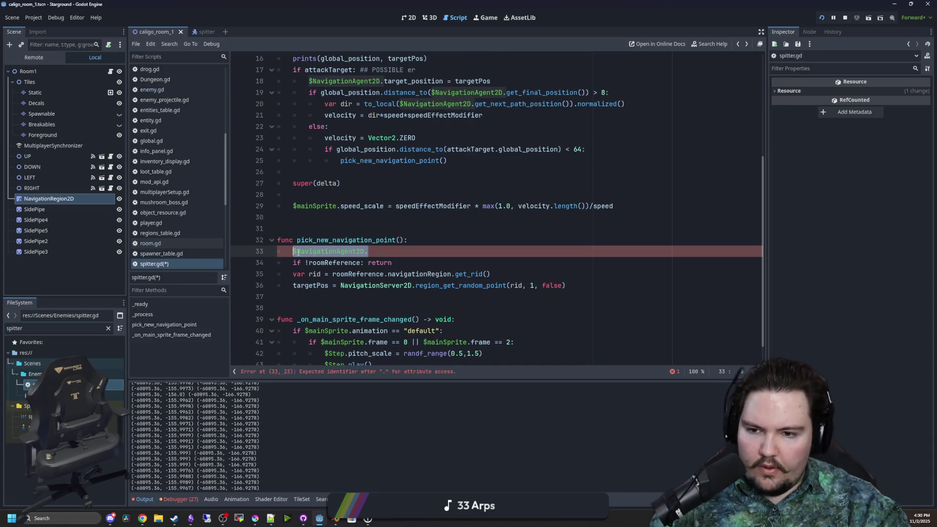
text(if isTar)
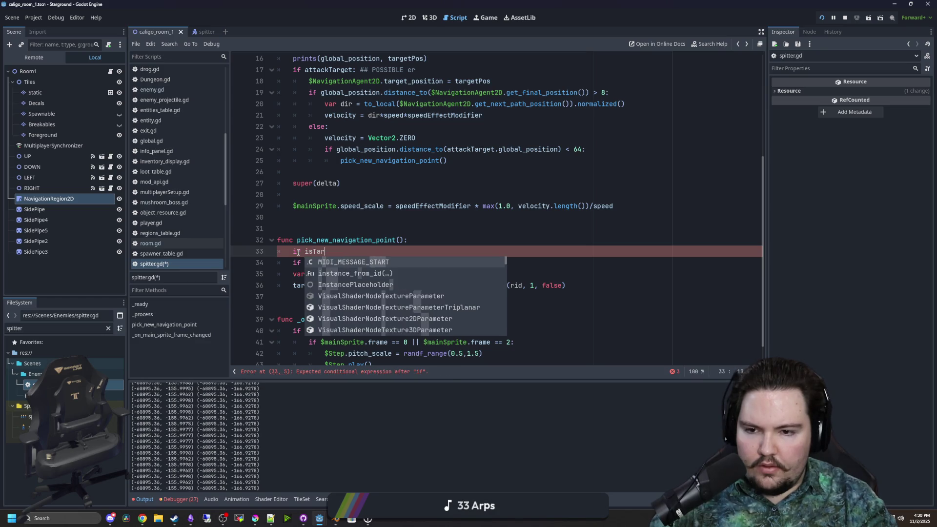
text(_targ)
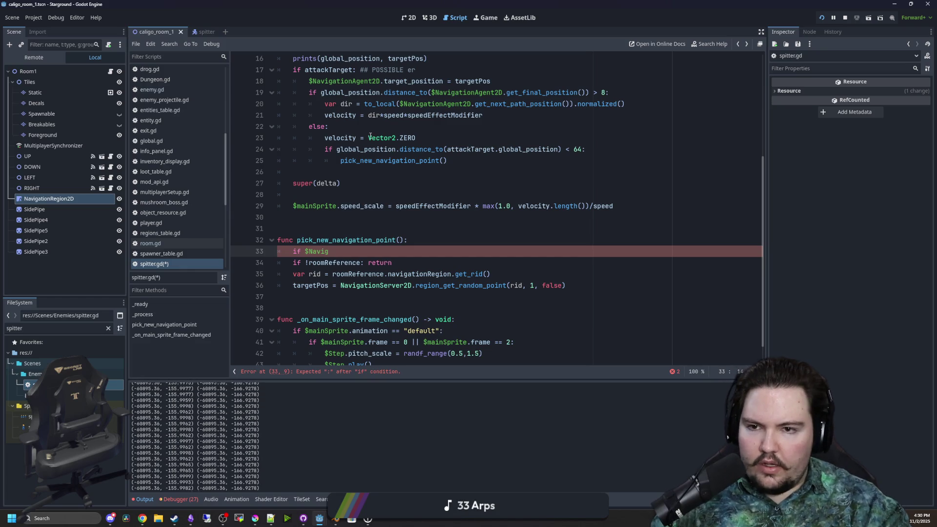
key(Return)
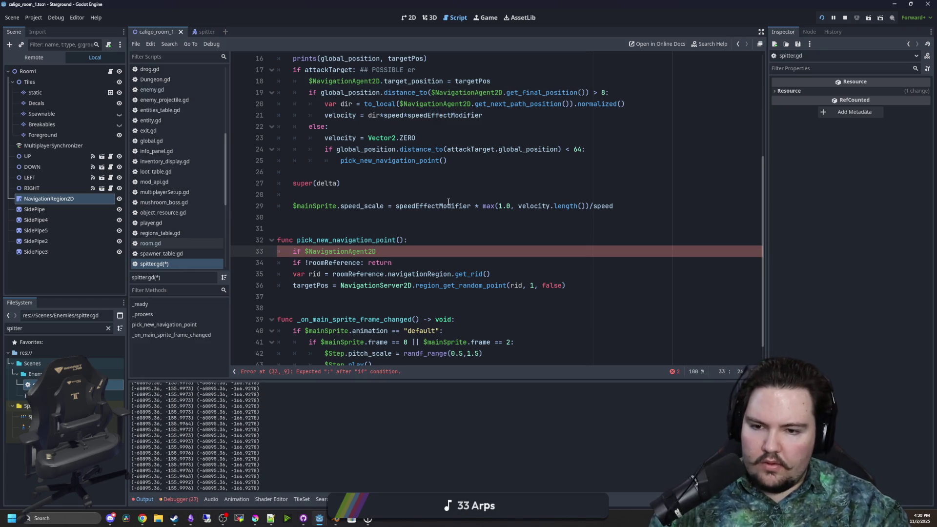
text(.is_targ)
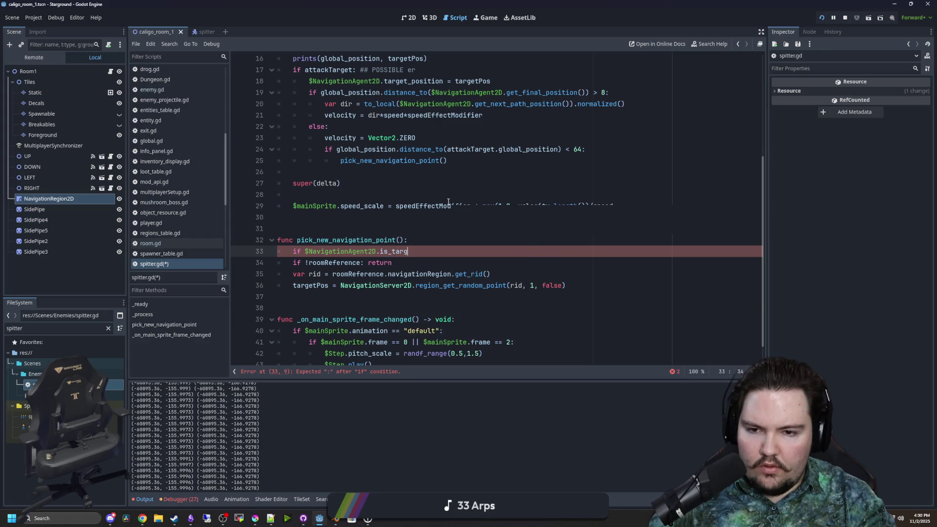
text(et_reacha)
key(Return)
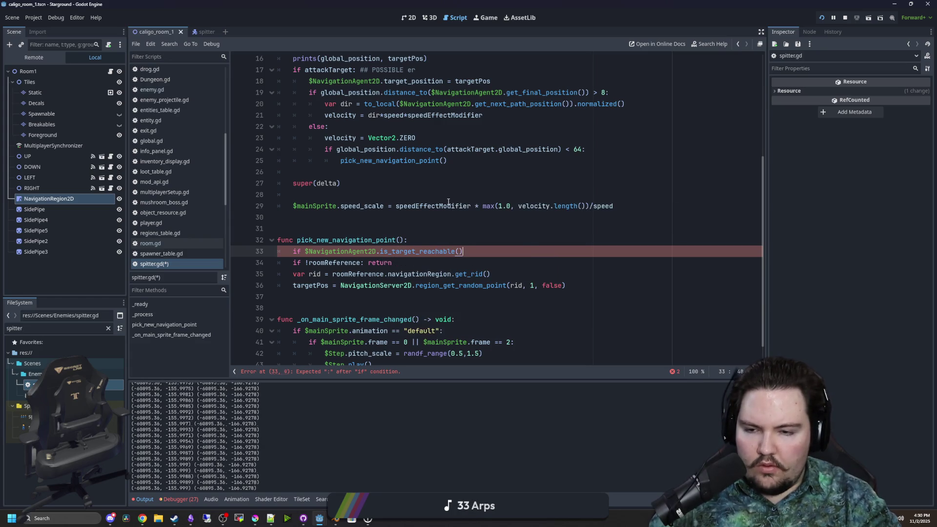
text(: return)
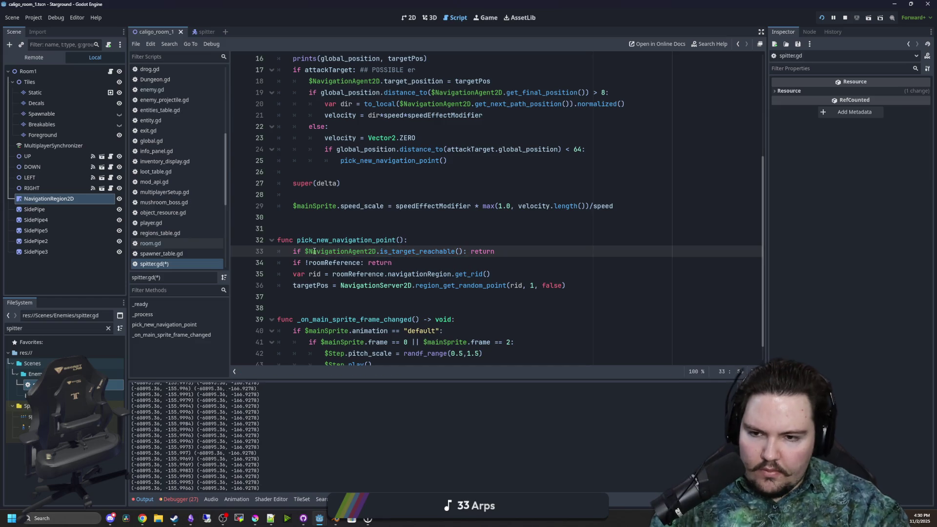
click(305, 251)
text(!)
key(Up)
key(Up)
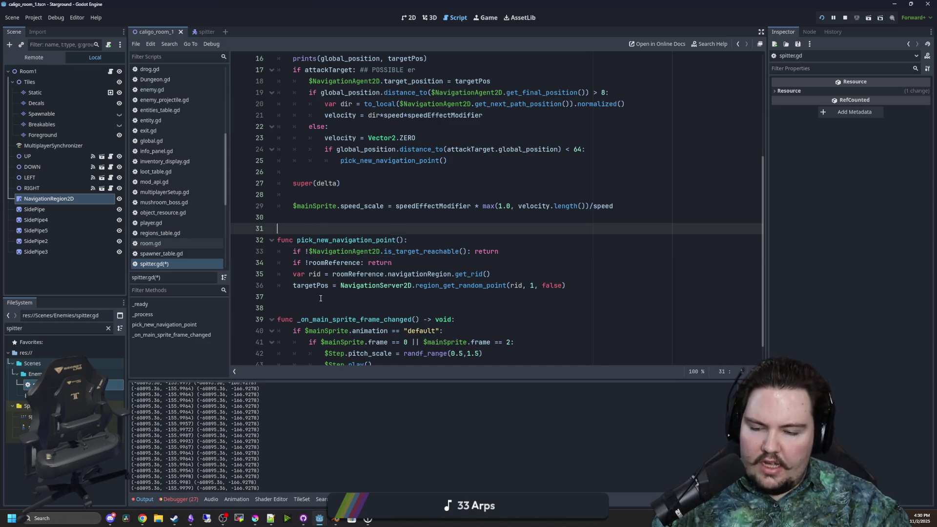
click(321, 297)
scroll(332, 273, up, 1)
click(343, 248)
key(ctrl+s)
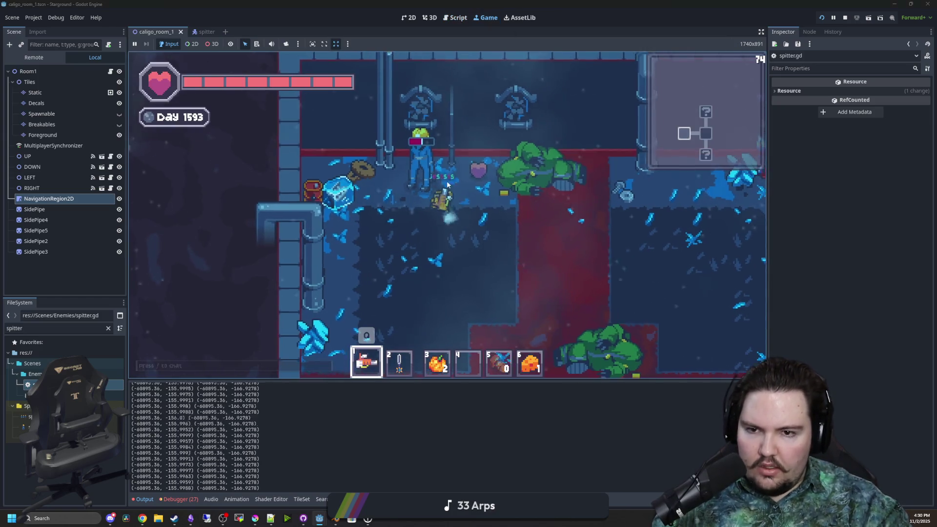
click(376, 123)
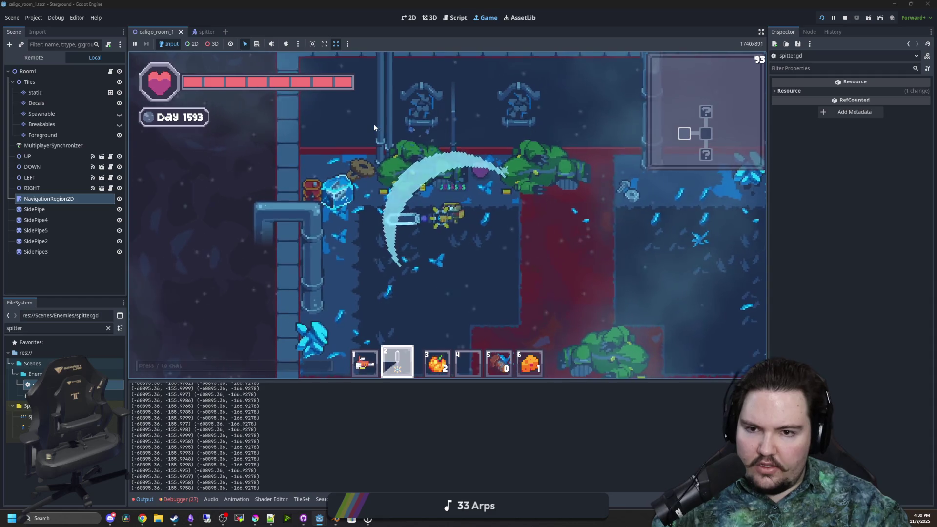
key(d)
key(1)
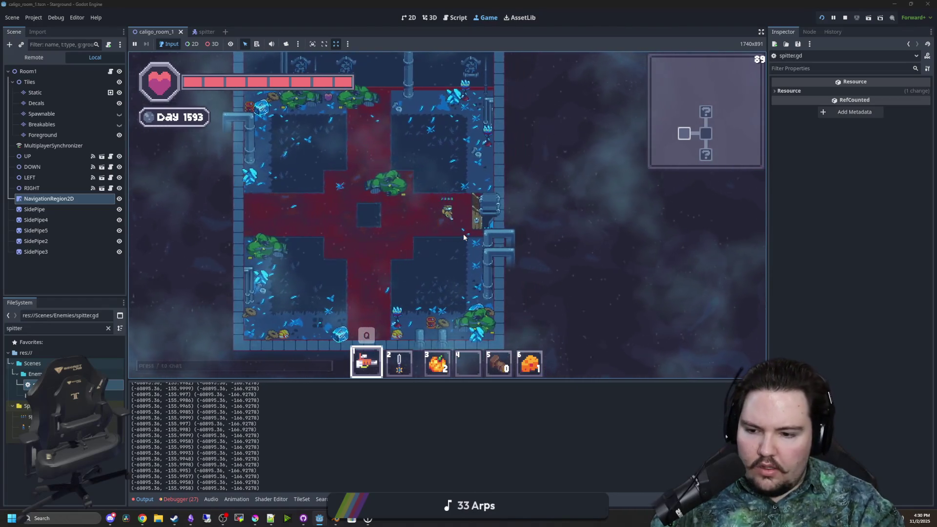
key(slash)
text(tp 0 0)
key(Return)
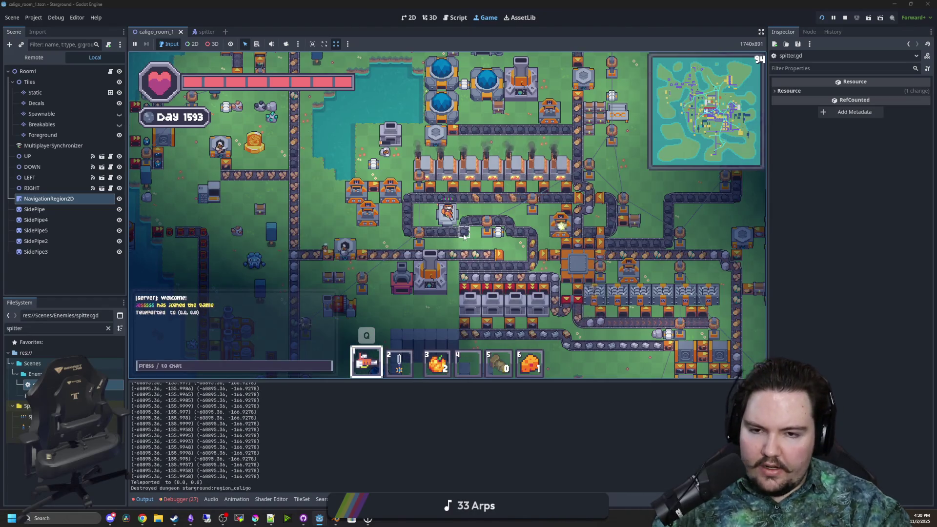
key(F8)
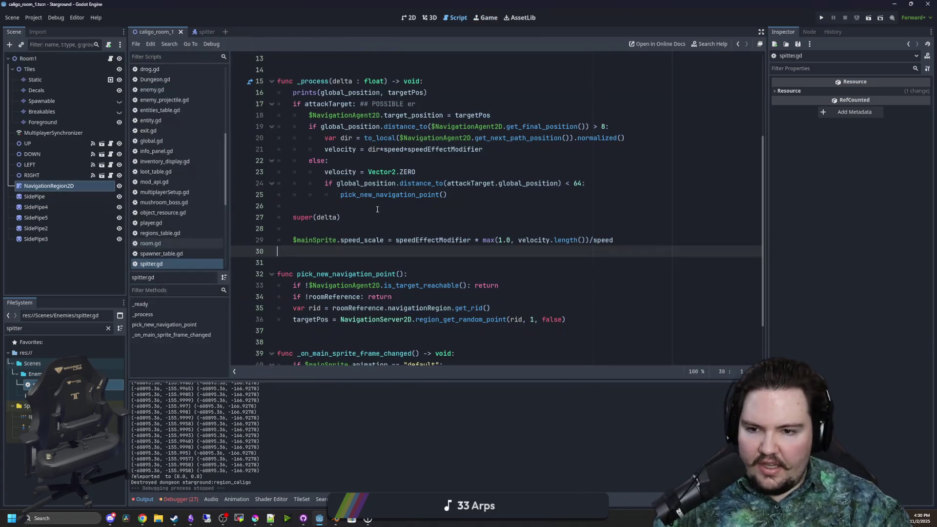
- Delete the extra blank line in _process, review the surrounding code, and save
click(321, 233)
key(BackSpace)
click(337, 237)
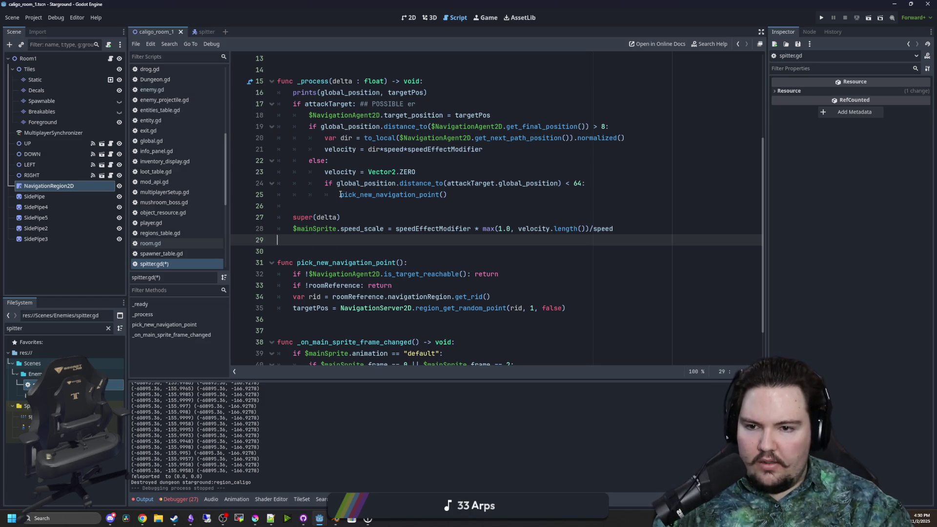
drag(340, 194, 503, 193)
click(502, 191)
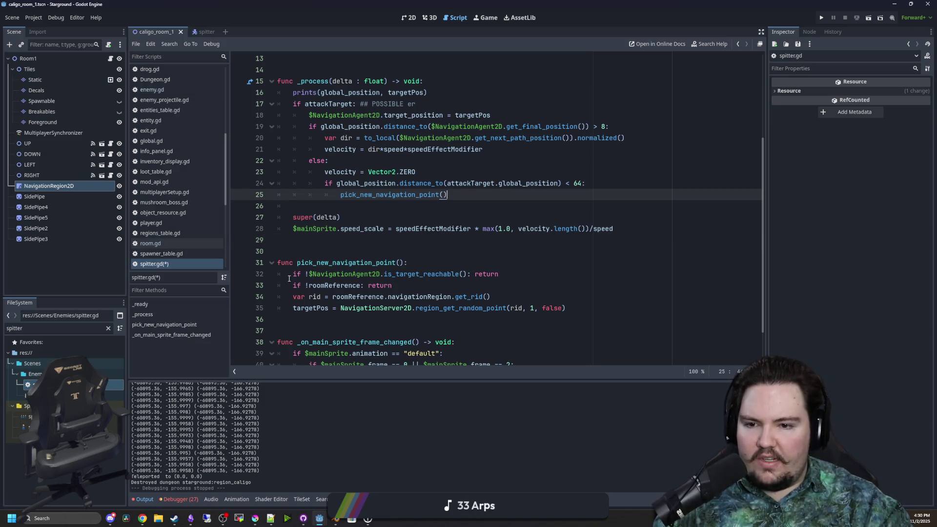
drag(289, 278, 565, 308)
key(Right)
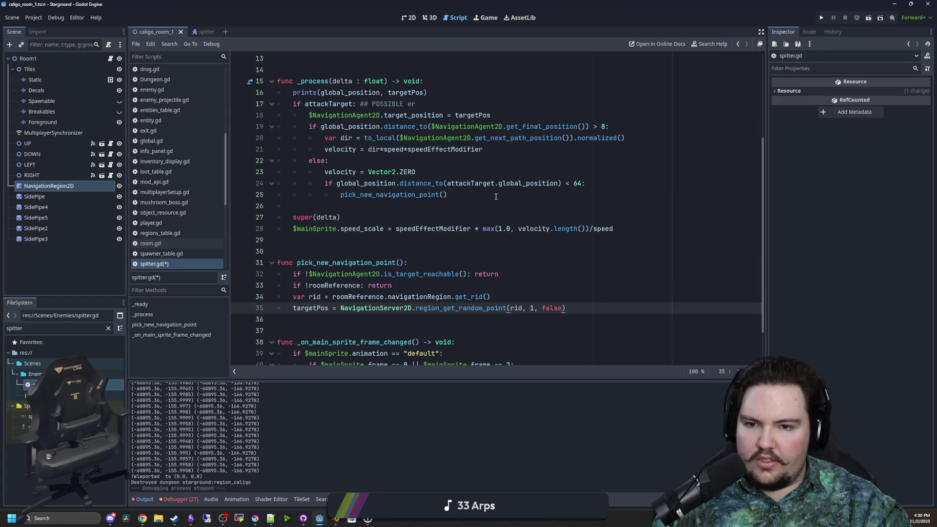
drag(496, 196, 280, 158)
click(427, 205)
key(ctrl+s)
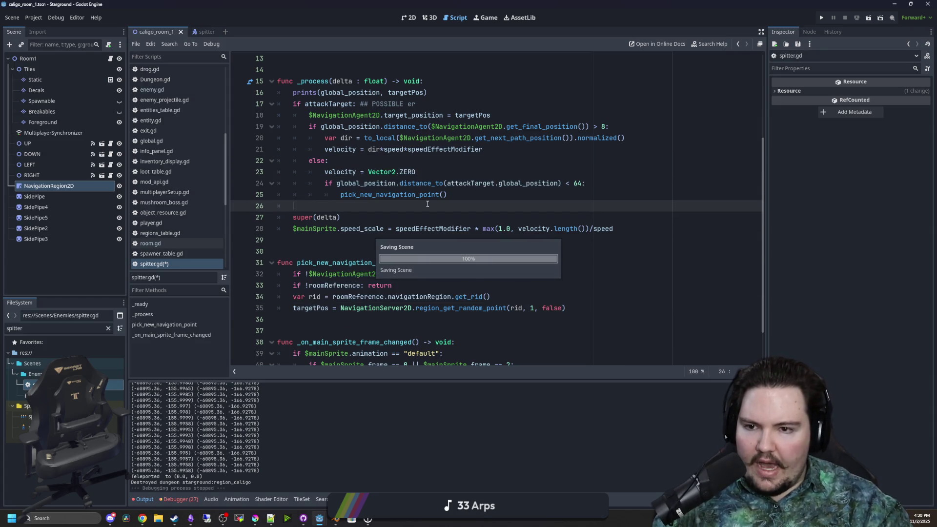
- Remove the prints(global_position, targetPos) debug line and save the script
click(428, 92)
key(shift+Home)
key(BackSpace)
key(BackSpace)
key(Up)
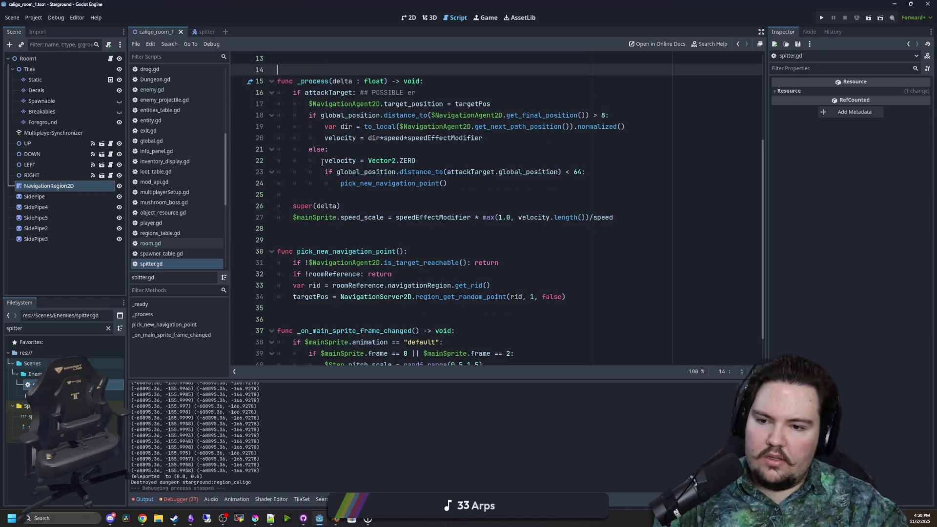
click(334, 242)
key(ctrl+s)
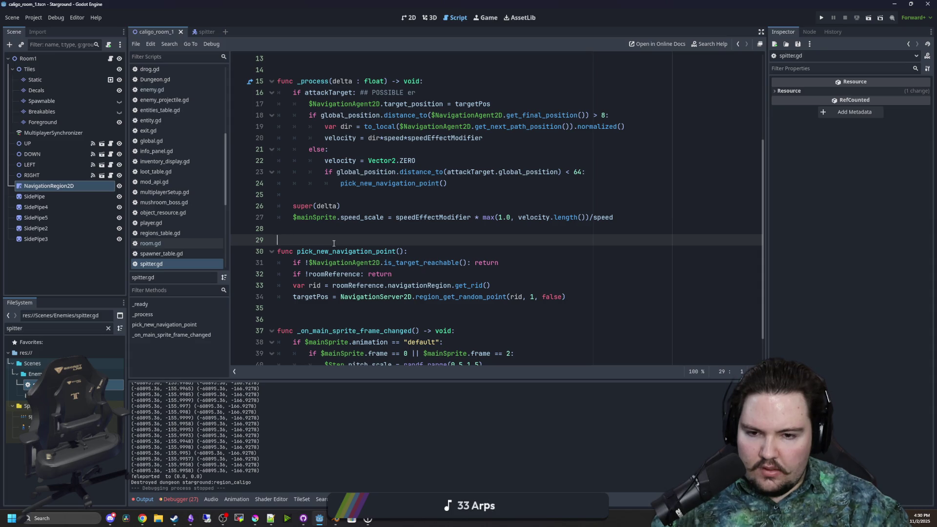
drag(512, 262, 286, 262)
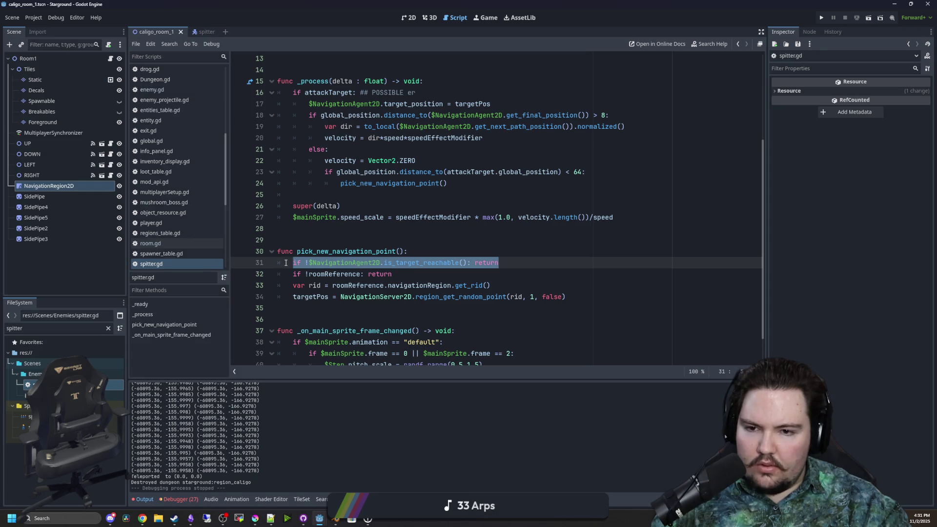
- Cut !$NavigationAgent2D.is_target_reachable() from line 31, delete the leftover line, and save
click(342, 228)
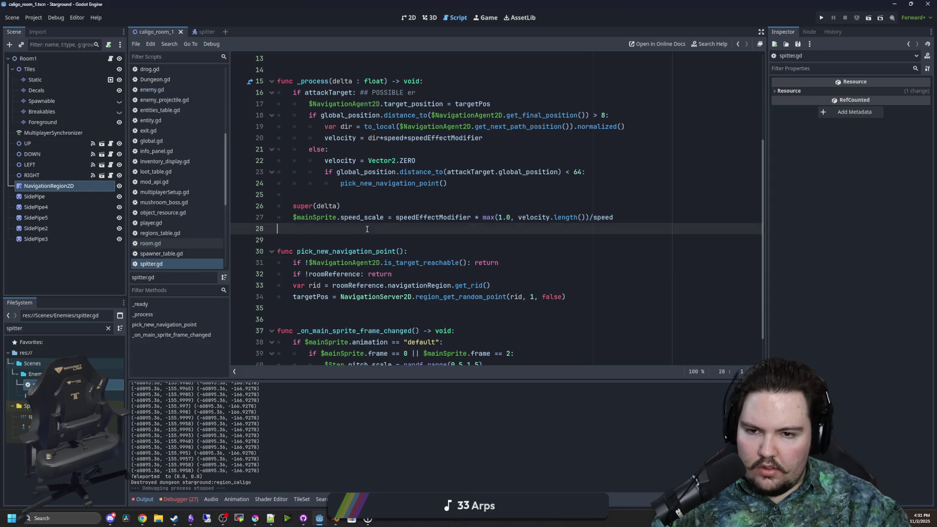
scroll(451, 311, up, 1)
drag(466, 299, 302, 296)
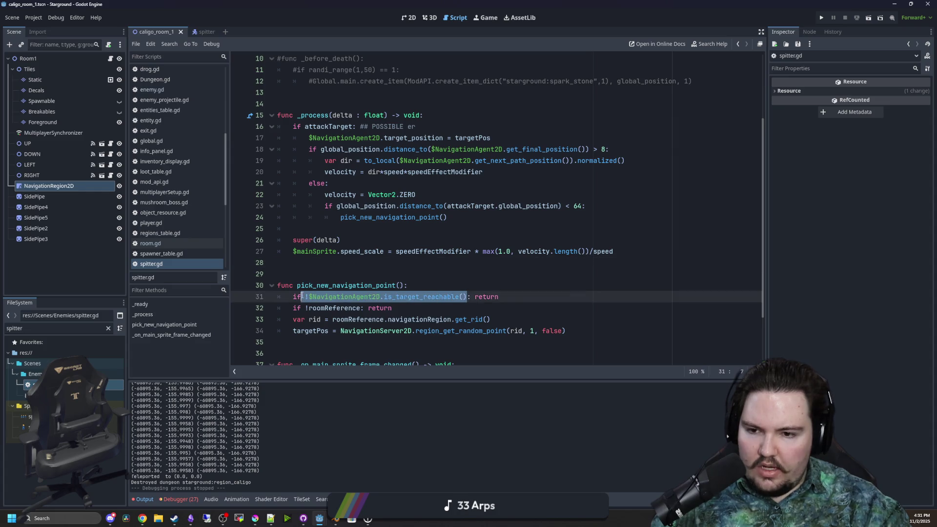
key(ctrl+x)
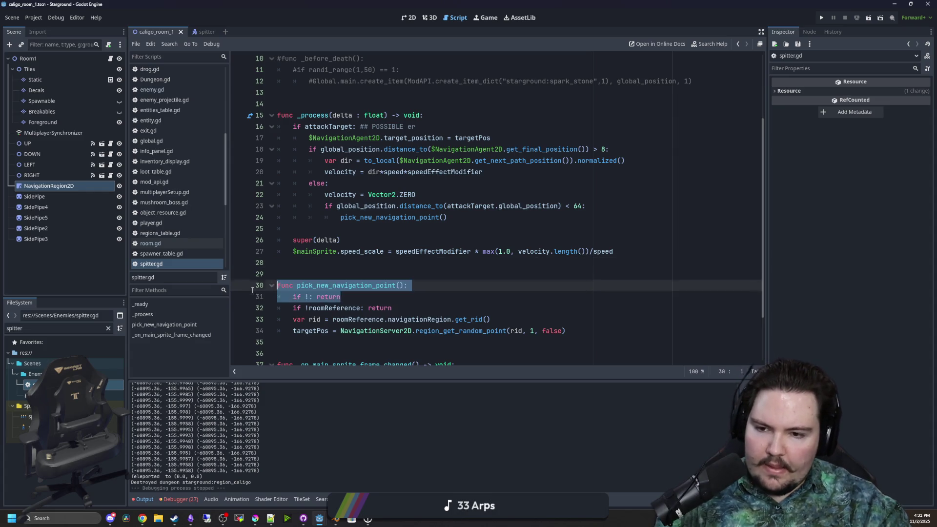
key(ctrl+shift+k)
click(313, 274)
key(ctrl+s)
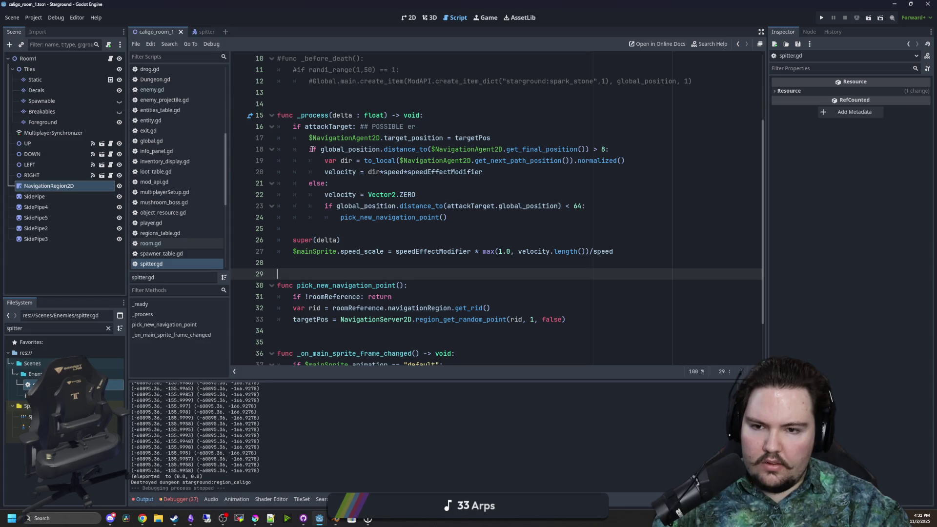
- Append '&& $NavigationAgent2D.is_target_reachable()' to line 18's distance condition, save, and run the game
drag(313, 150, 587, 149)
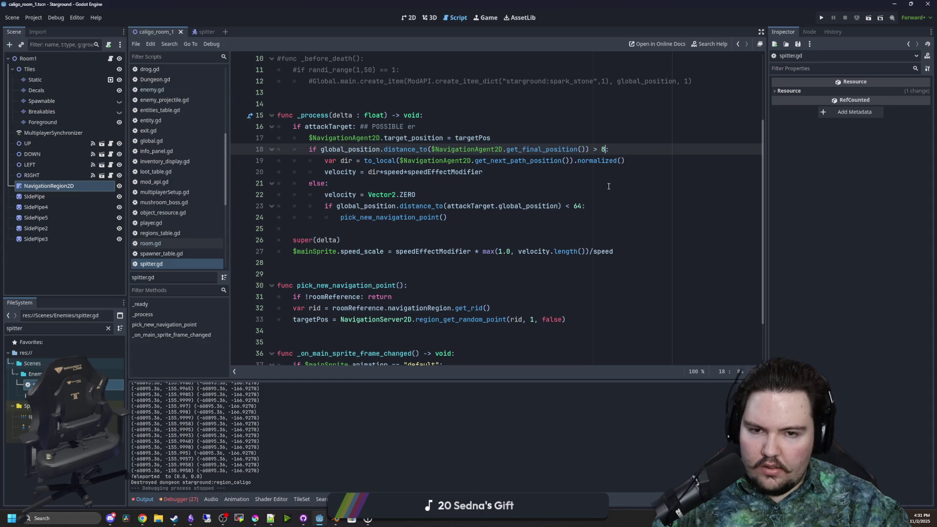
text(|| $NavigationAgent2D.is_target_reachable())
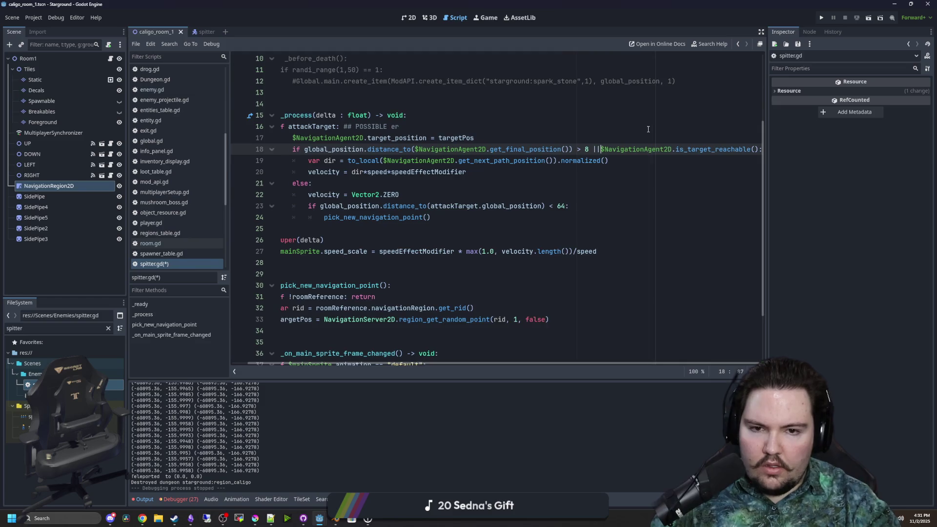
key(BackSpace)
key(BackSpace)
key(BackSpace)
text(&&)
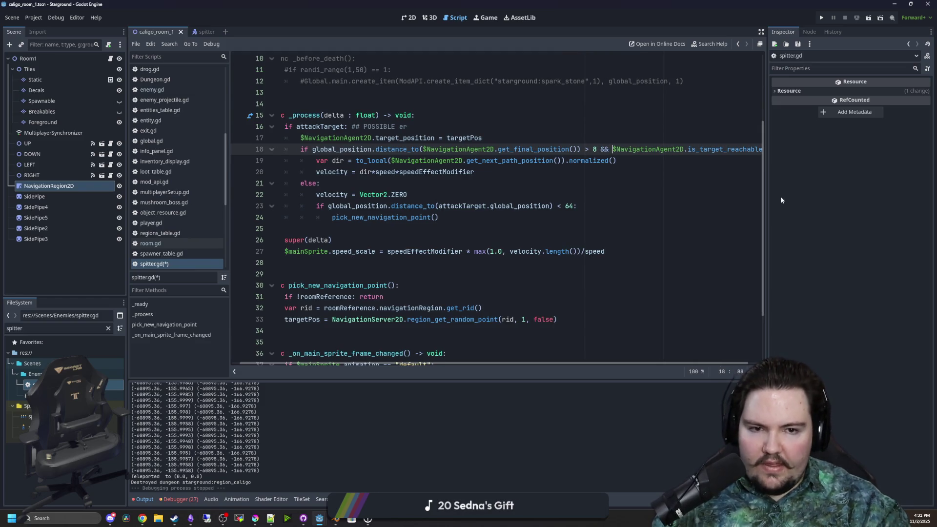
drag(768, 183, 853, 185)
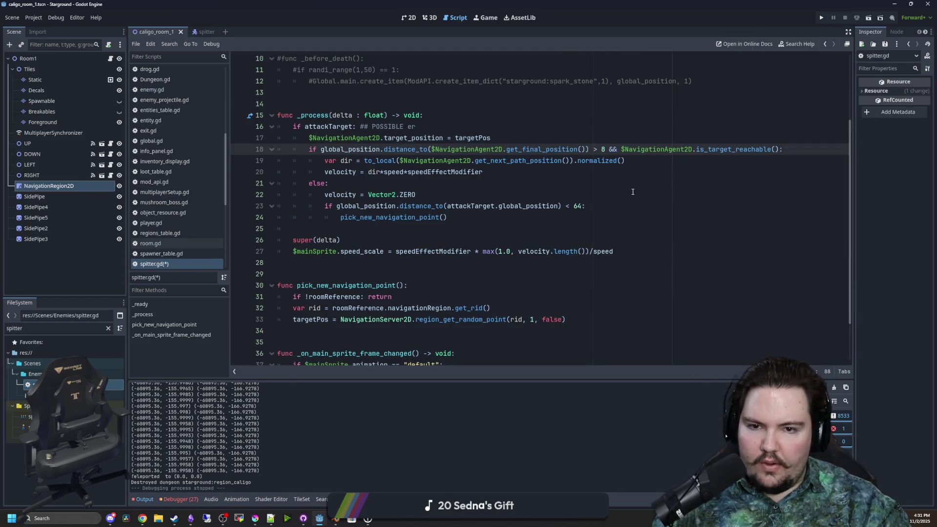
click(529, 179)
key(ctrl+s)
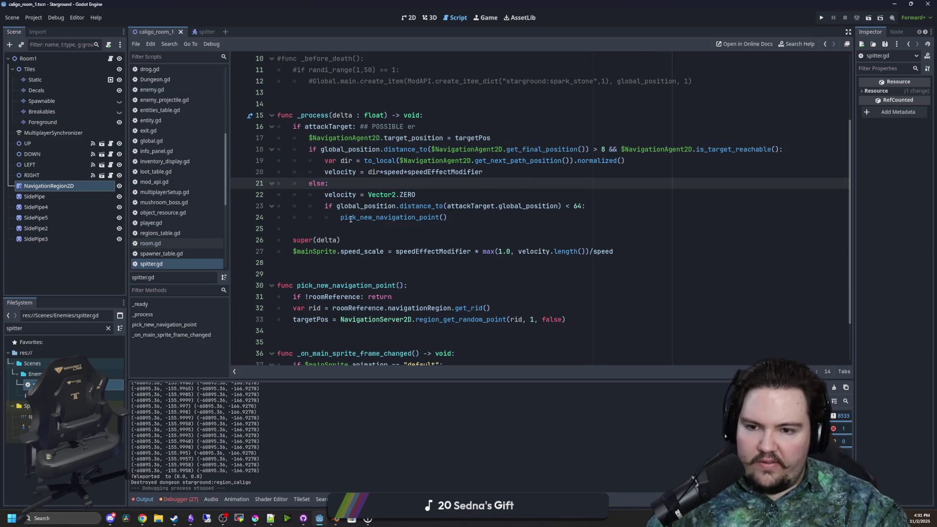
drag(340, 218, 473, 217)
click(417, 238)
key(ctrl+s)
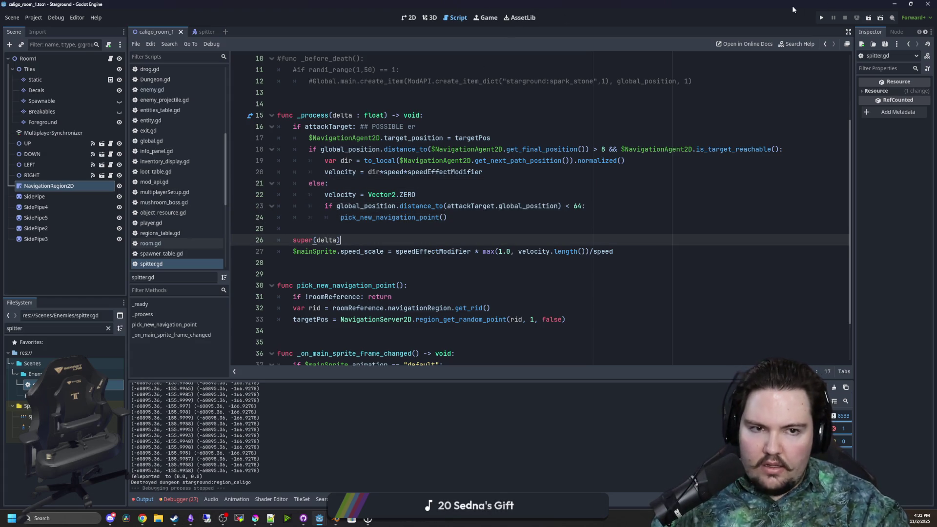
click(822, 18)
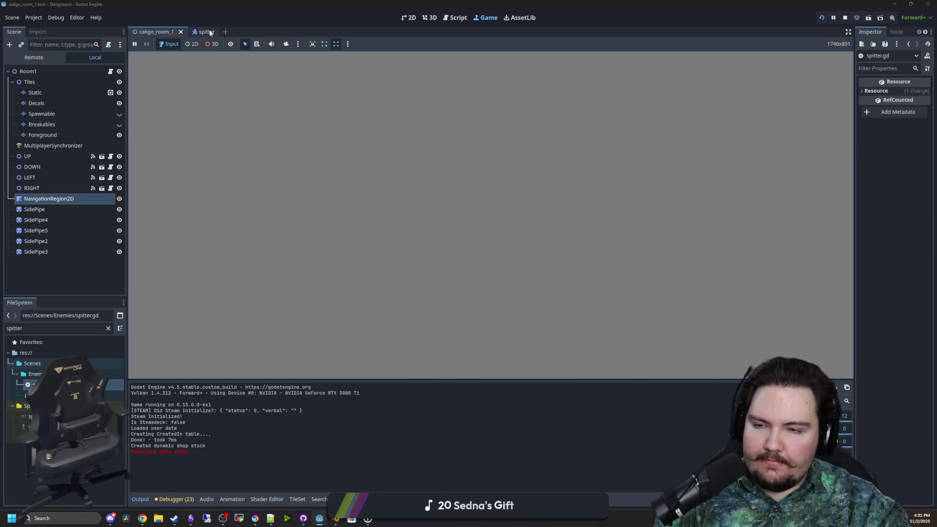
- Open the spitter scene, filter FileSystem for 'entity', and stop the running game
click(210, 33)
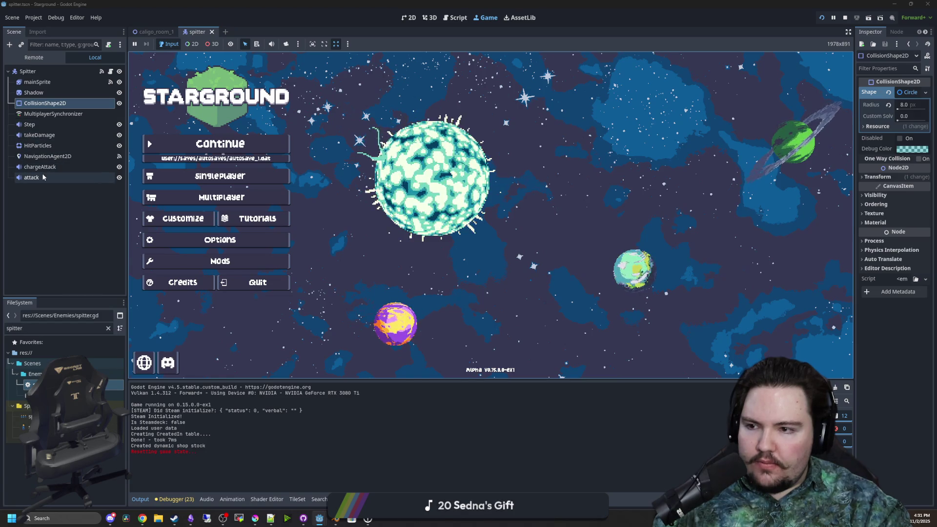
click(87, 330)
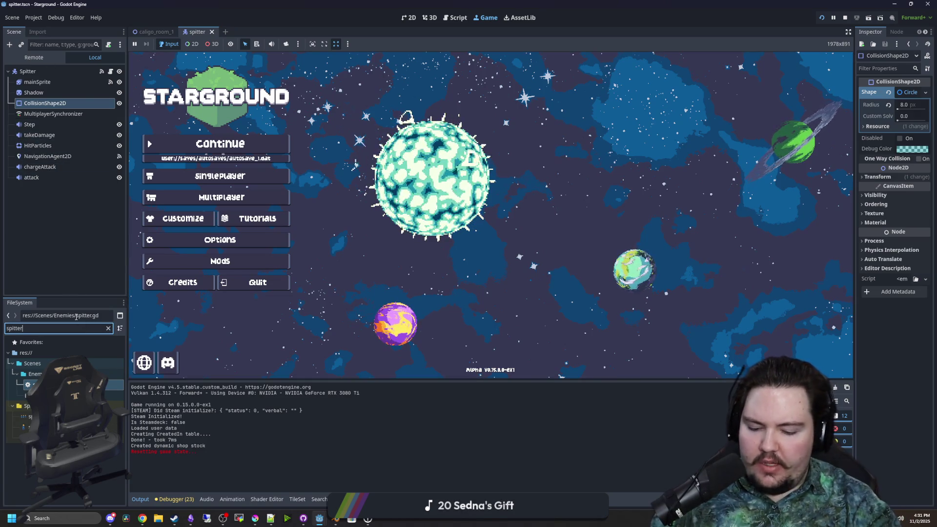
text(enti)
key(ctrl+a)
text(entity)
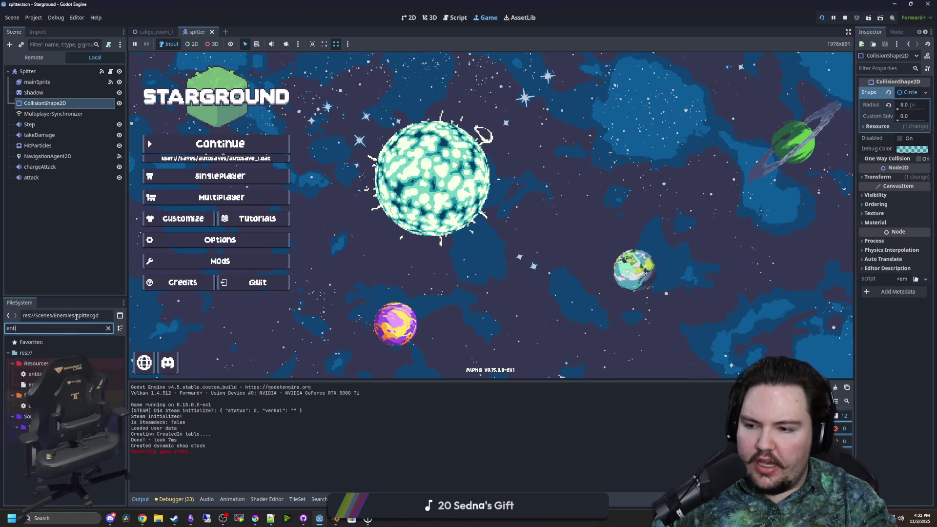
click(843, 17)
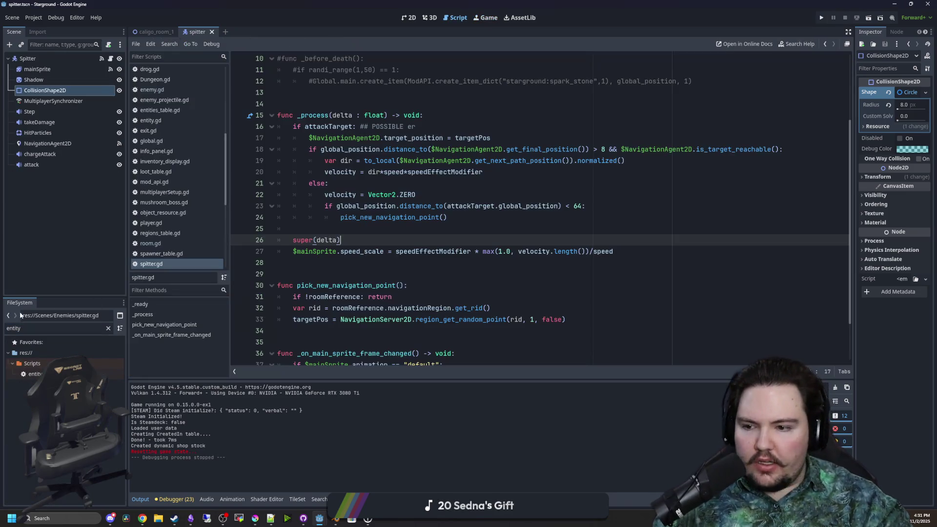
- Filter FileSystem for 'entit', open entities_table.gd, and scroll to the Spitter entry
click(108, 328)
text(entit)
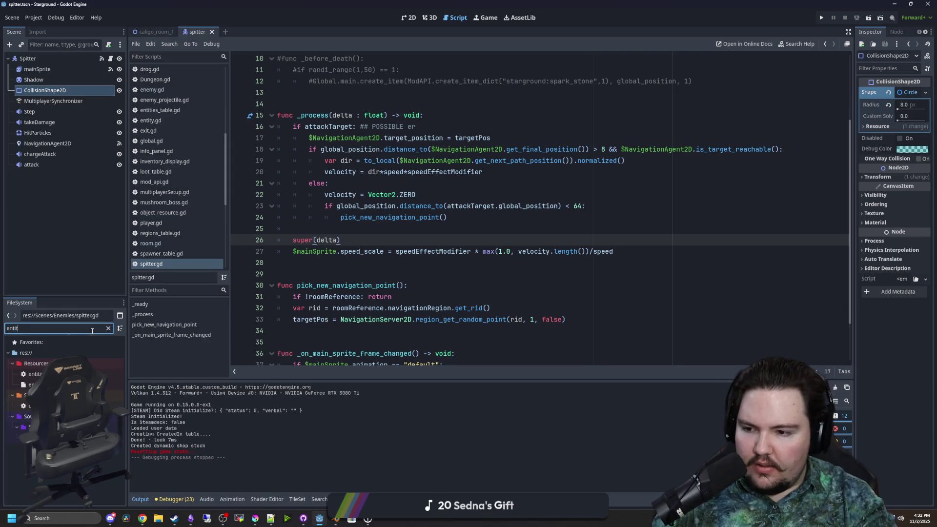
double_click(35, 374)
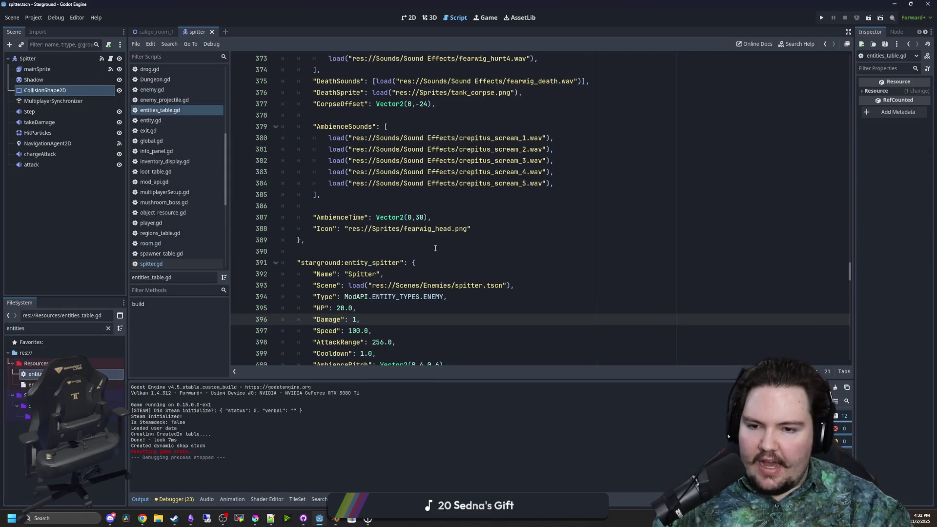
scroll(435, 248, down, 2)
scroll(447, 254, down, 2)
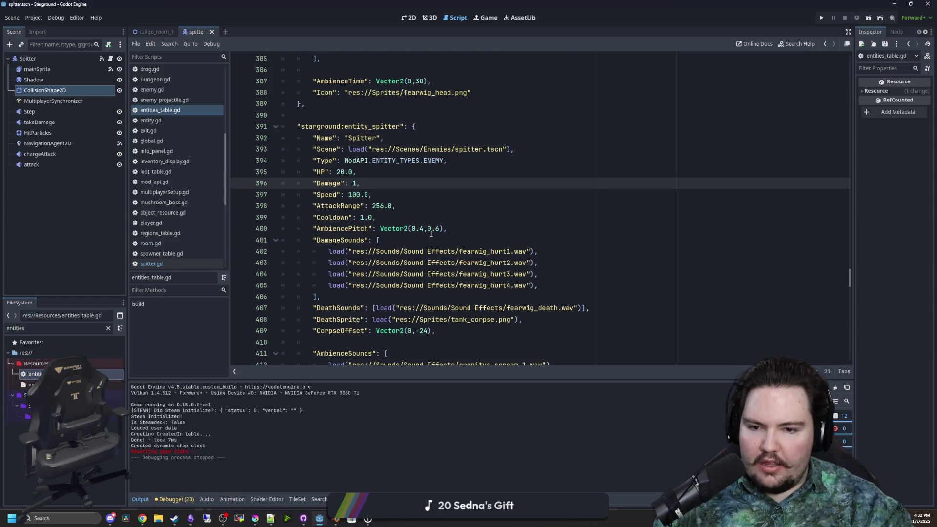
scroll(405, 211, up, 3)
scroll(405, 211, up, 4)
scroll(402, 209, down, 7)
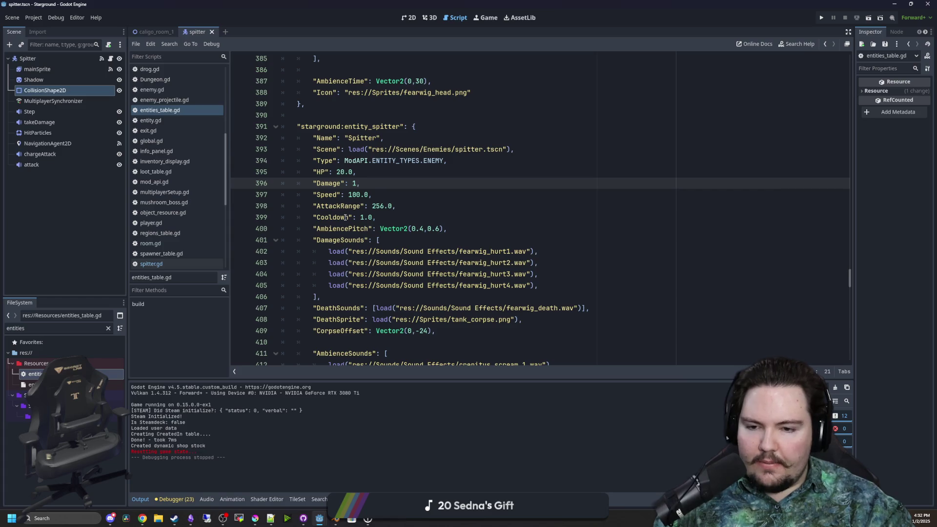
scroll(345, 217, down, 1)
- Change the Spitter's AmbiencePitch to Vector2(1.0,2.2) and save the file
click(424, 194)
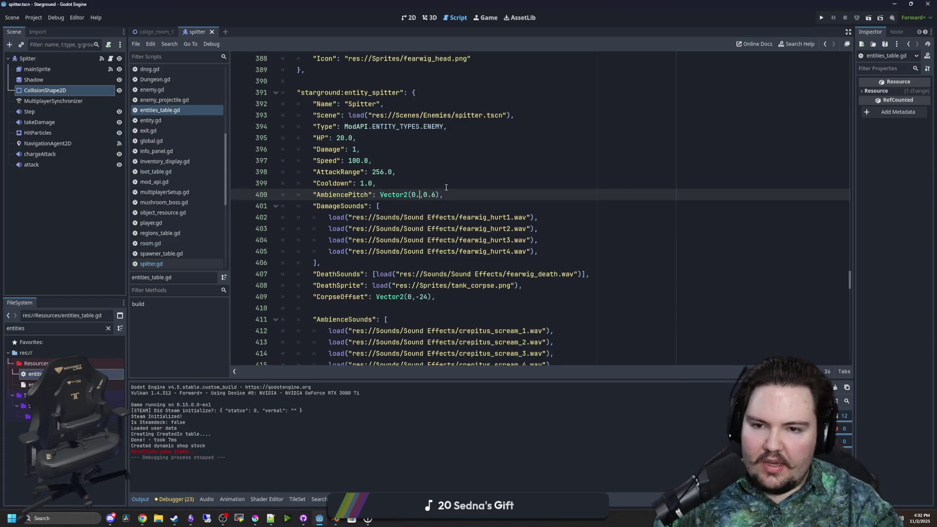
text(2.0)
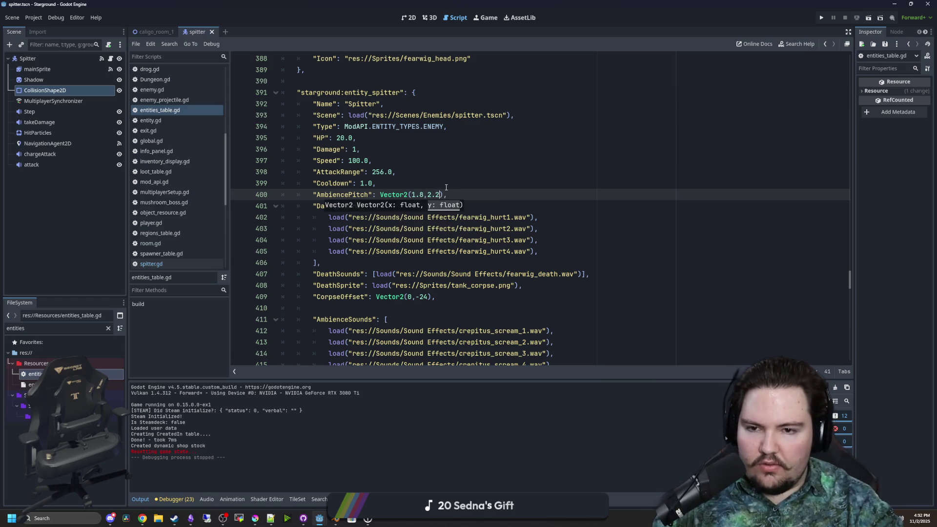
click(374, 181)
click(414, 174)
key(ctrl+s)
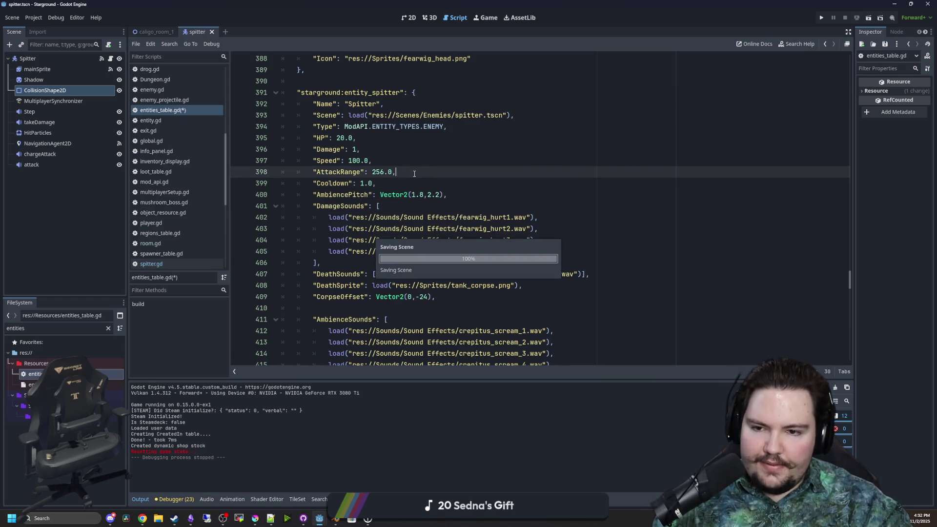
- In the running game, open the starlauncher's star map and launch to the dungeon
scroll(517, 171, down, 2)
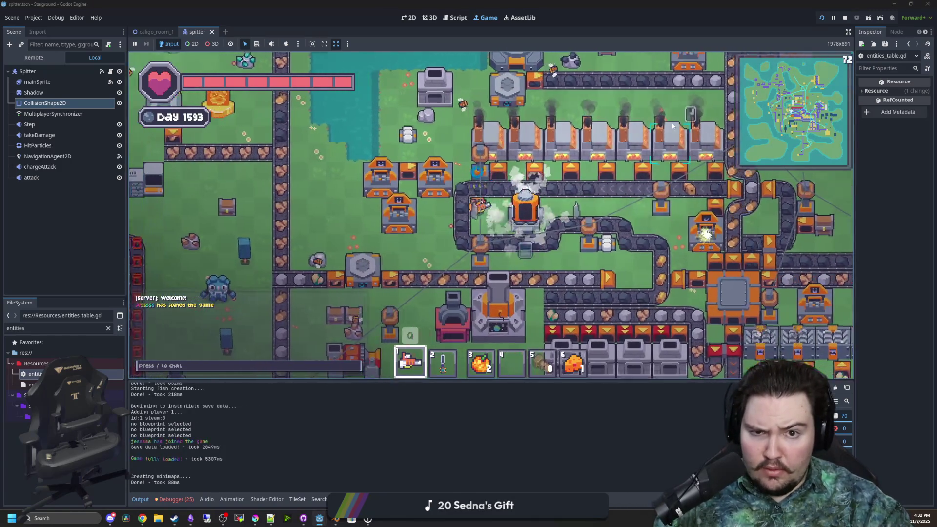
click(672, 126)
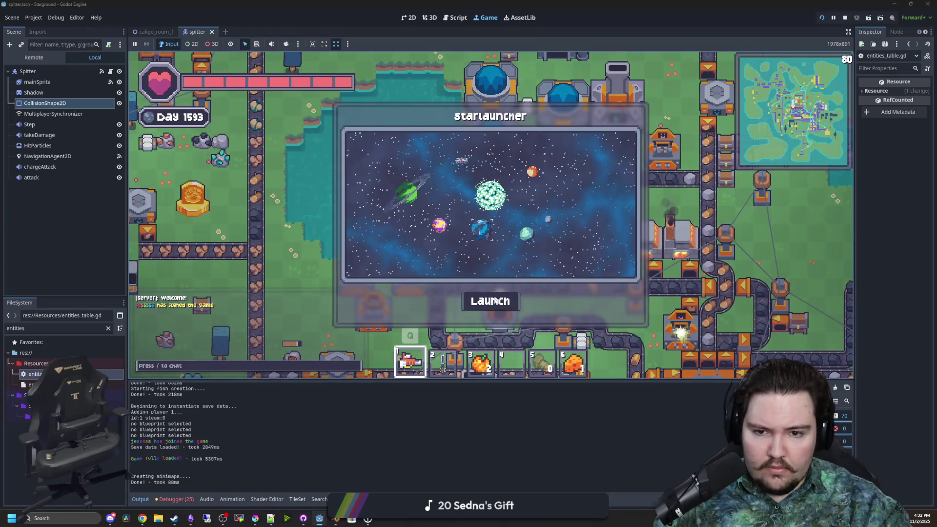
click(489, 299)
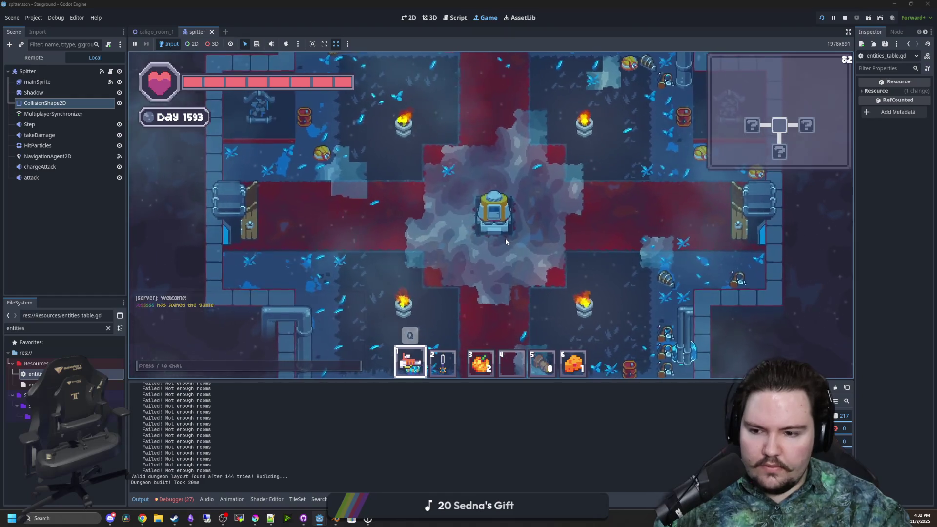
- Walk the player with WASD among the Spitter enemies and into the room below
key(d)
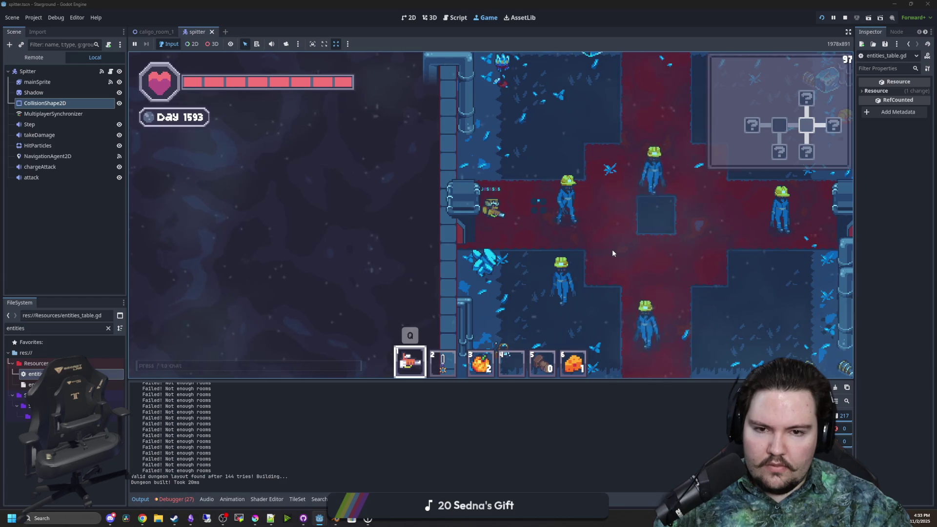
key(w)
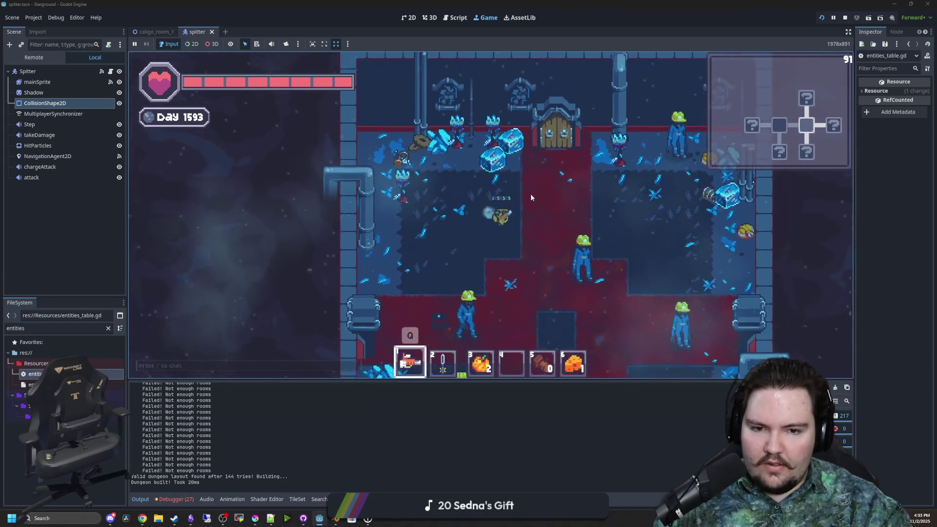
key(d)
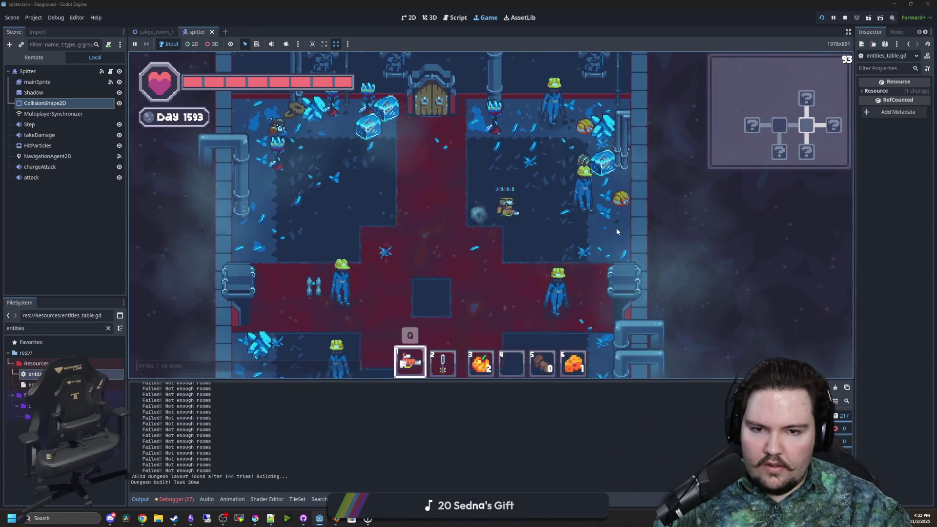
key(w)
key(d)
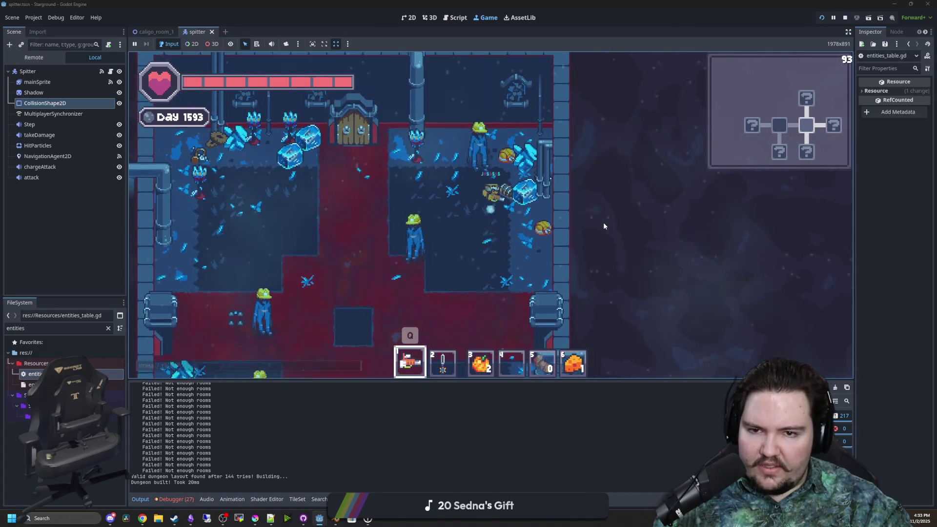
key(a)
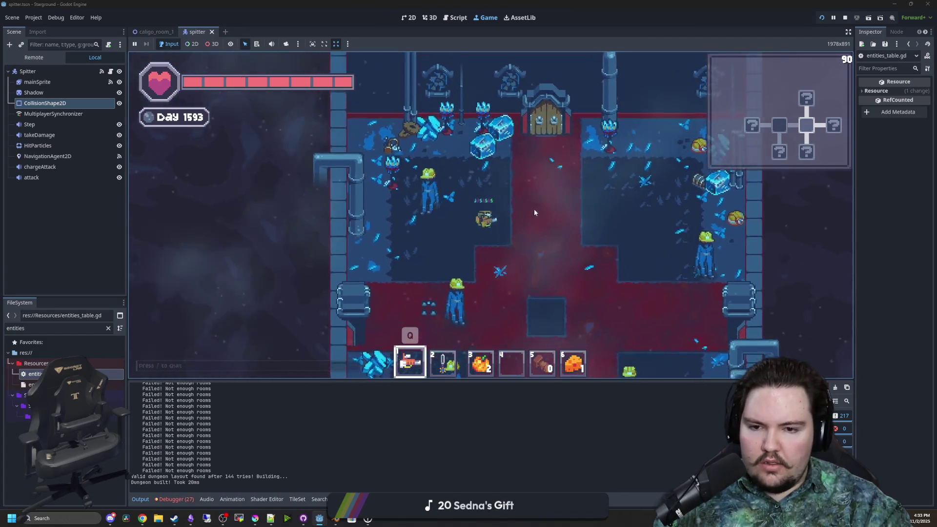
key(s)
key(d)
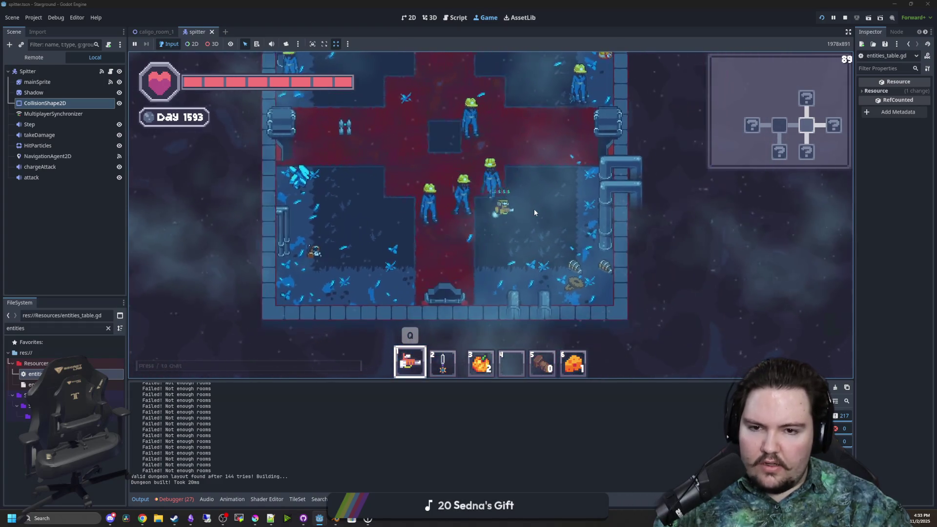
key(w)
key(d)
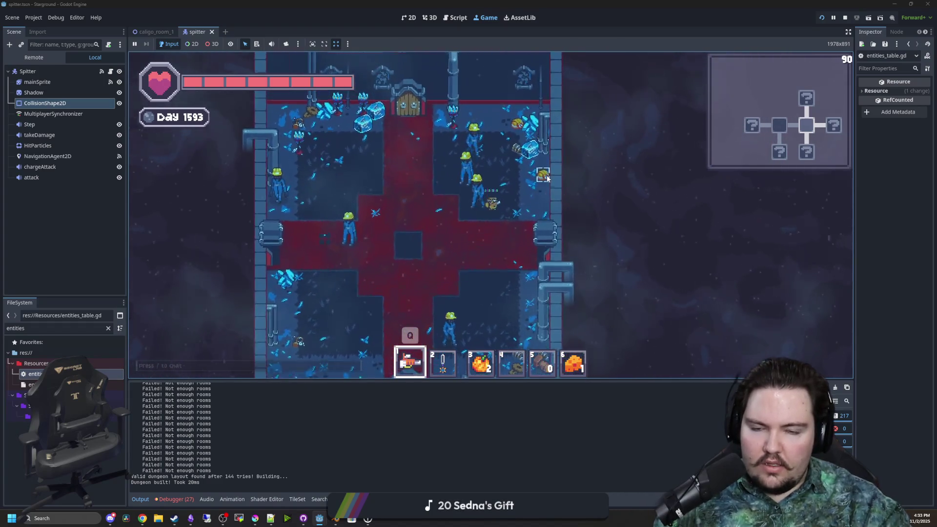
key(a)
key(w)
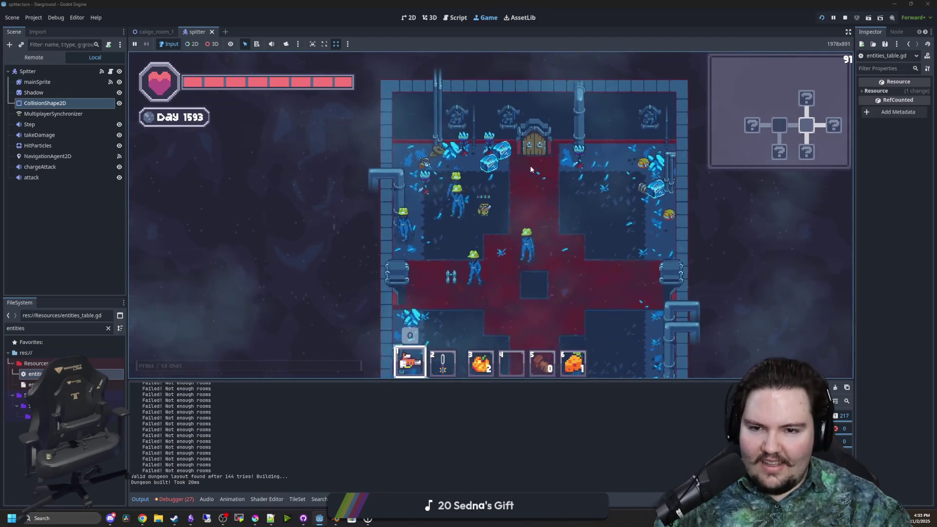
key(a)
key(s)
key(d)
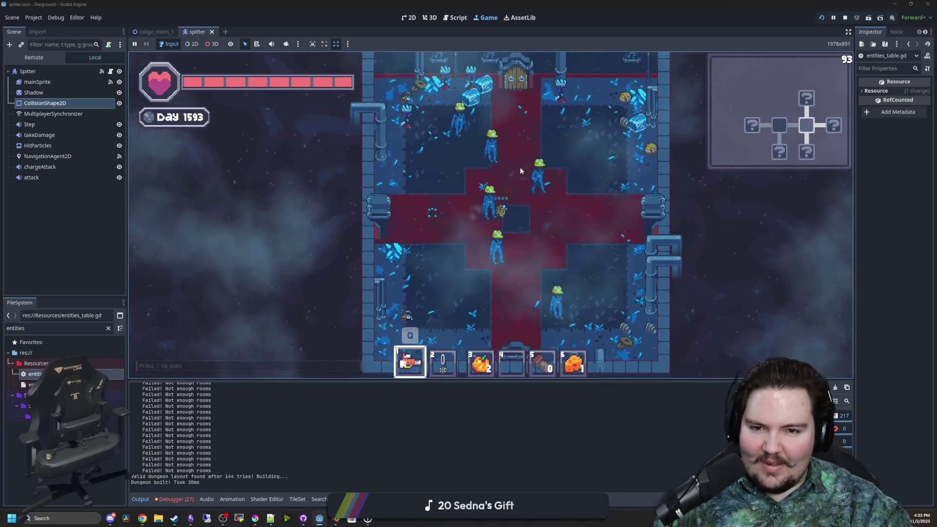
key(d)
key(w)
key(a)
key(d)
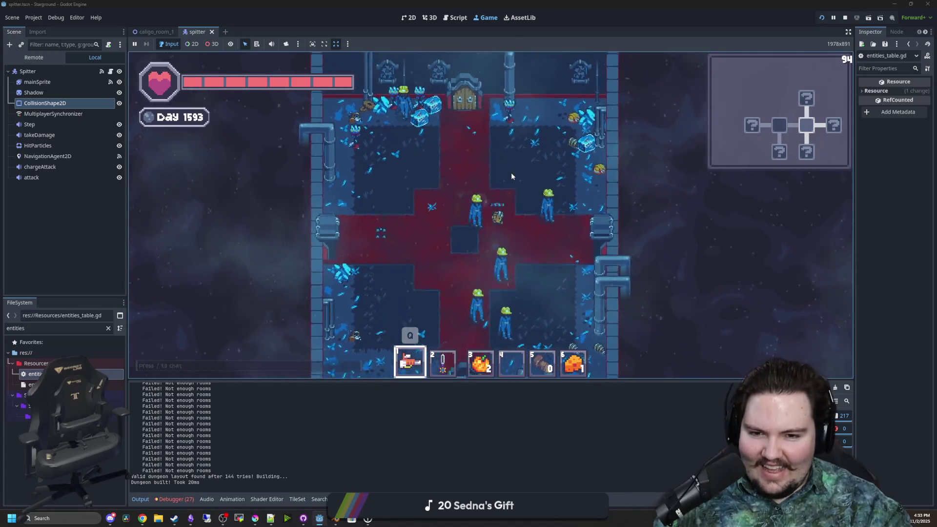
key(s)
key(d)
key(a)
key(d)
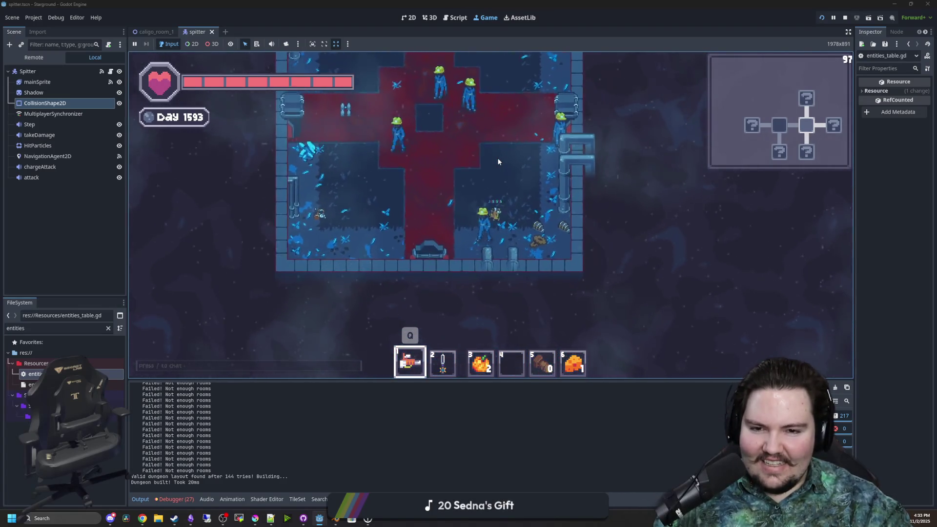
key(a)
key(s)
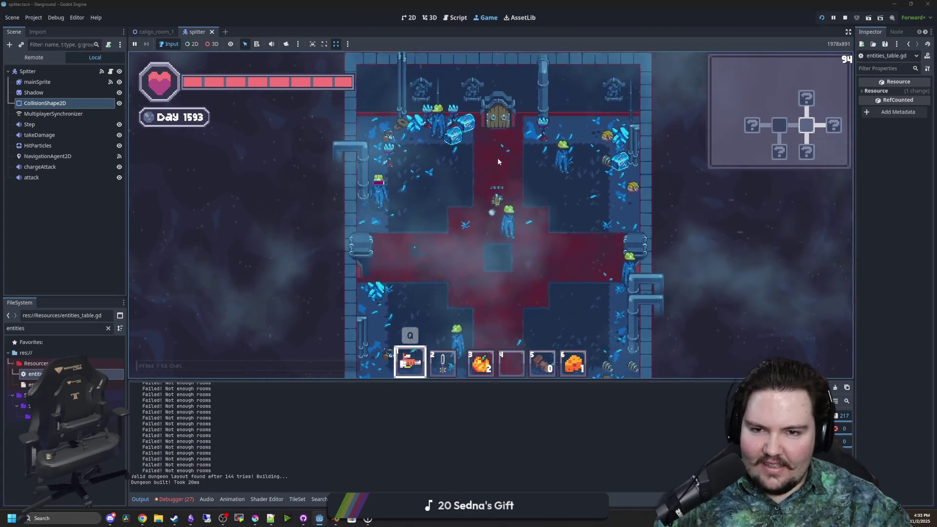
key(d)
key(s)
key(a)
key(d)
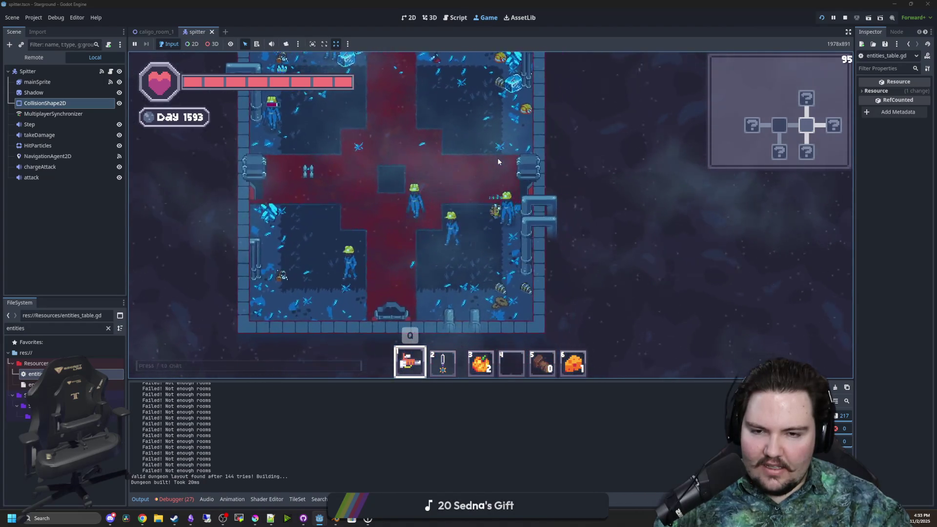
key(a)
key(w)
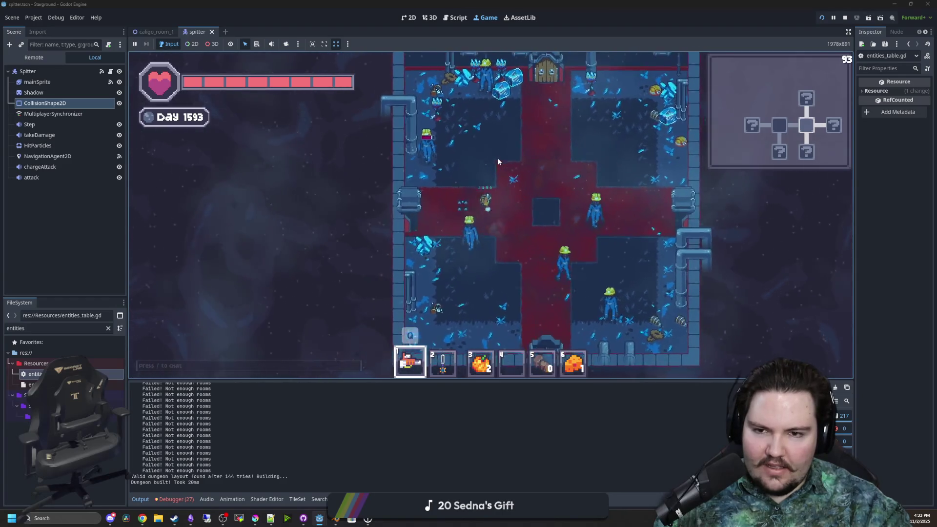
key(d)
key(s)
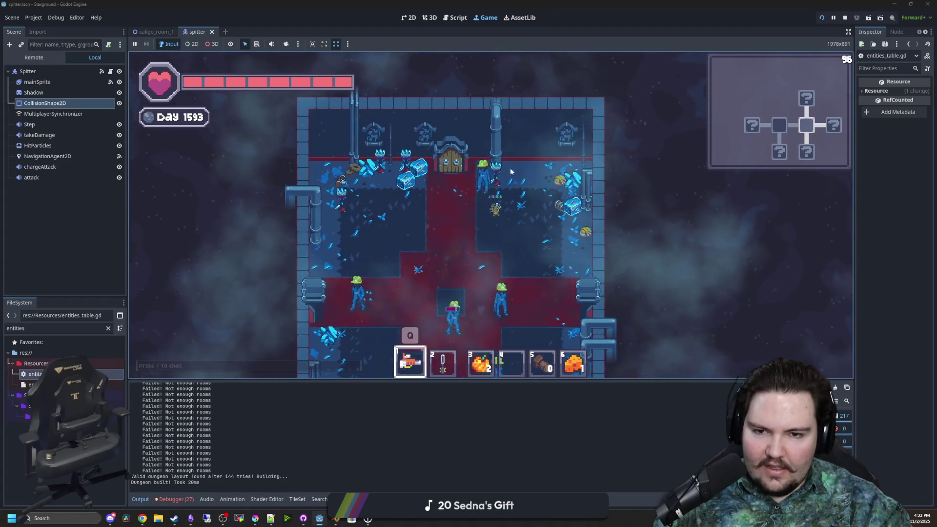
key(s)
key(d)
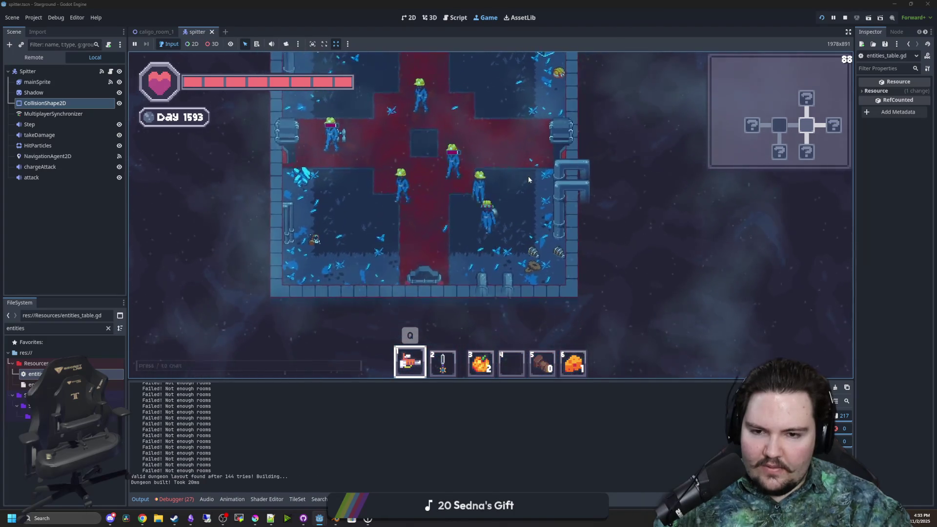
key(a)
key(w)
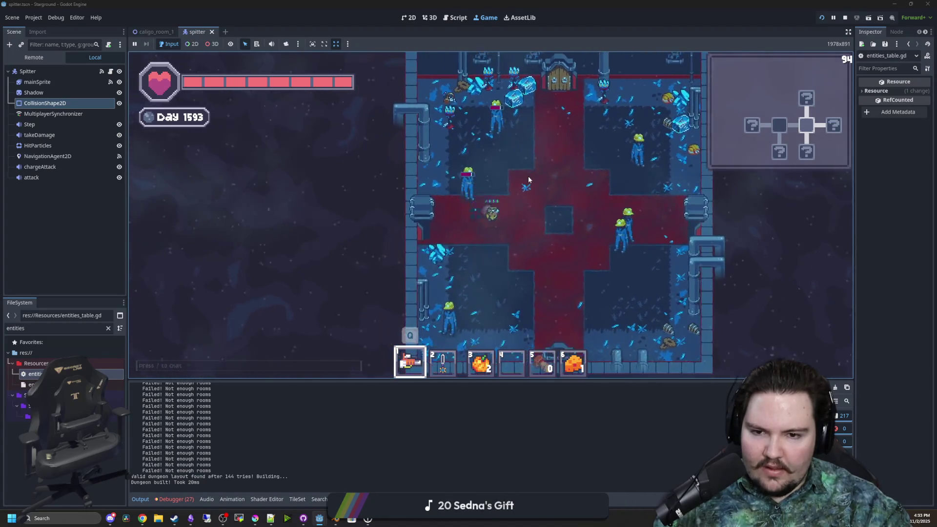
- Equip the sword from slot 2 and explore the surrounding rooms and the cross room
key(2)
key(d)
key(w)
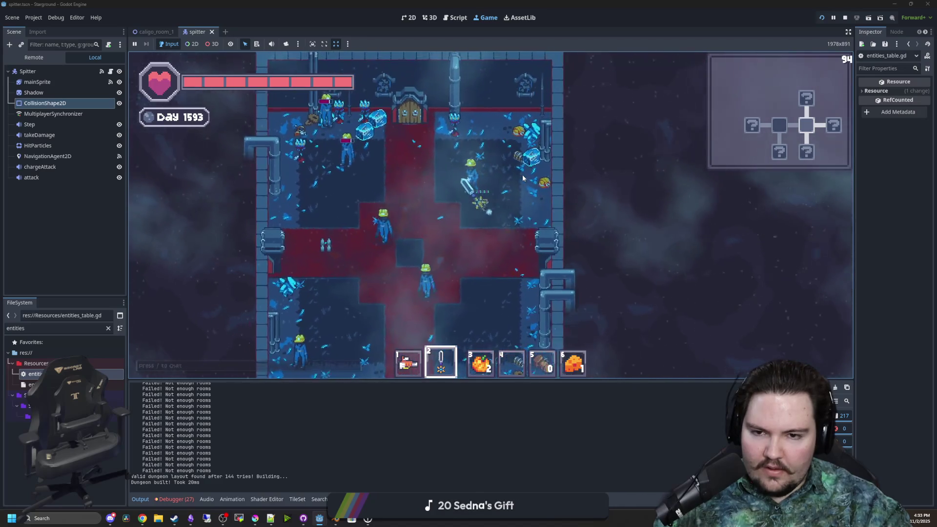
key(a)
key(s)
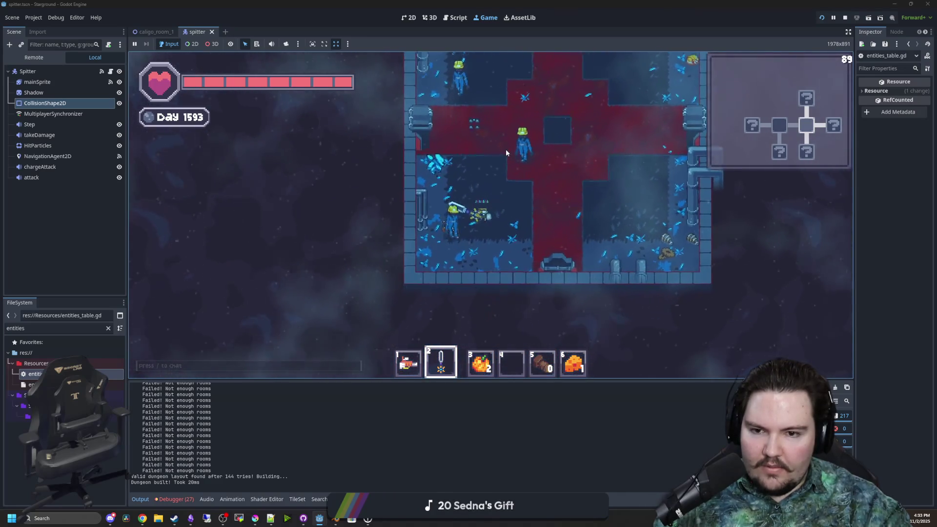
key(d)
key(w)
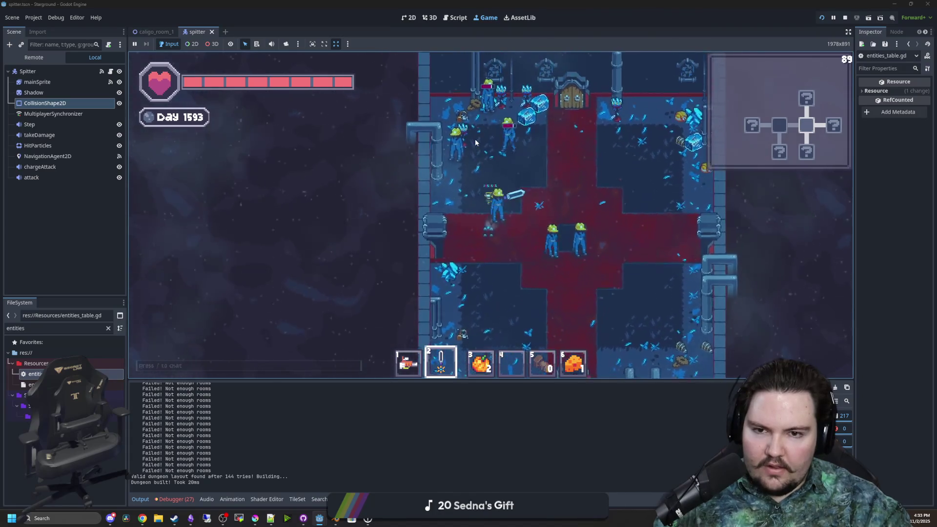
key(d)
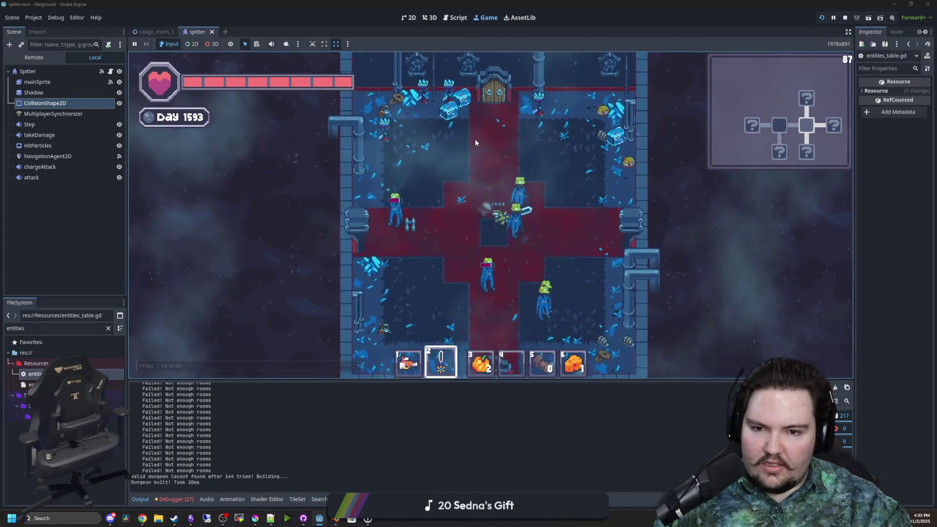
key(s)
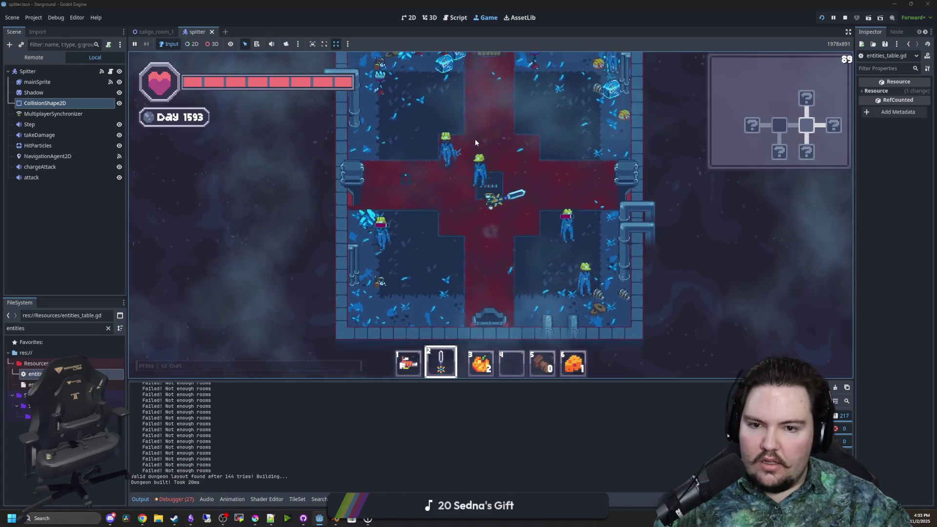
key(a)
key(s)
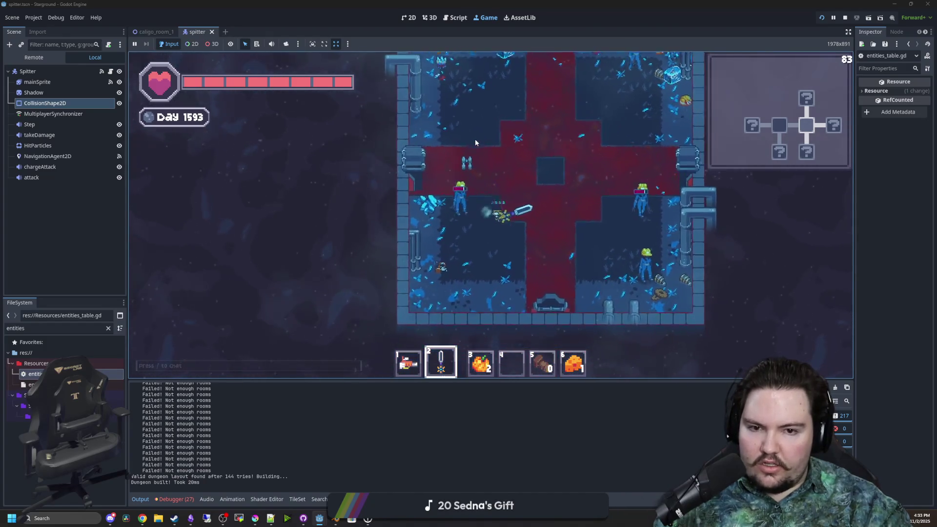
key(d)
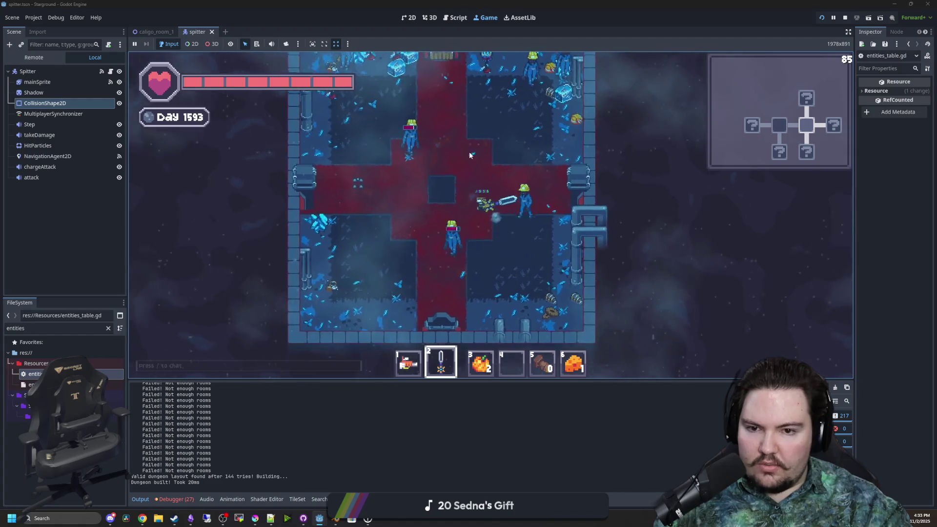
key(w)
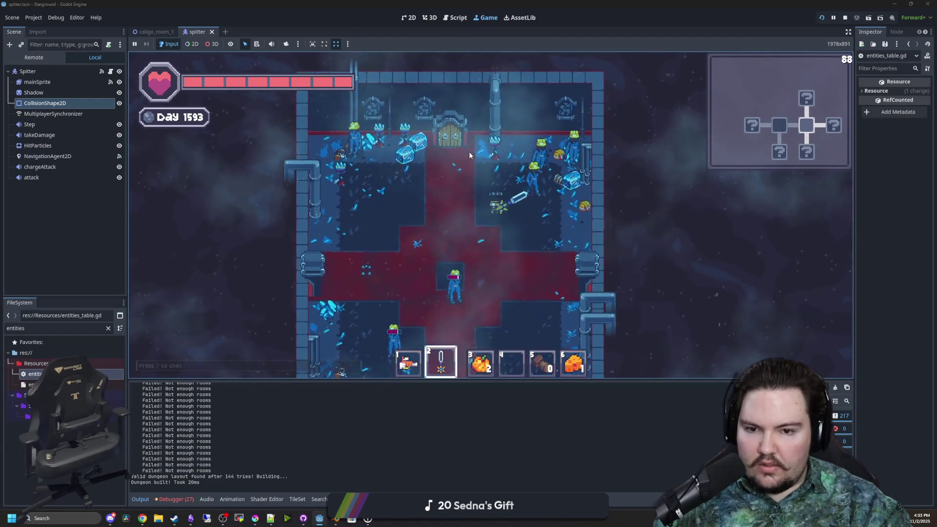
key(a)
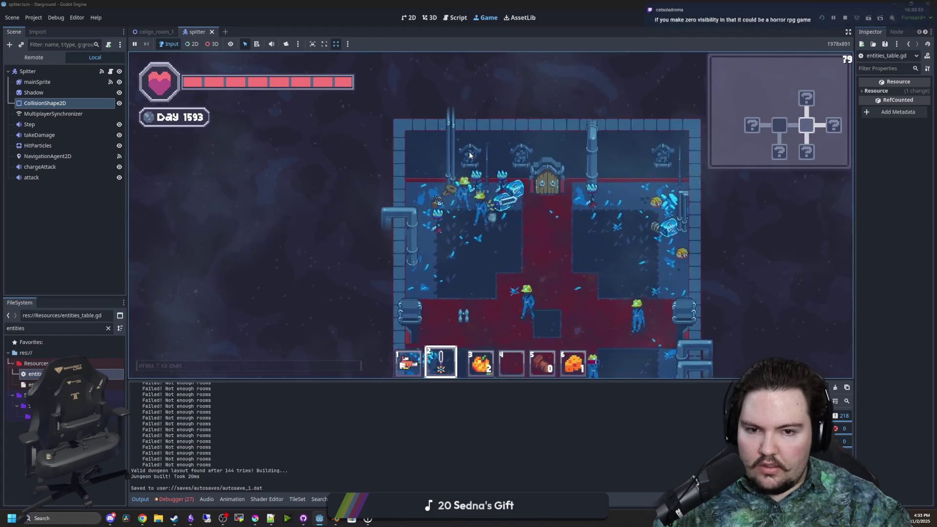
key(s)
key(d)
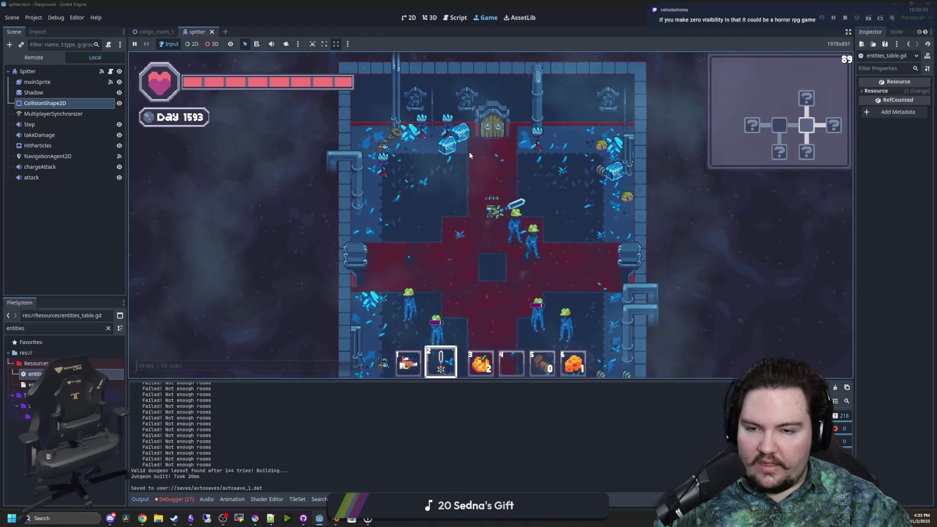
key(s)
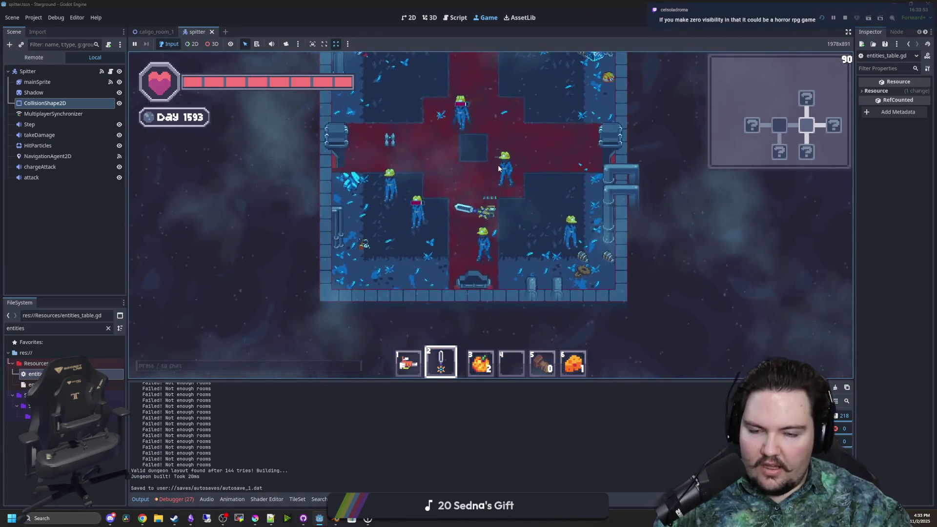
- Walk through the cross room, then select Spitter in the Remote tree to inspect its properties
scroll(532, 234, up, 2)
key(a)
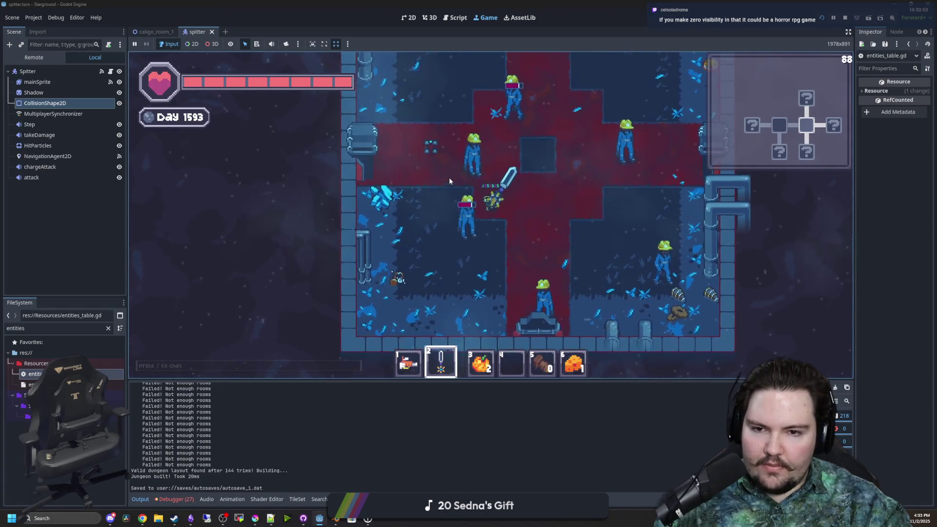
key(d)
key(s)
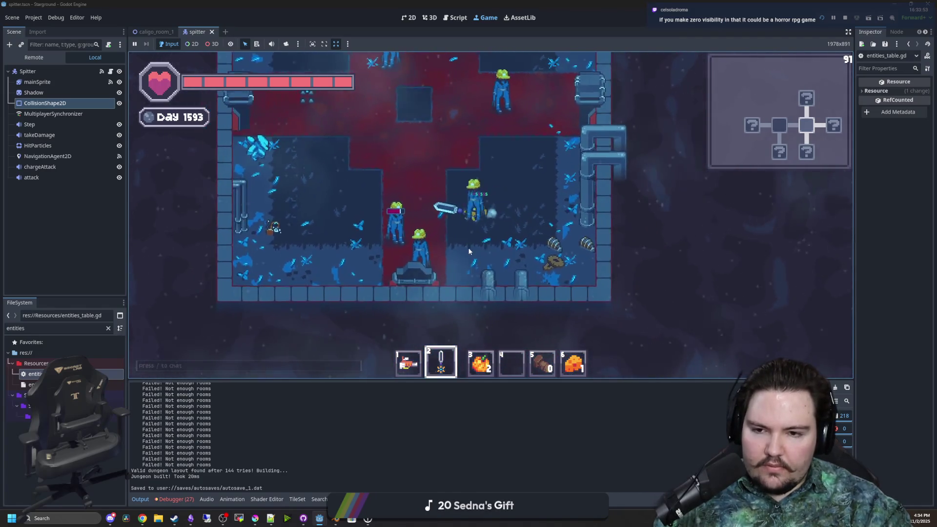
key(w)
key(a)
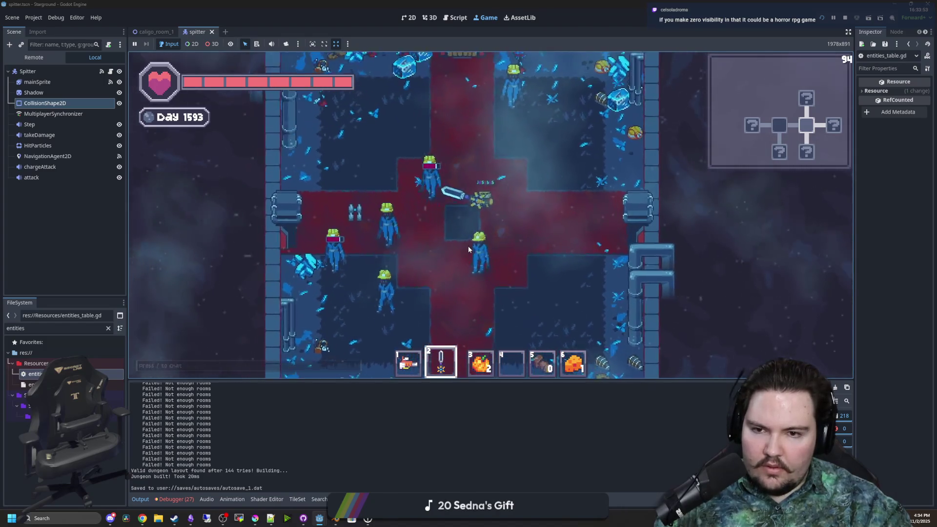
key(s)
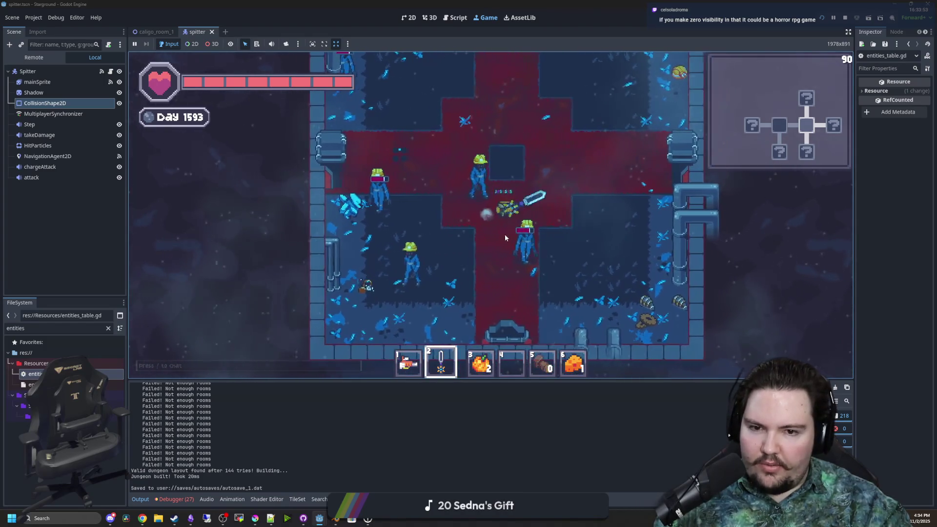
key(d)
click(27, 72)
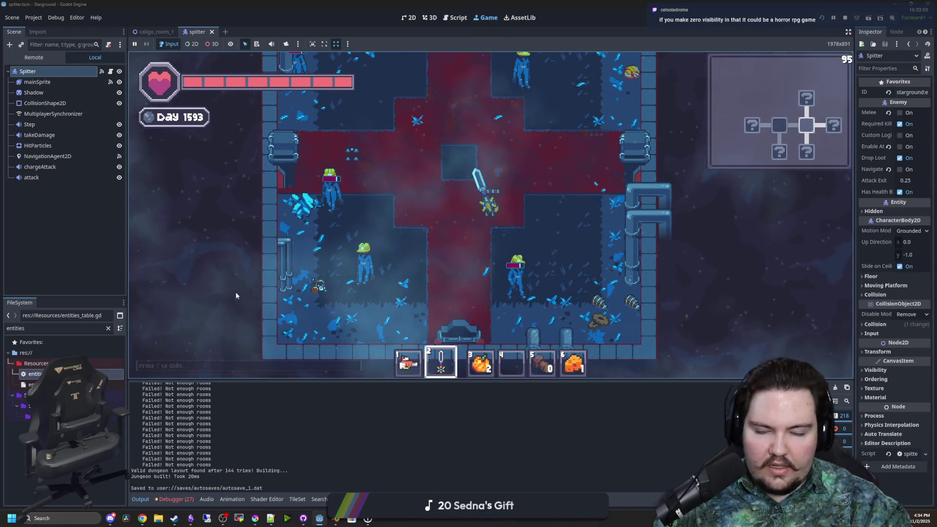
click(63, 429)
- Open entities_table.gd and review the entityDefaults stats from Speed to IsBoss
key(Return)
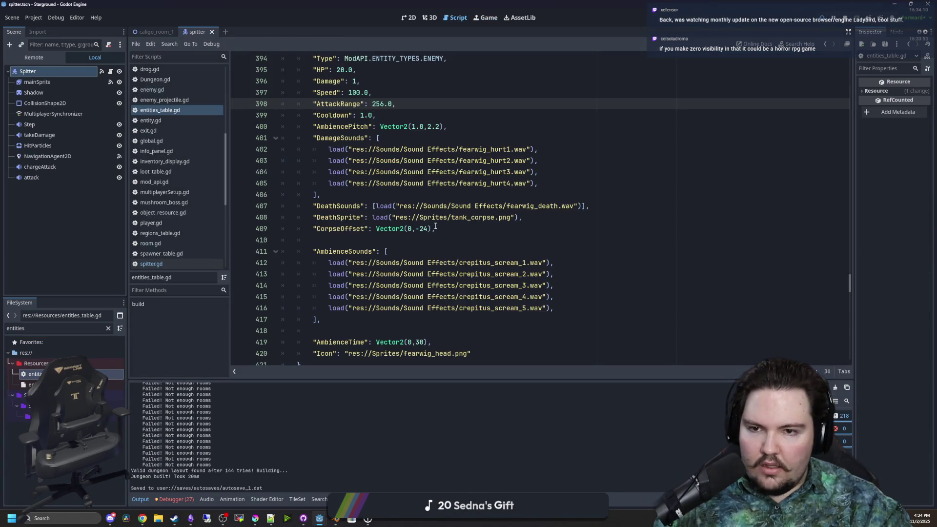
scroll(846, 282, up, 6)
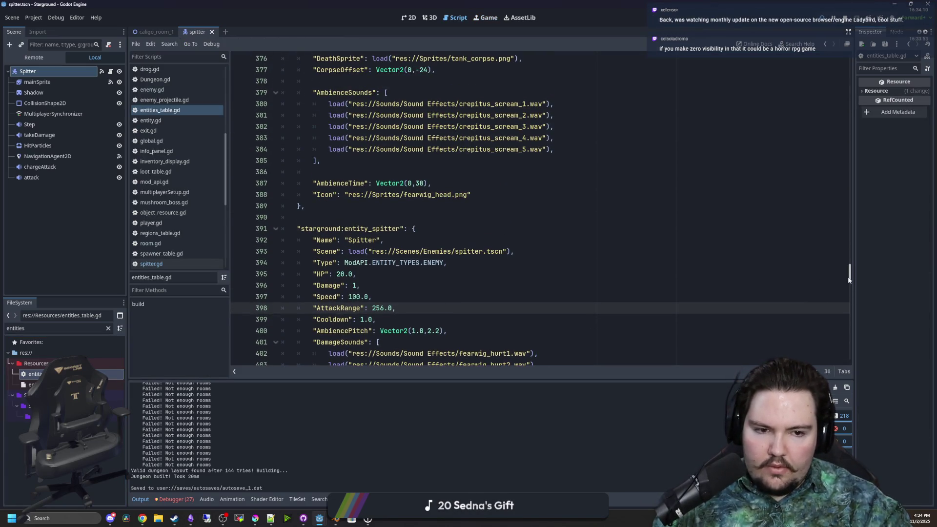
drag(848, 279, 848, 68)
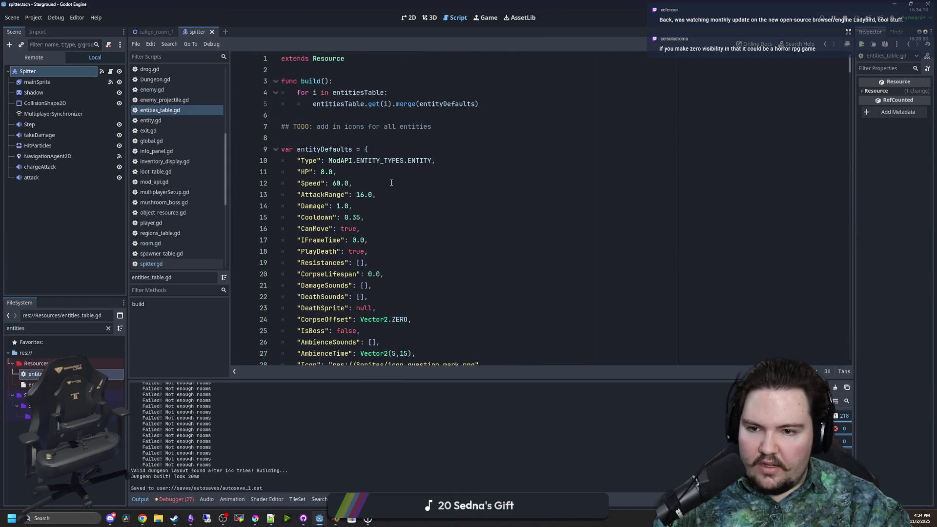
scroll(391, 183, down, 1)
mouse_move(300, 155)
mouse_down()
mouse_move(370, 185)
mouse_move(393, 300)
mouse_up()
click(393, 300)
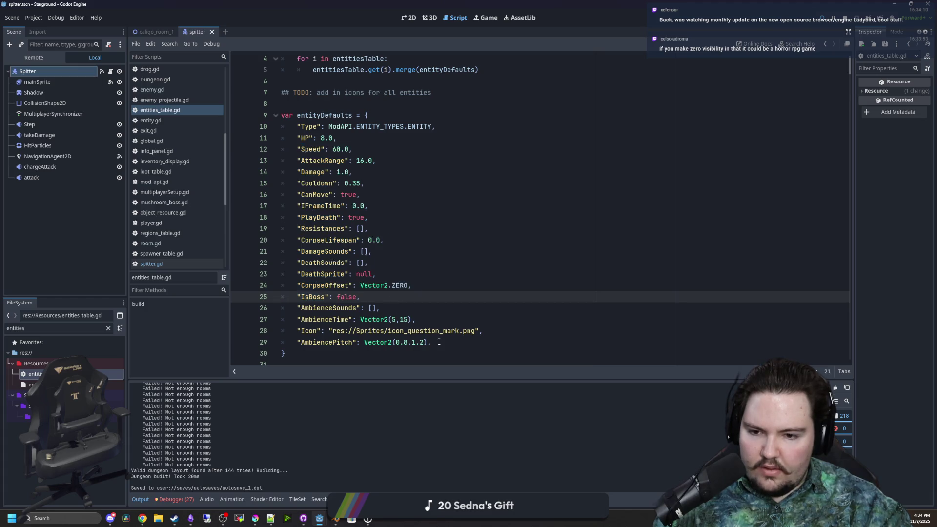
- Save the script with Ctrl+S and return to the running game
click(439, 342)
key(ctrl+s)
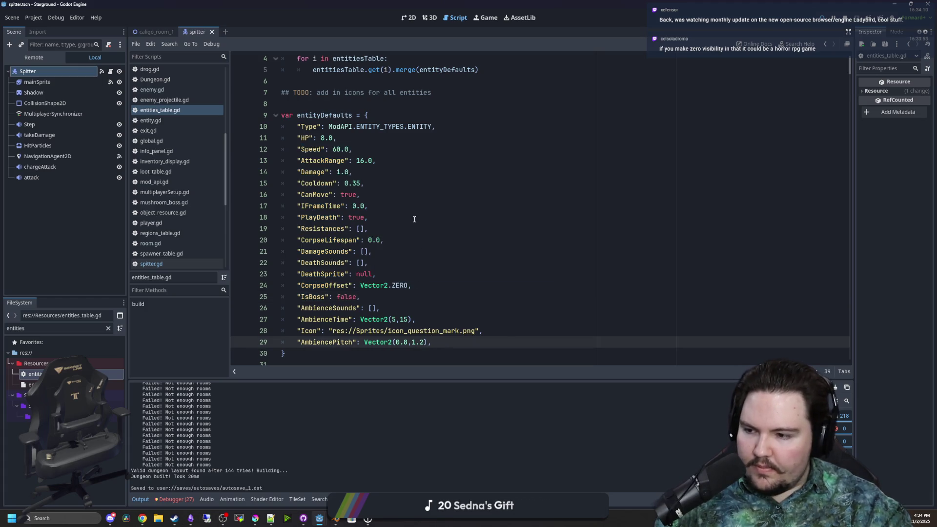
click(489, 18)
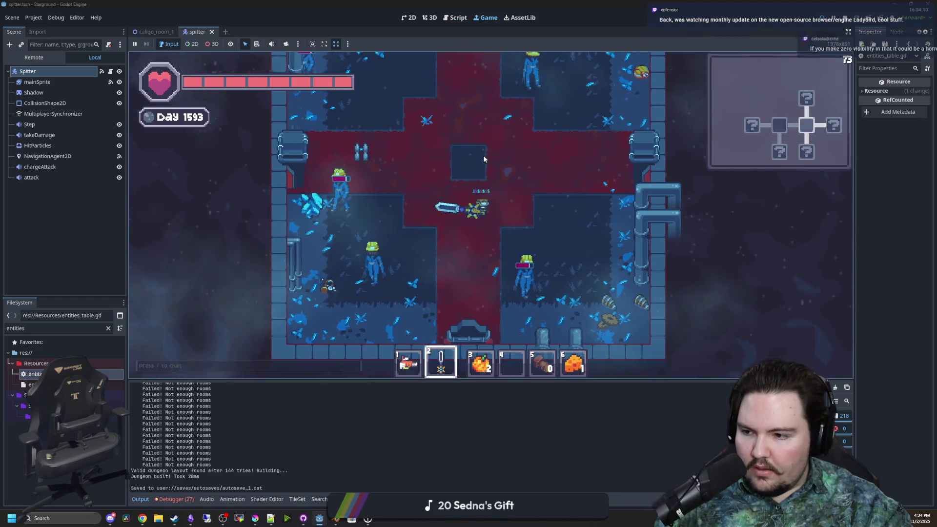
- Walk through the red room and enemy rooms, switching to hotbar item 1 and back to the sword
key(s)
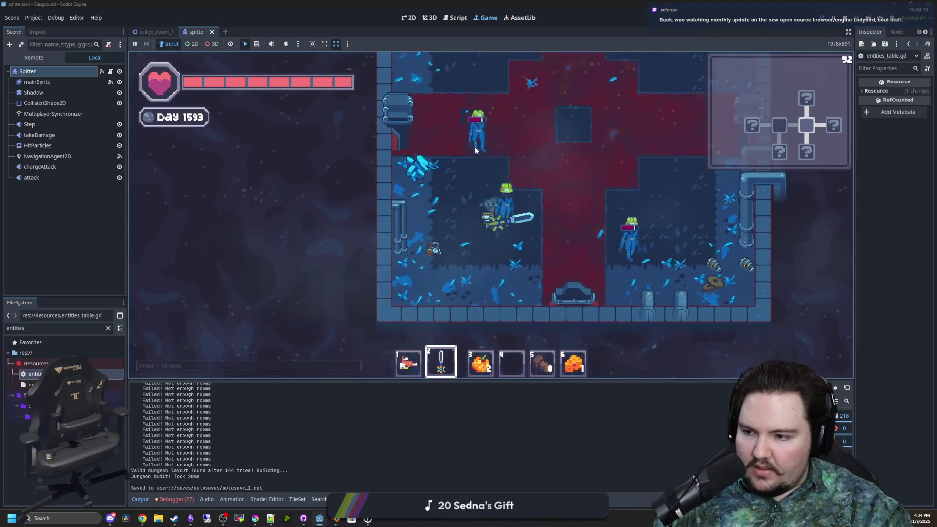
key(w)
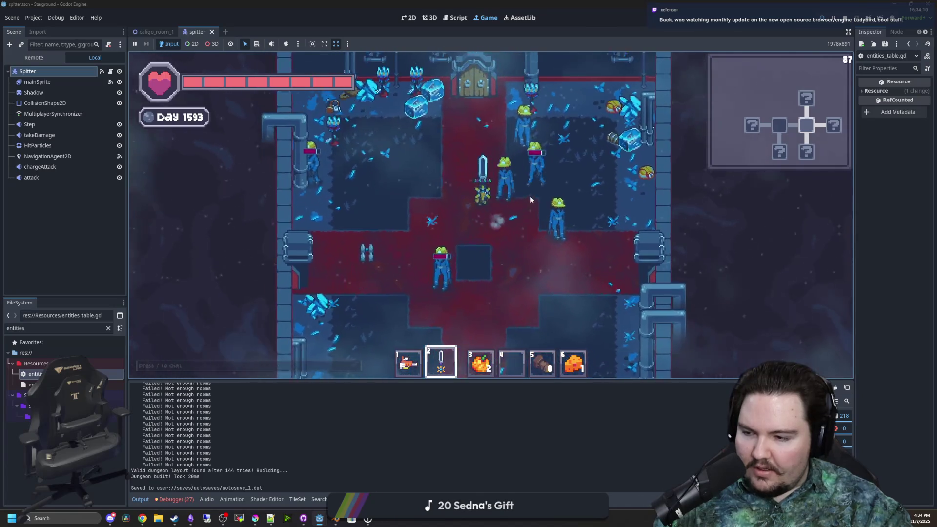
key(s)
key(1)
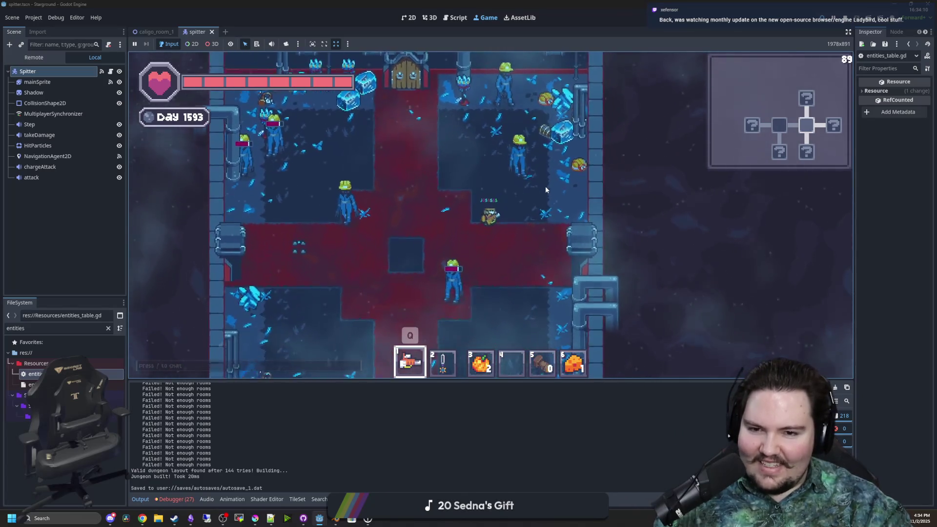
key(s)
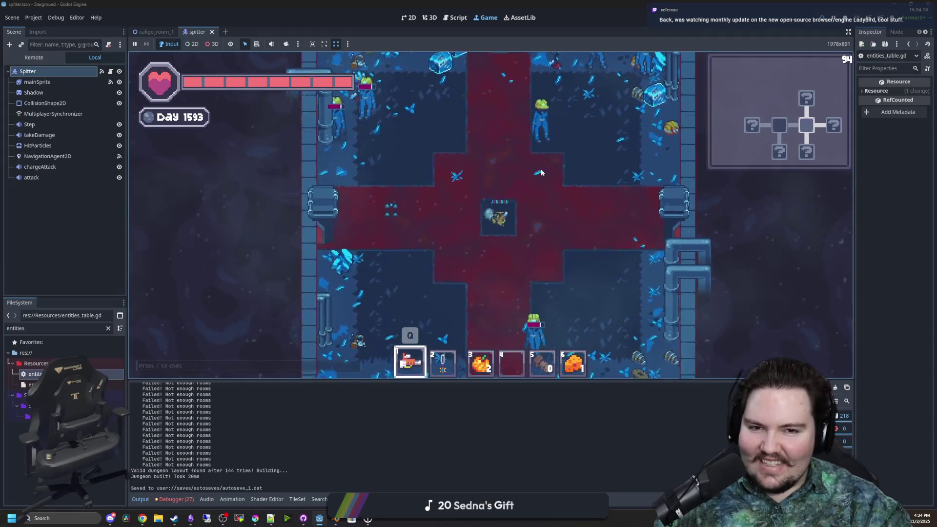
key(2)
key(w)
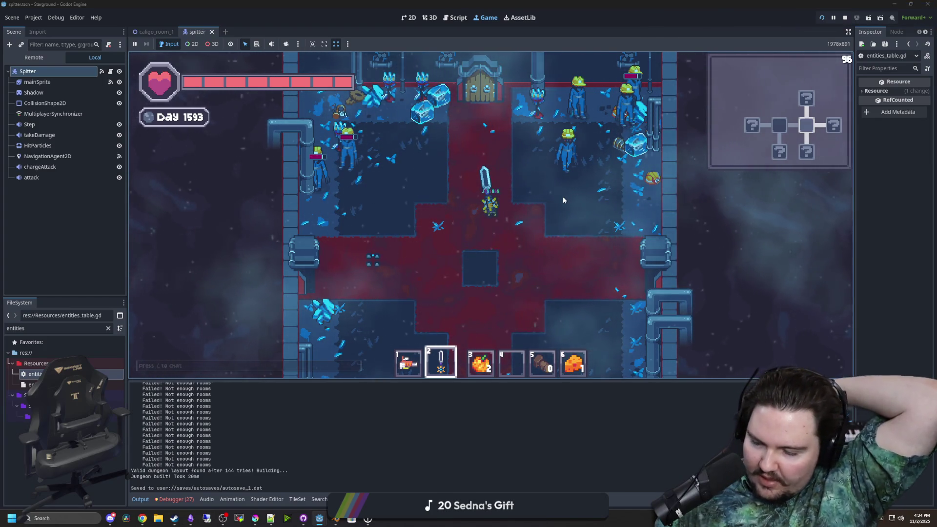
key(a)
key(a)
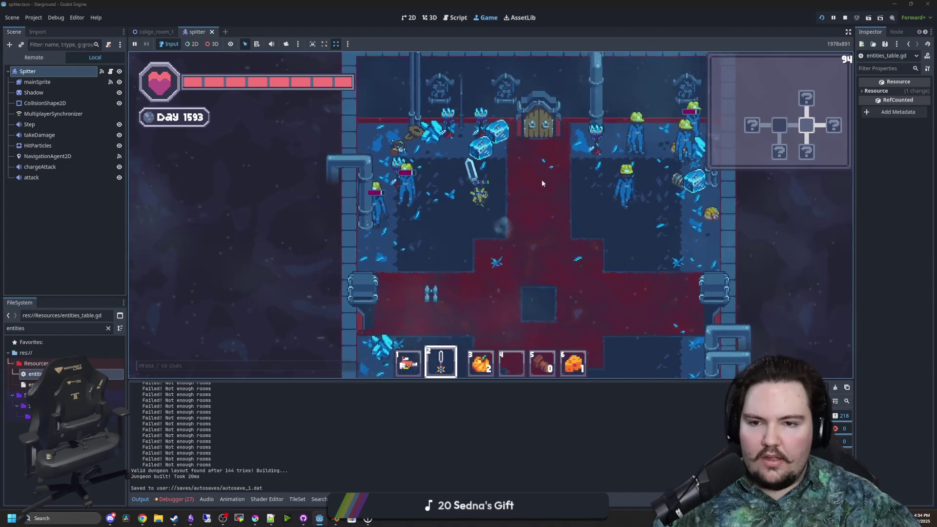
key(d)
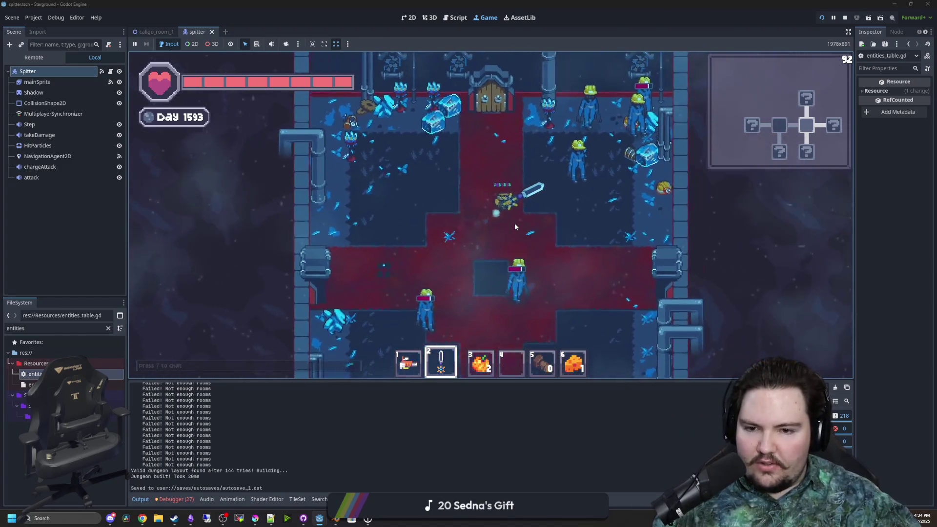
key(s)
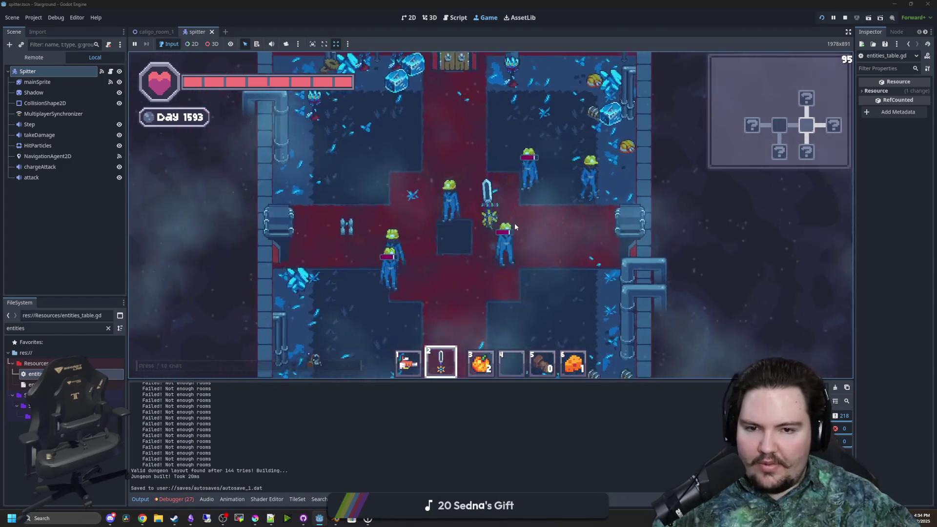
- Fight the spitters and green enemies with sword slashes while moving between rooms
click(452, 210)
key(a)
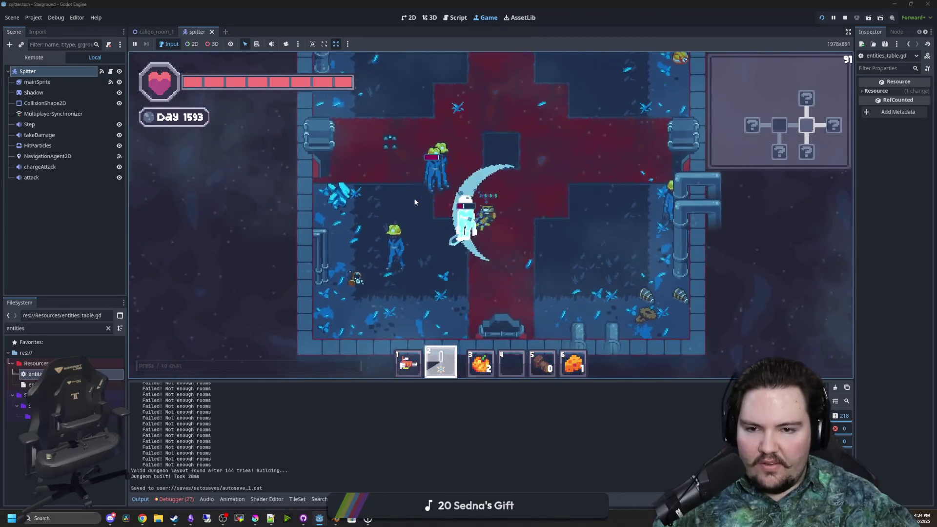
click(410, 224)
key(w)
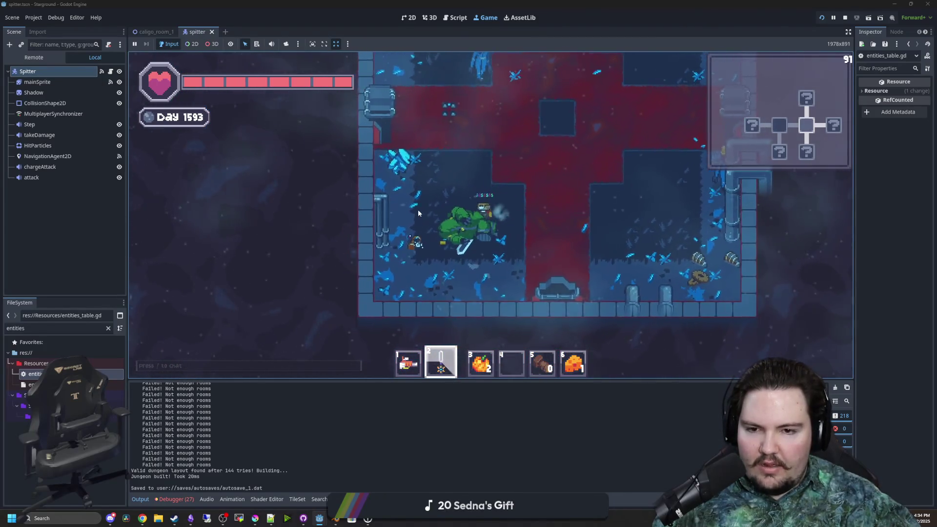
key(w)
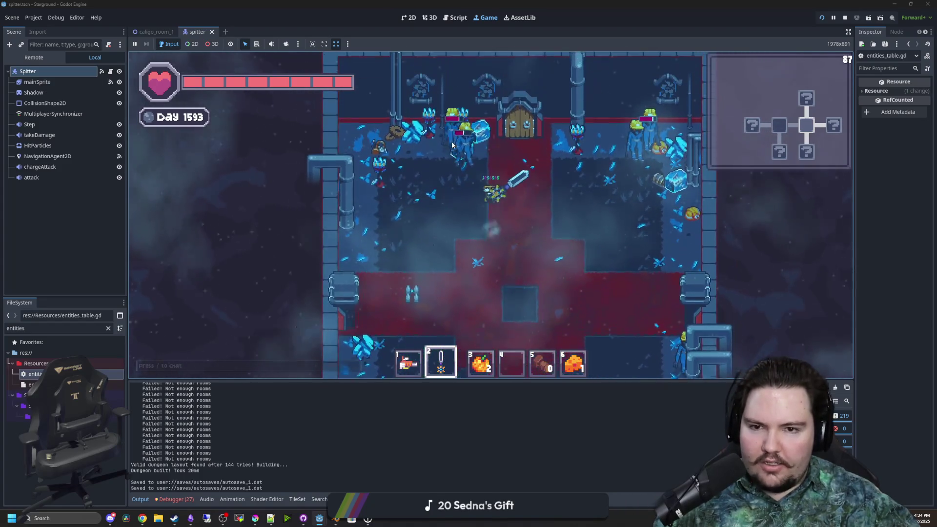
click(453, 160)
click(453, 160)
key(d)
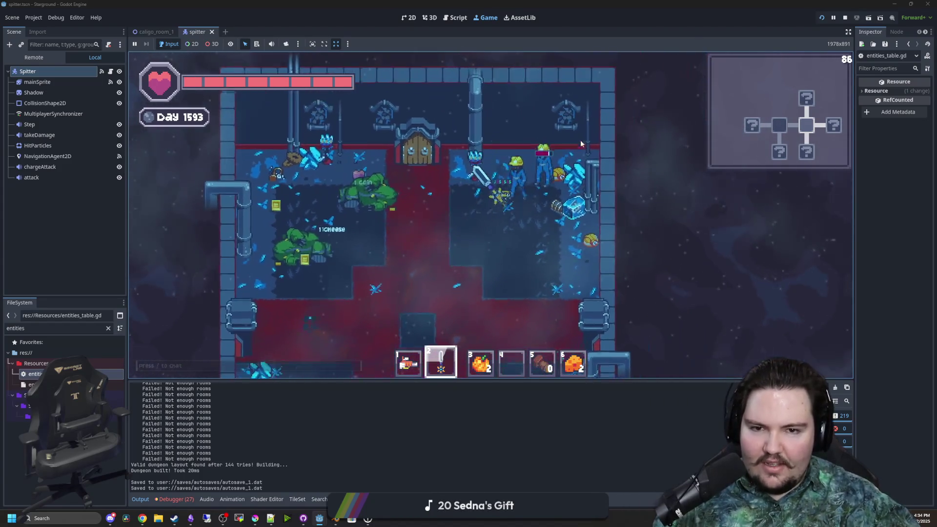
click(472, 262)
click(432, 266)
key(s)
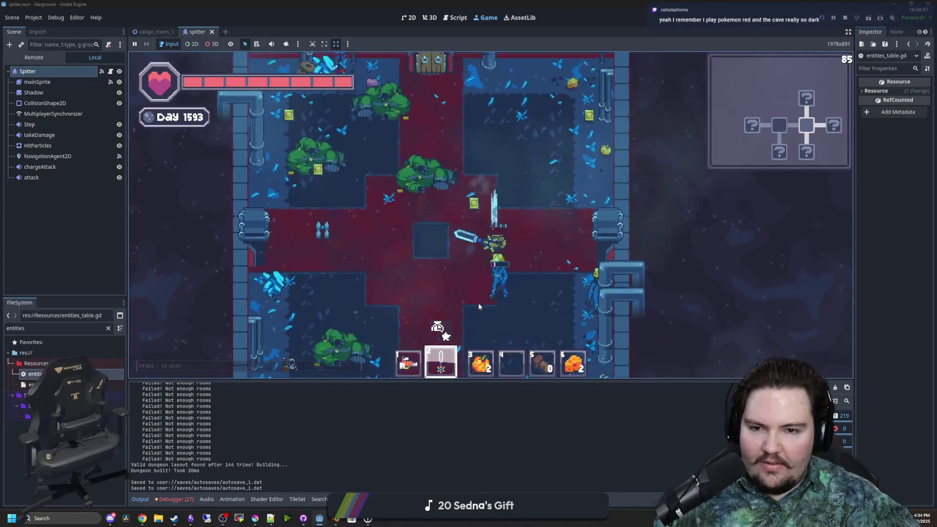
key(a)
key(w)
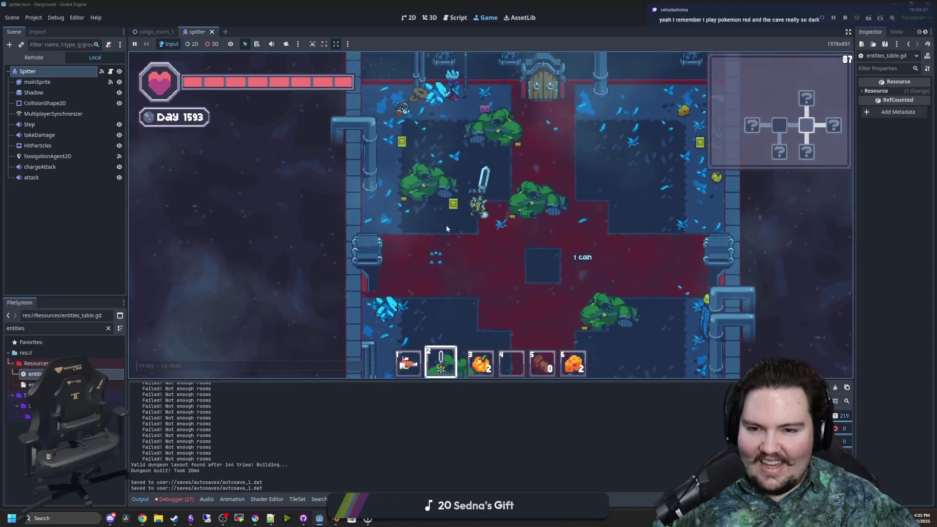
click(550, 232)
key(s)
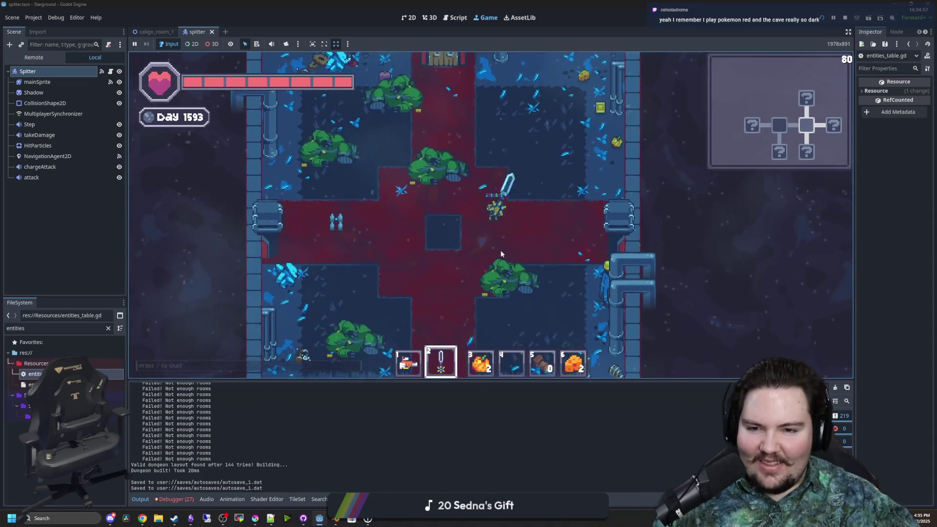
key(d)
- Collect the dropped loot, then stop the game with F8 and save
key(w)
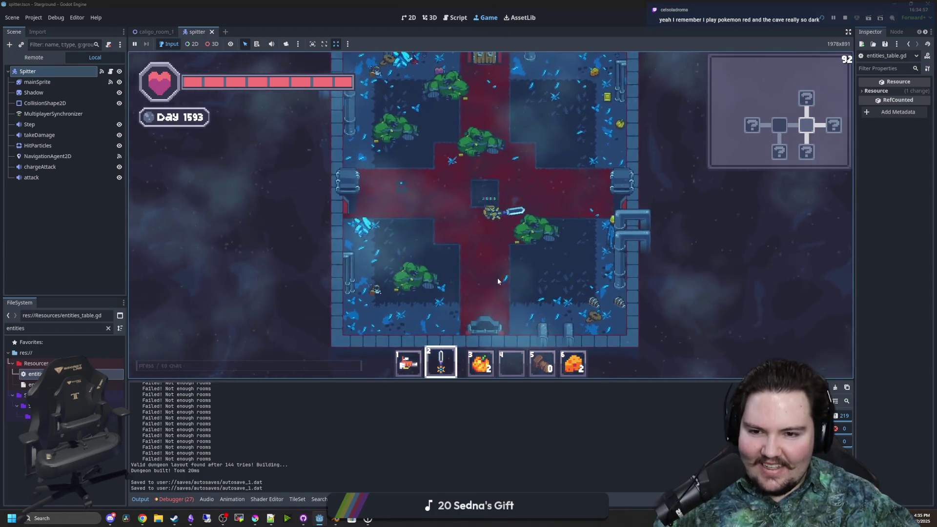
key(d)
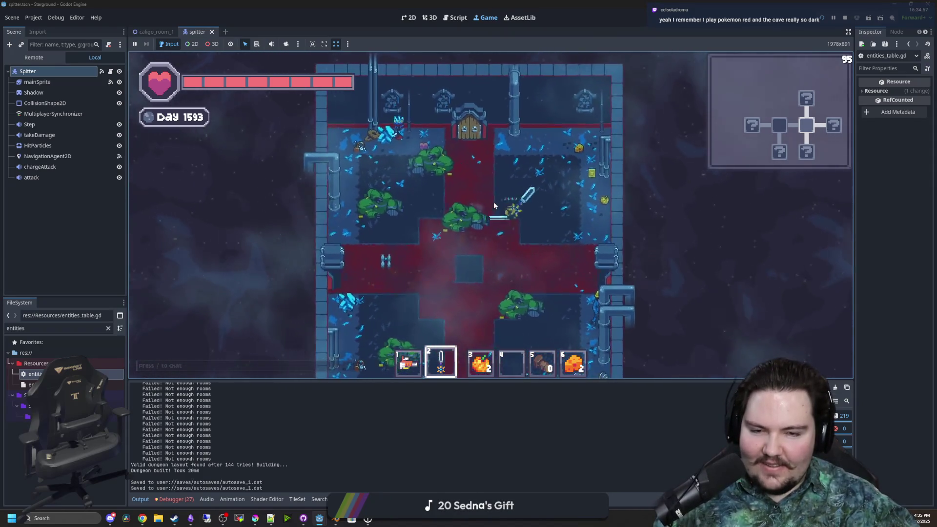
key(w)
key(a)
key(a)
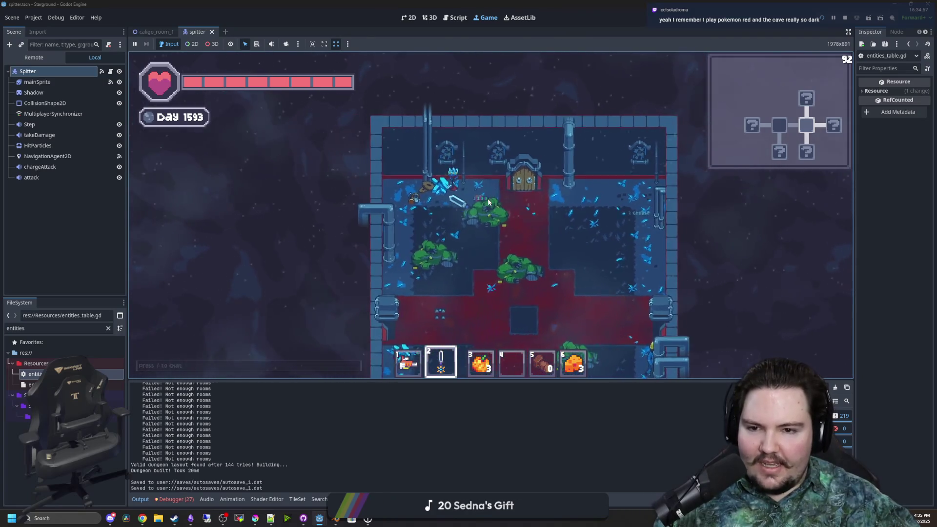
key(s)
key(s)
key(d)
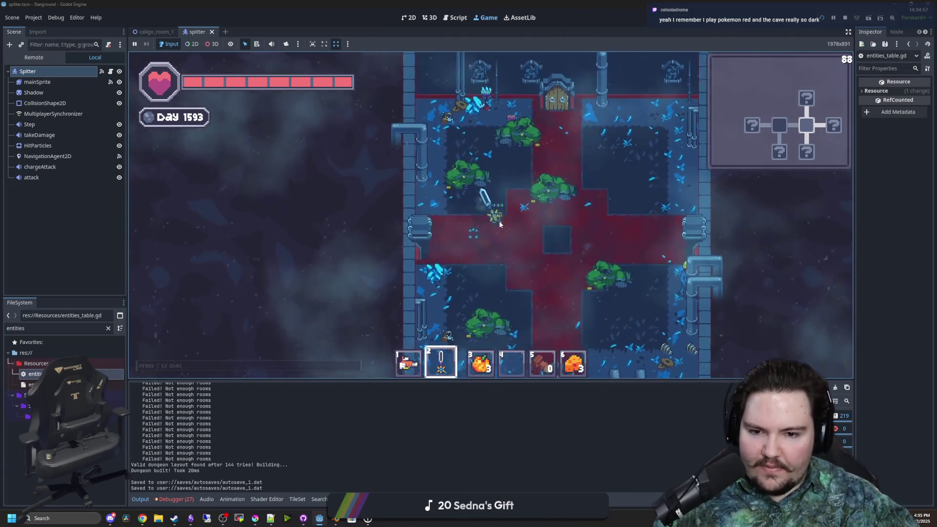
key(s)
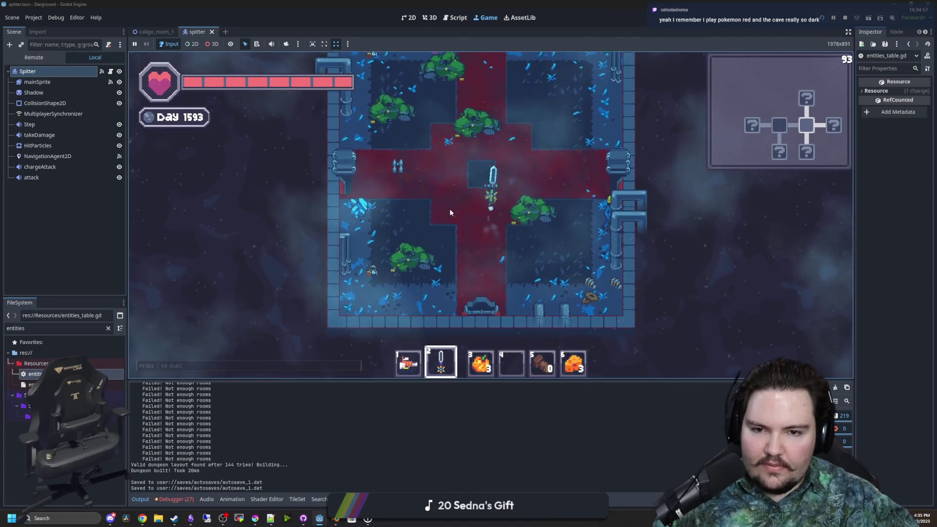
key(w)
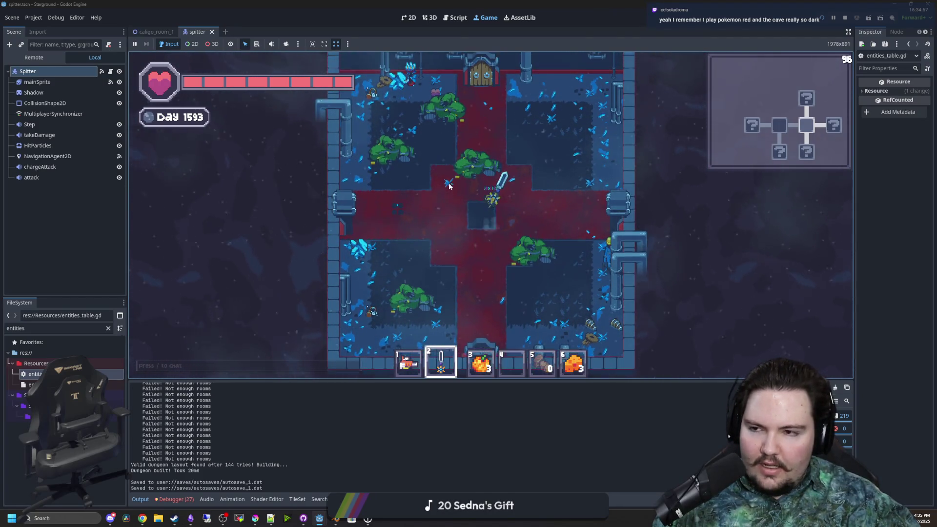
key(F8)
click(437, 218)
key(ctrl+s)
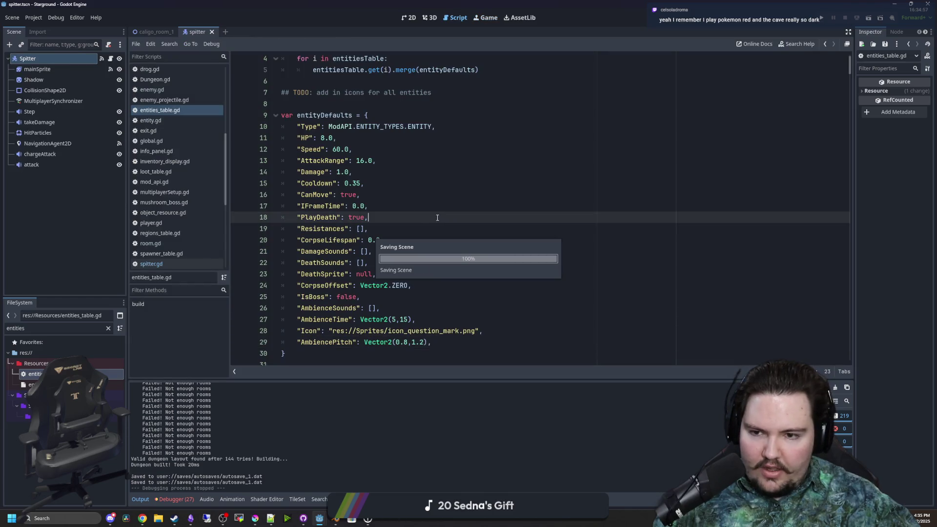
- Return to spitter.gd and add a Timer child node under the Spitter root
click(405, 19)
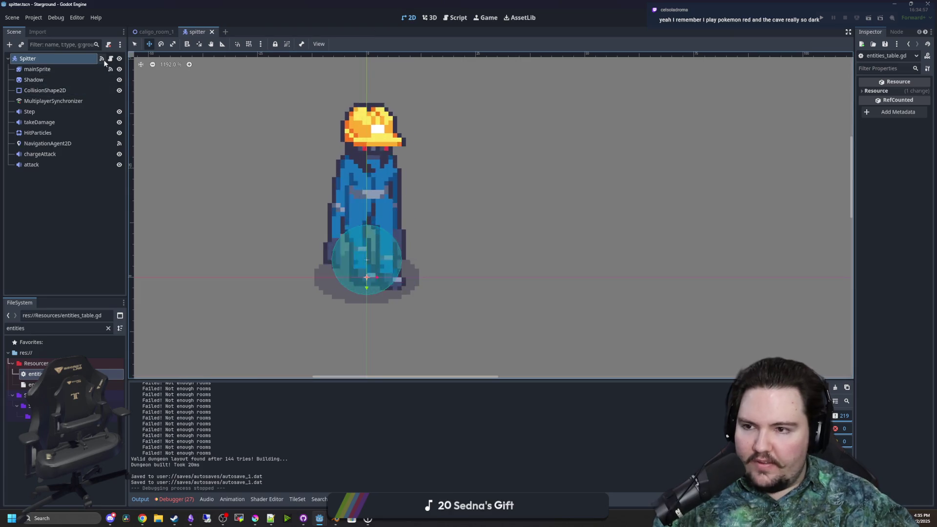
click(111, 58)
click(359, 229)
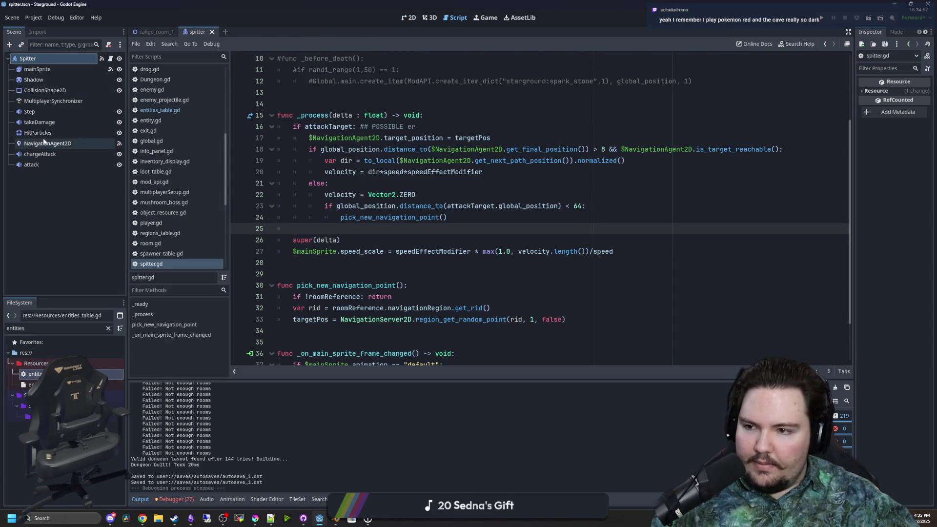
right_click(41, 71)
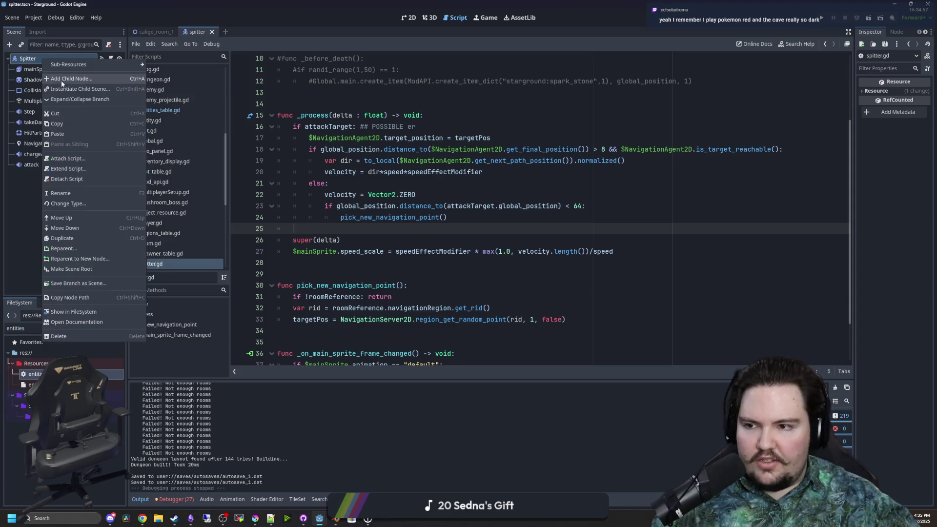
click(61, 80)
key(Return)
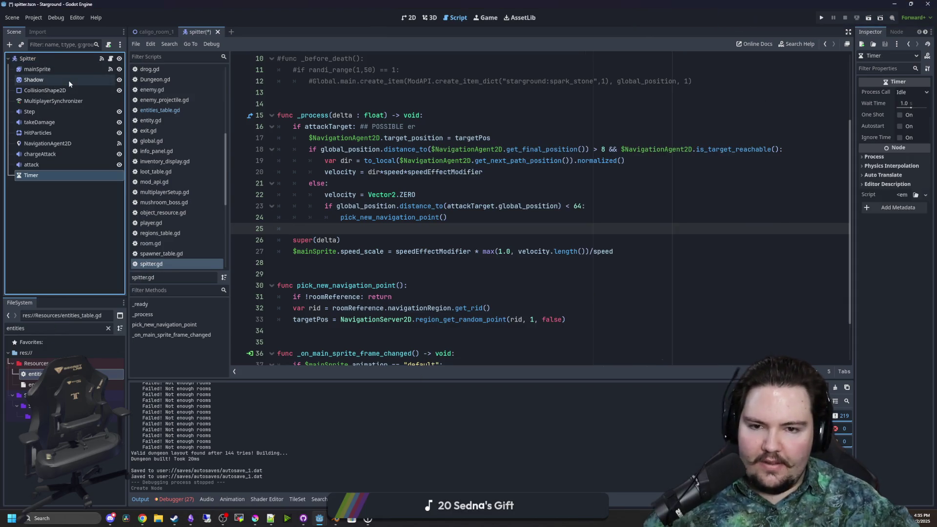
- Add line 8 in _ready setting $Timer.wait_time = randf_range(4,6)
click(353, 145)
click(404, 127)
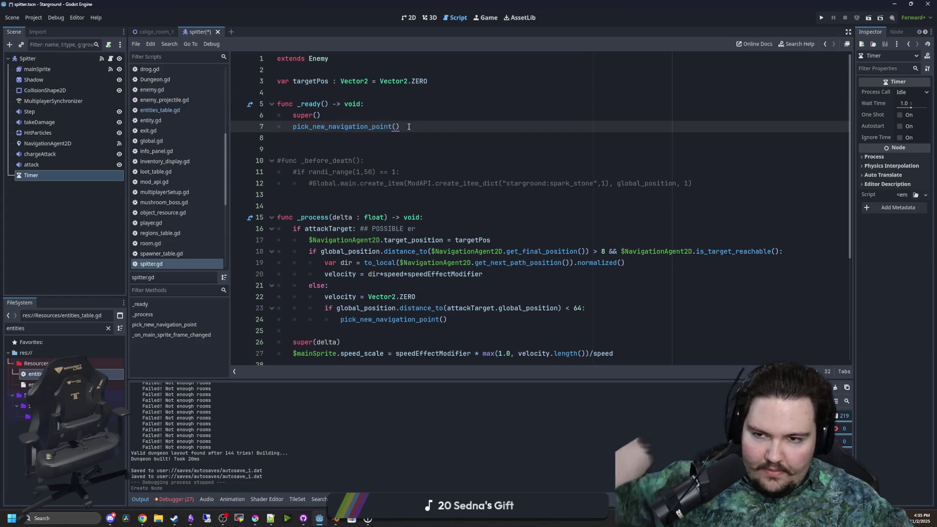
key(Return)
drag(52, 172, 321, 137)
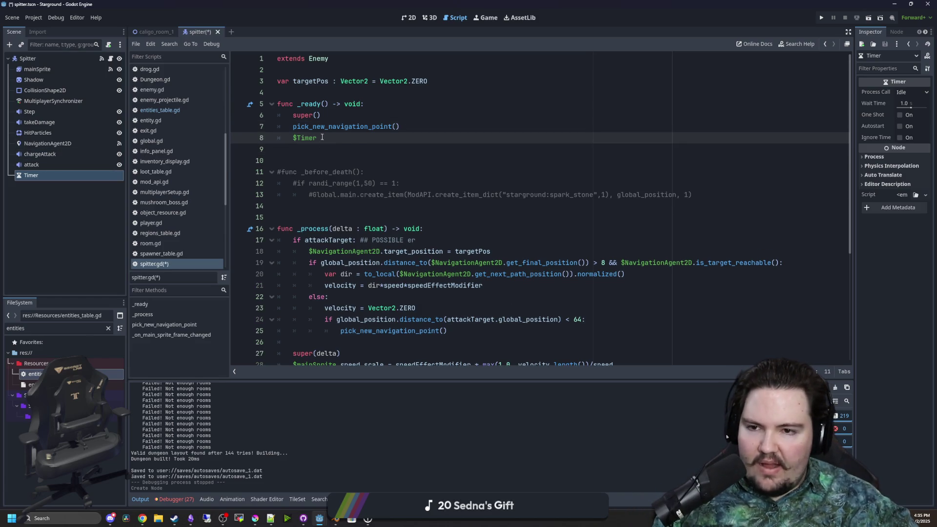
text(.)
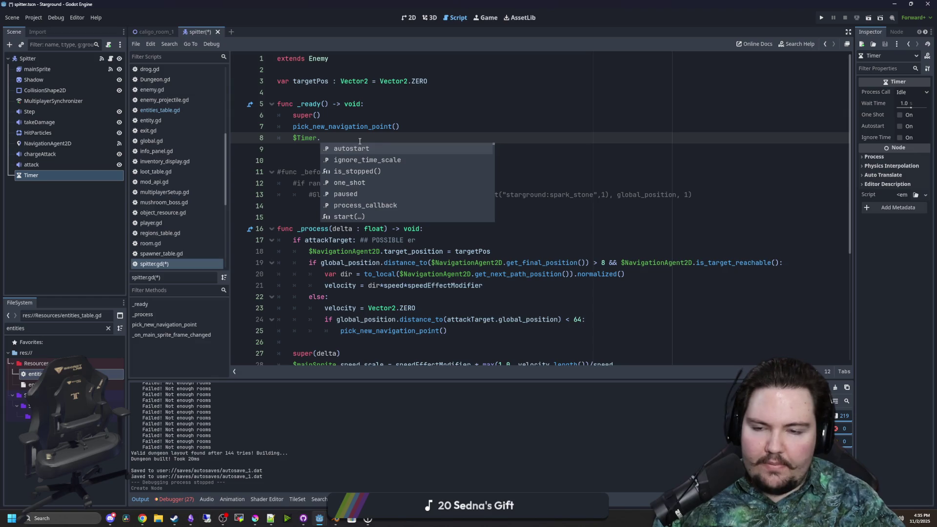
text(wait)
key(Return)
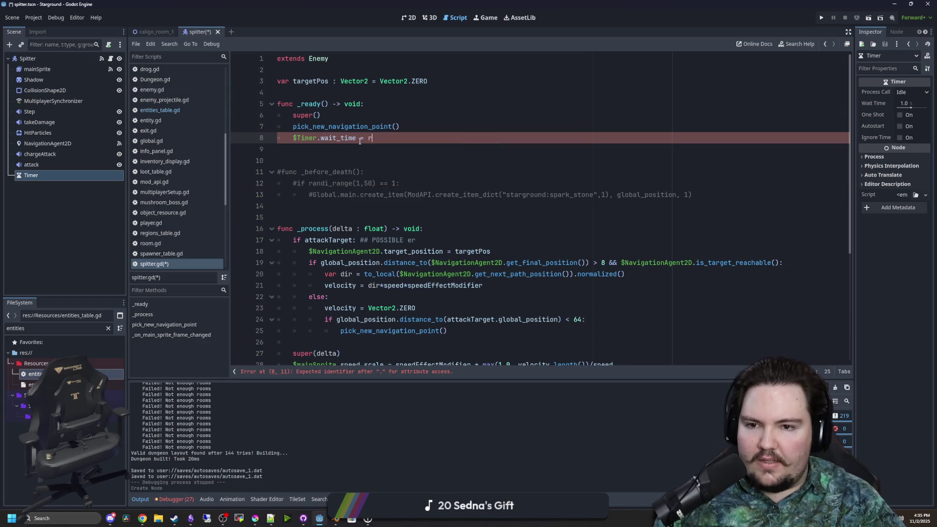
text(.)
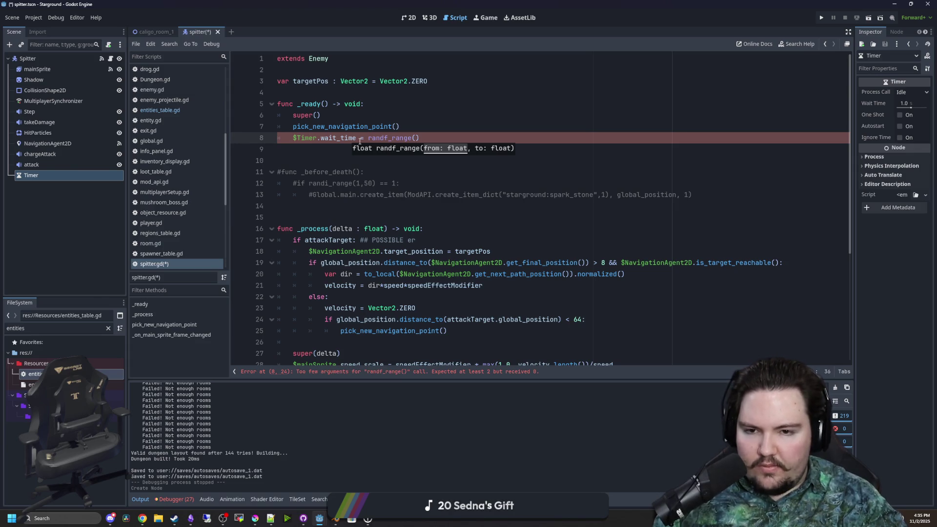
text(6)
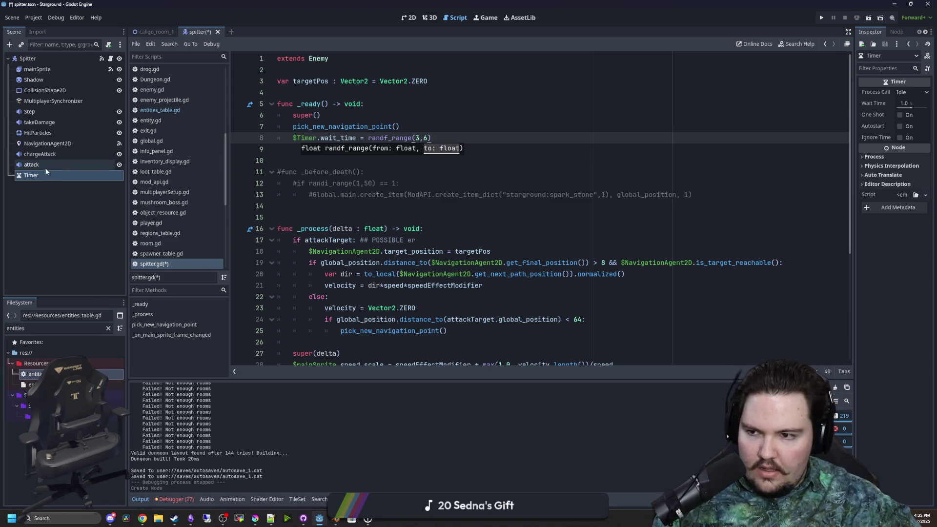
click(417, 138)
text(4)
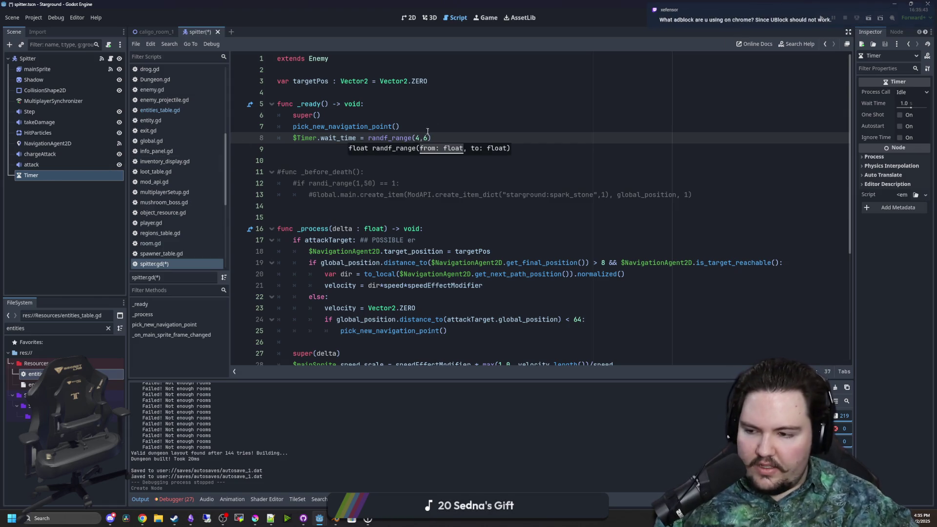
key(Up)
key(Up)
- Select the Timer node and begin connecting its timeout signal
click(33, 164)
click(32, 176)
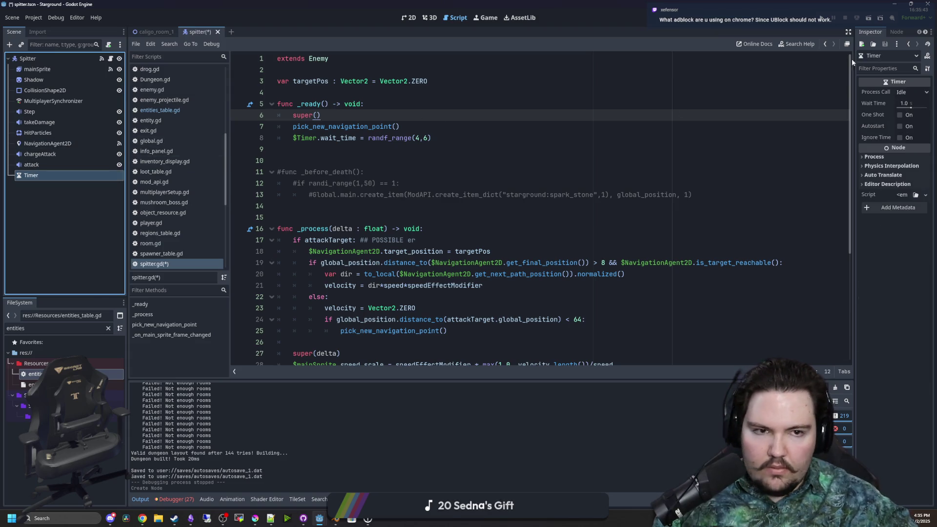
click(895, 32)
click(886, 82)
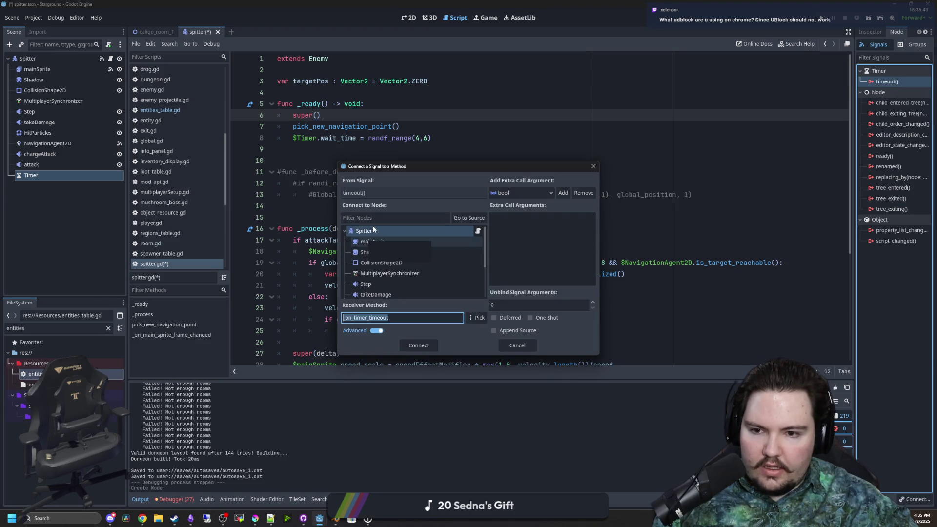
- Connect the Timer timeout to the Spitter script and nest the wait-time line under if isServer:
click(372, 225)
key(Escape)
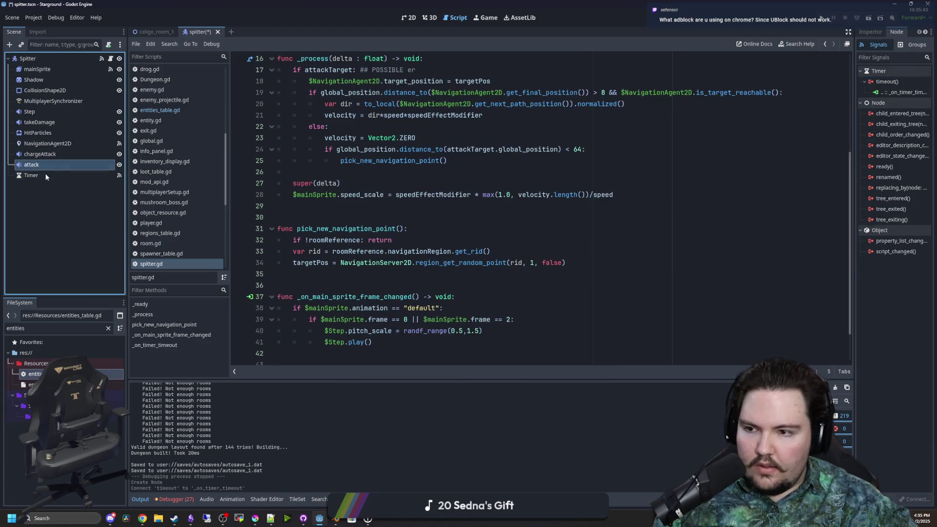
scroll(435, 146, up, 5)
click(436, 135)
key(Up)
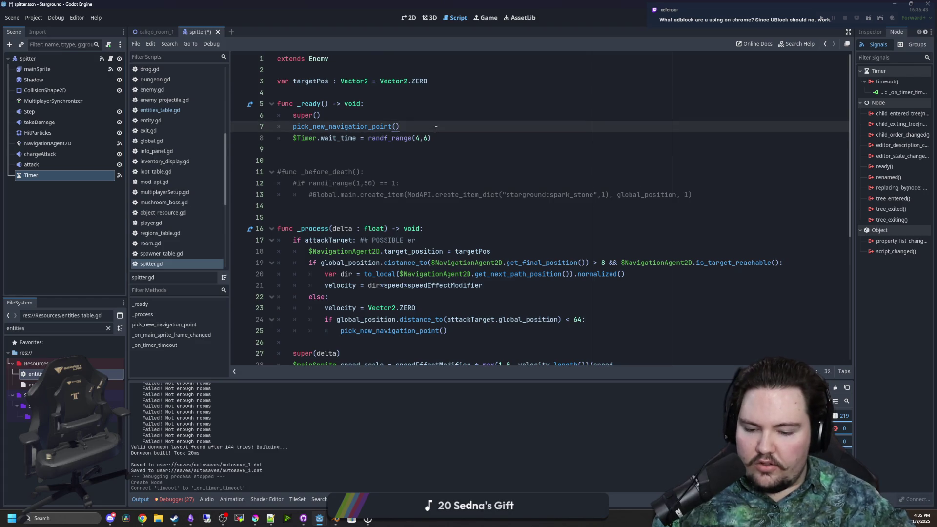
key(Return)
text(if isServer:)
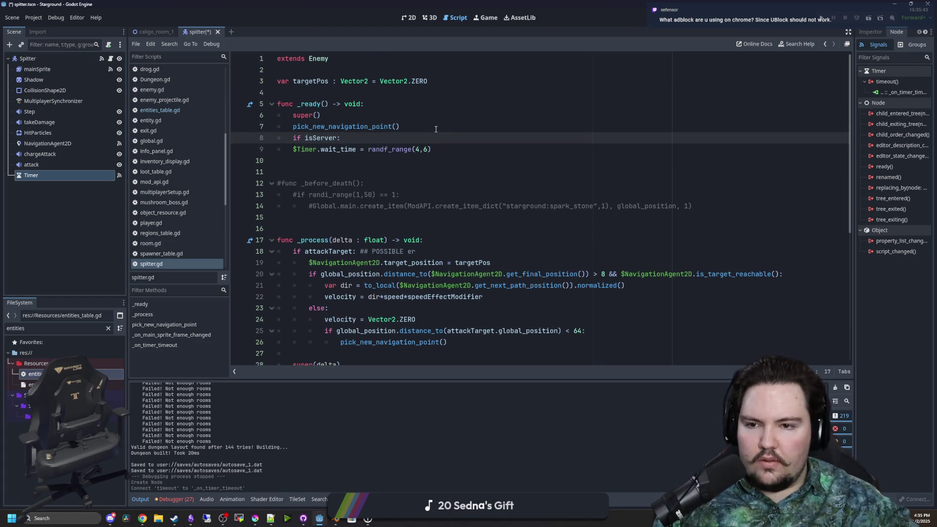
click(295, 150)
key(Tab)
key(Down)
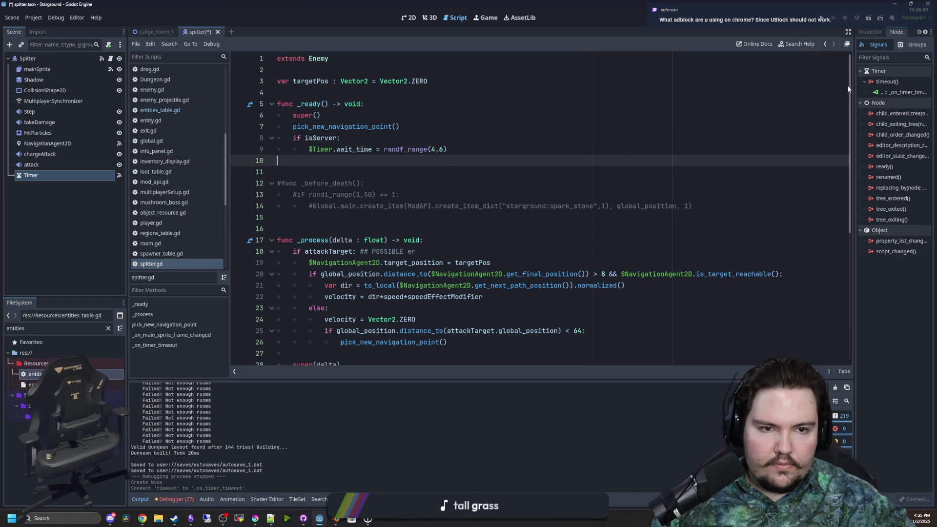
- Add $Timer.start() on a new line after $Timer.wait_time = randf_range(4,6)
drag(853, 84, 785, 93)
click(801, 32)
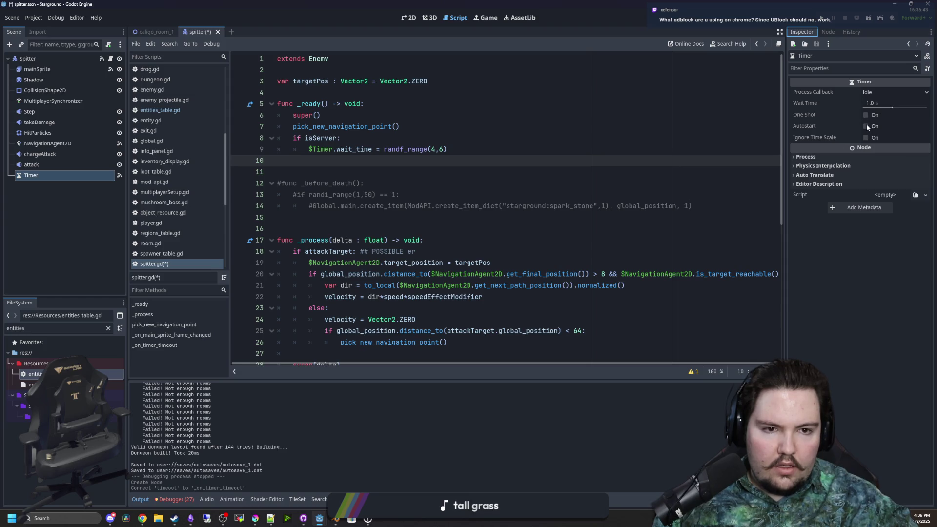
click(408, 116)
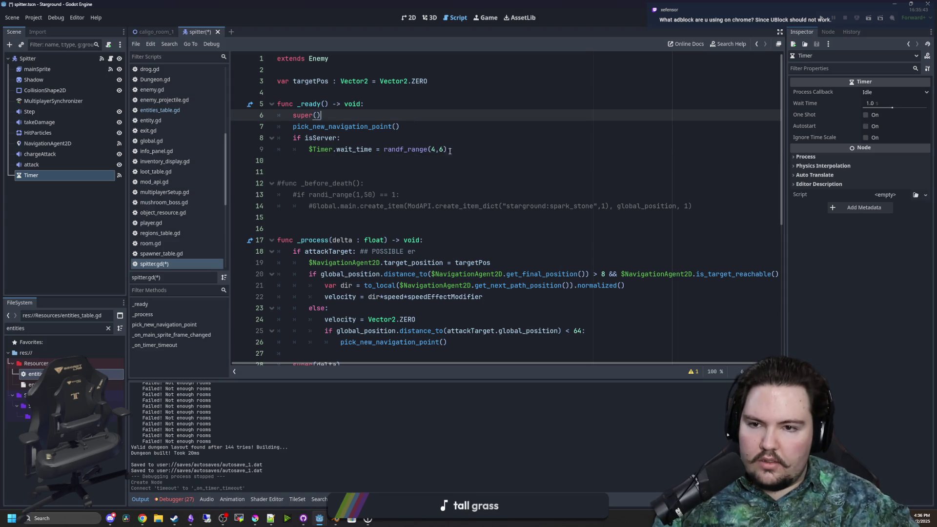
click(459, 150)
key(Return)
text($Timer.start()
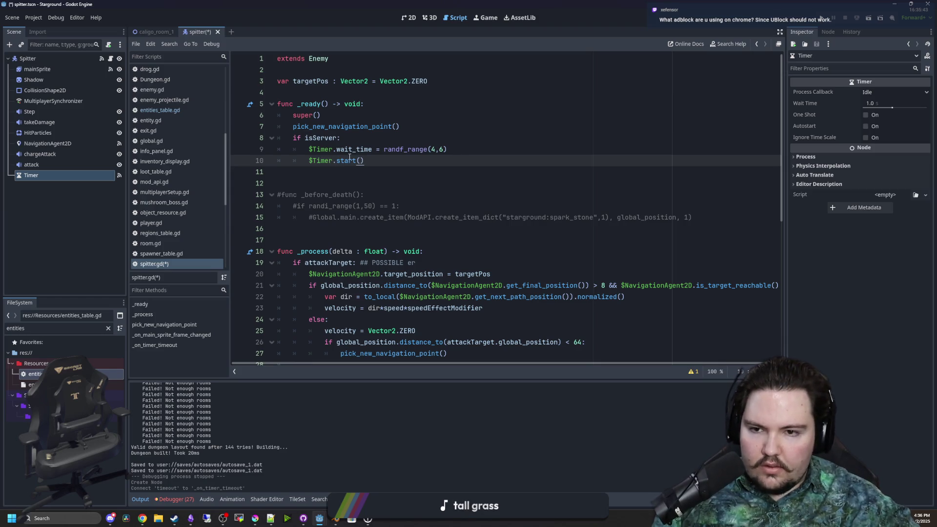
scroll(349, 157, down, 7)
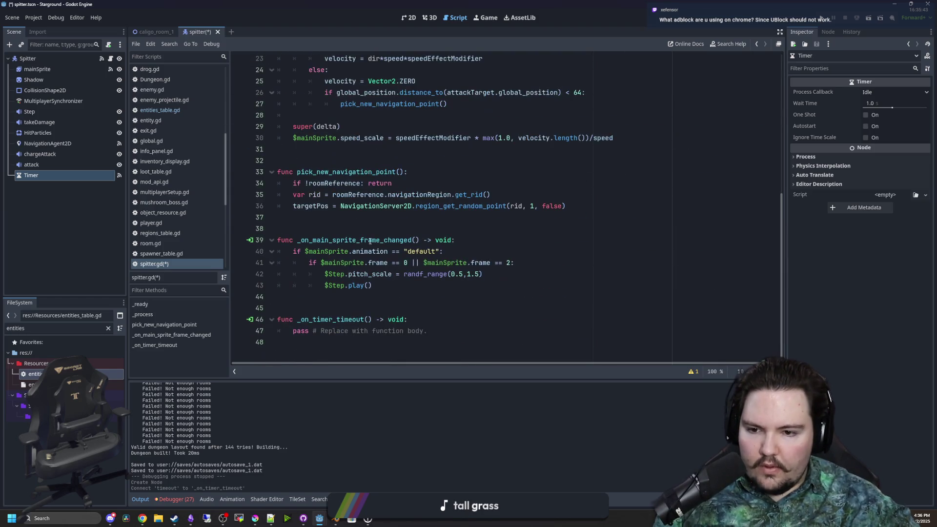
- Replace the timeout handler's pass with a load of the enemy_projectile.tscn path
drag(427, 330, 294, 331)
key(BackSpace)
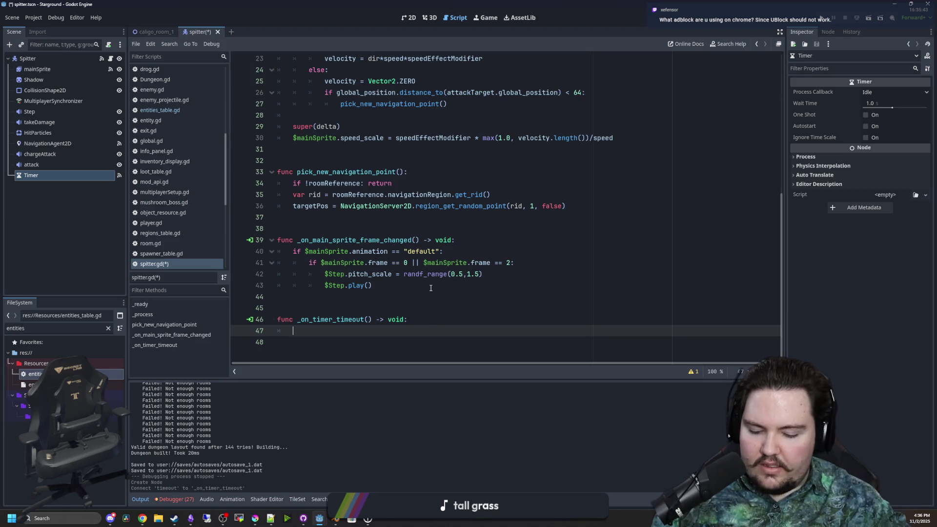
text(preload("proj)
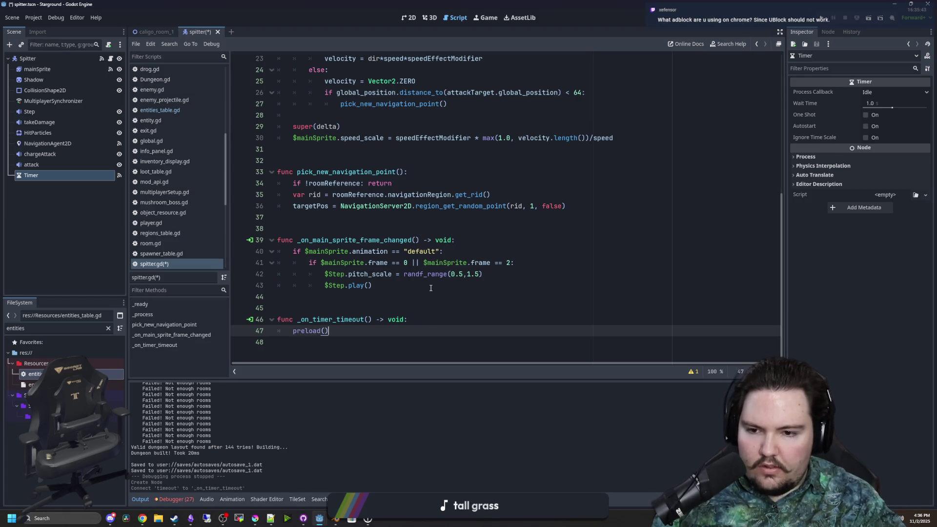
text(ectile)
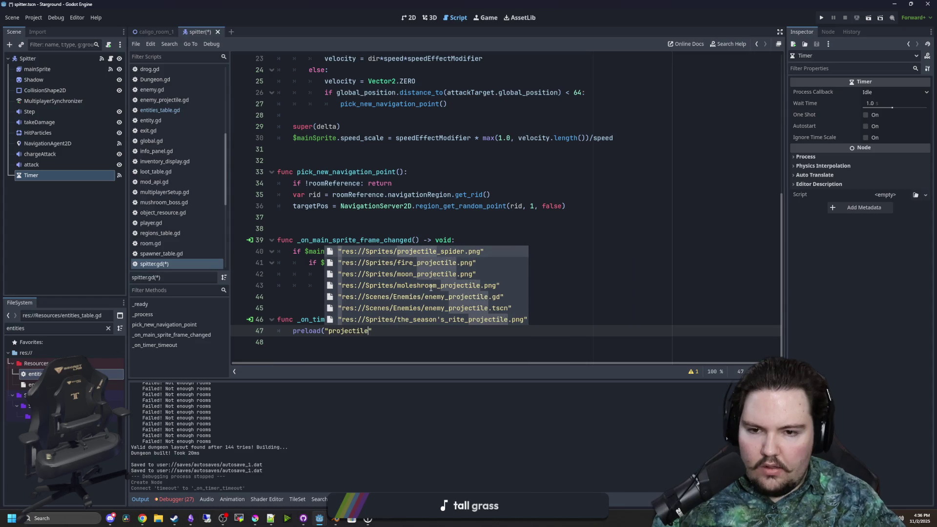
key(Down)
key(Down)
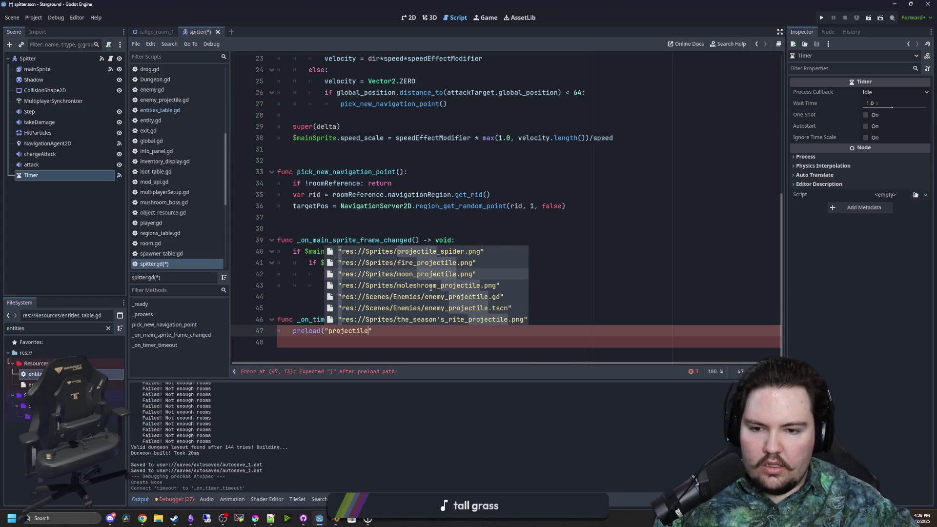
key(Escape)
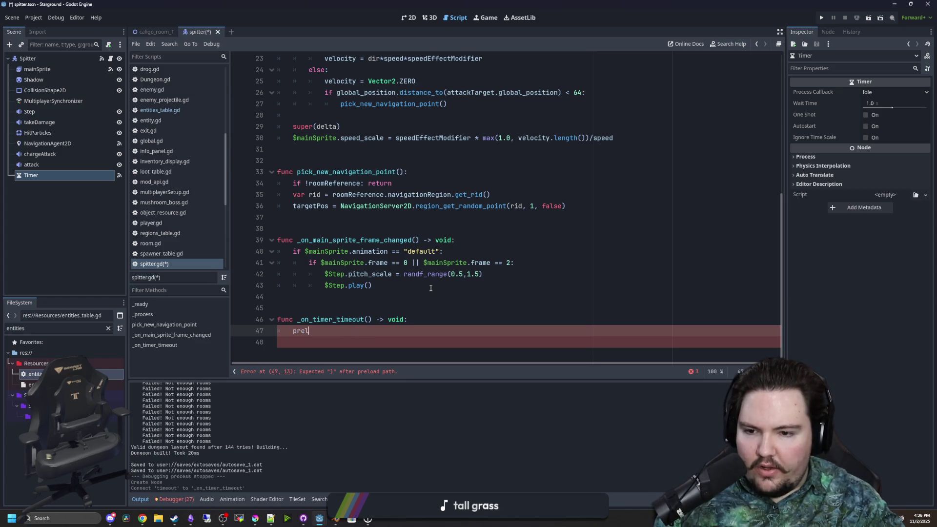
text(load_(pr)
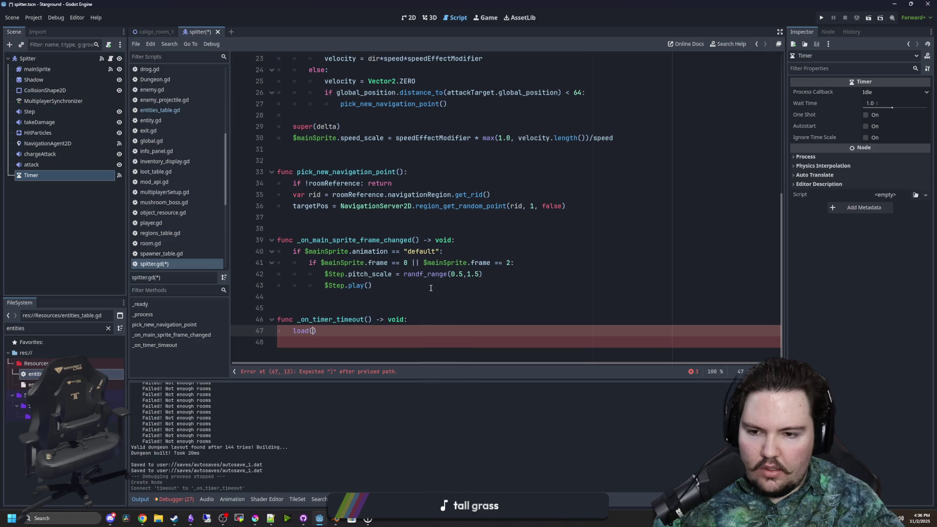
text(ojectile)
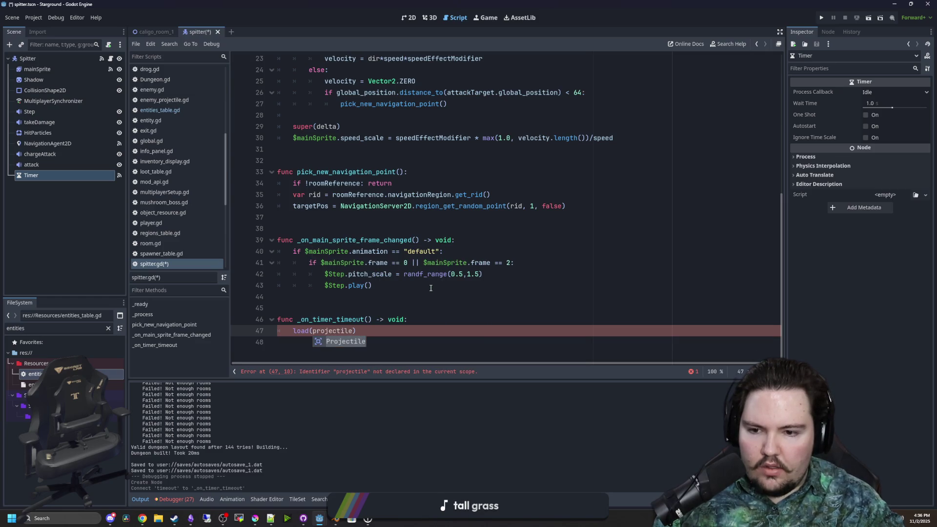
key(BackSpace)
key(BackSpace)
key(BackSpace)
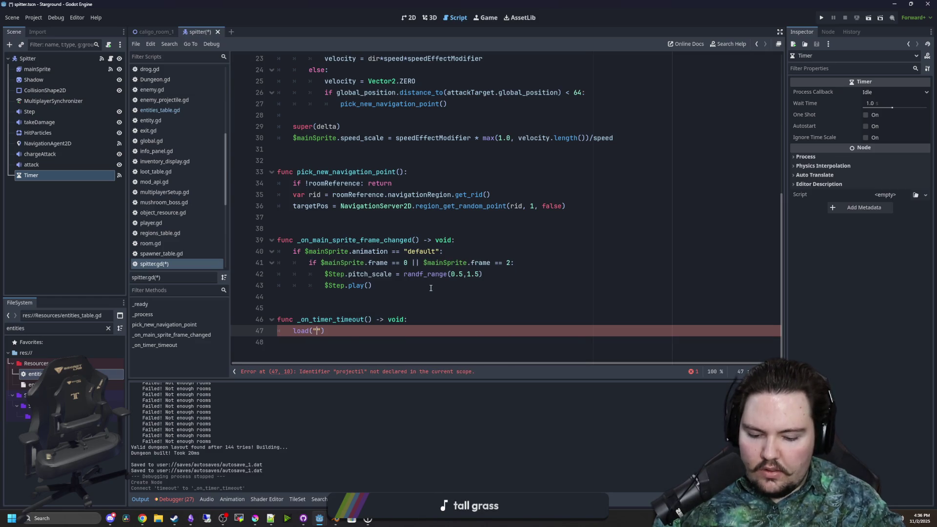
text("projectile)
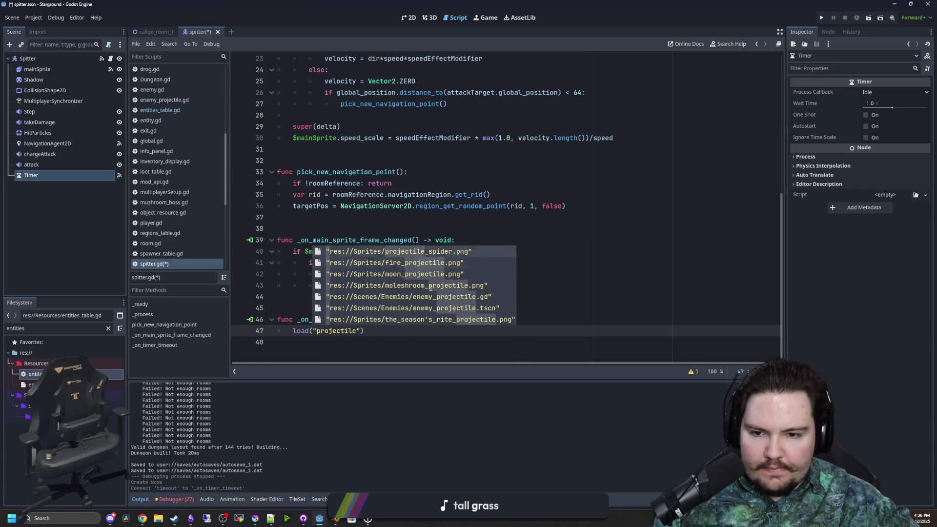
key(Down)
key(Down)
key(Down)
key(Return)
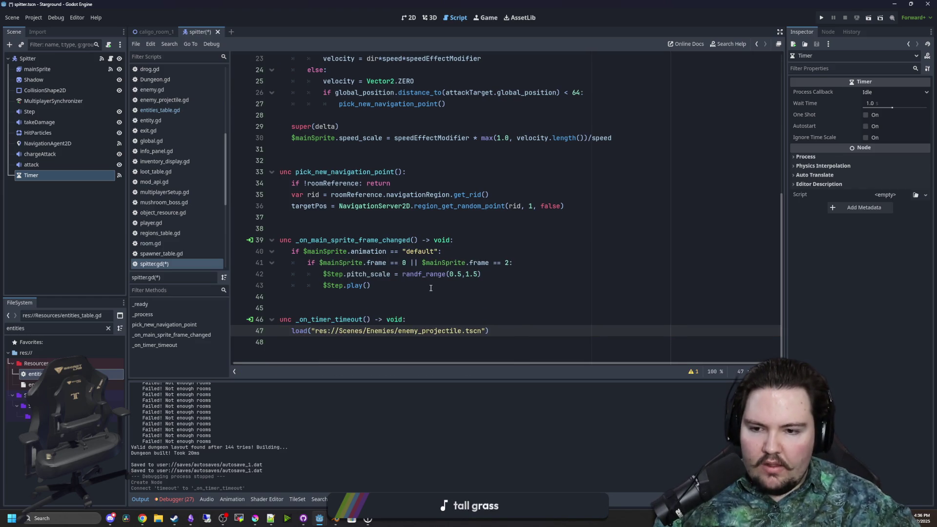
- Cut the load call from the handler and add a blank line above func _ready
key(shift+Home)
key(ctrl+x)
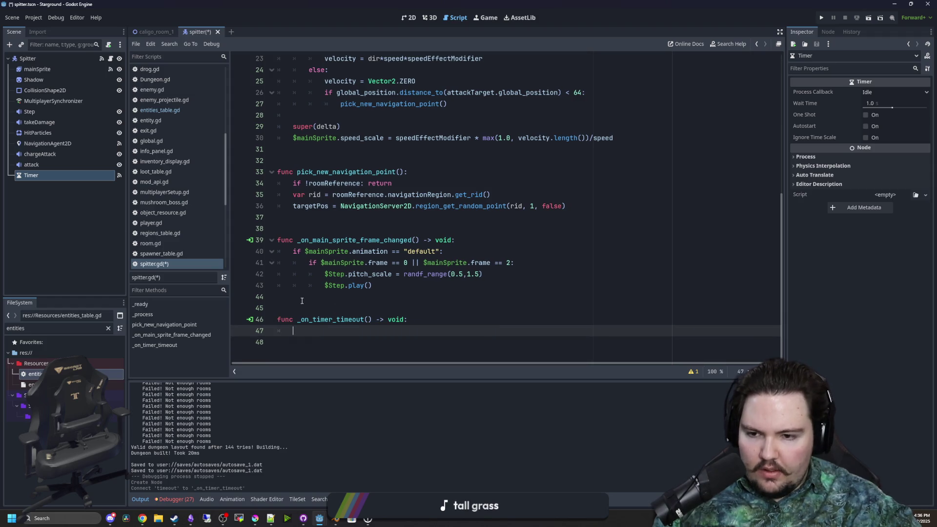
key(Up)
key(Up)
key(Up)
scroll(318, 168, up, 3)
scroll(318, 168, up, 5)
click(305, 96)
key(Return)
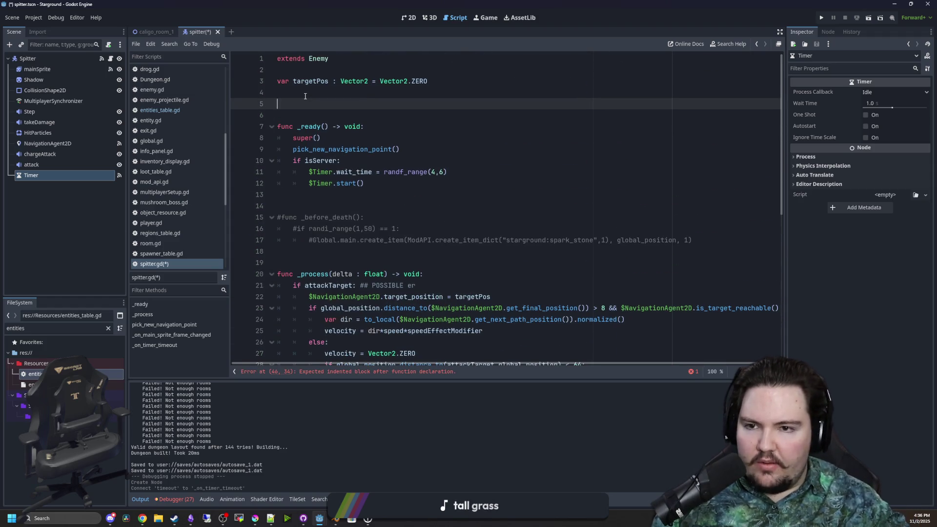
- Declare static var projectileScene = load("res://Scenes/Enemies/enemy_projectile.tscn") on line 5, removing the stray minus
key(BackSpace)
text(tic var )
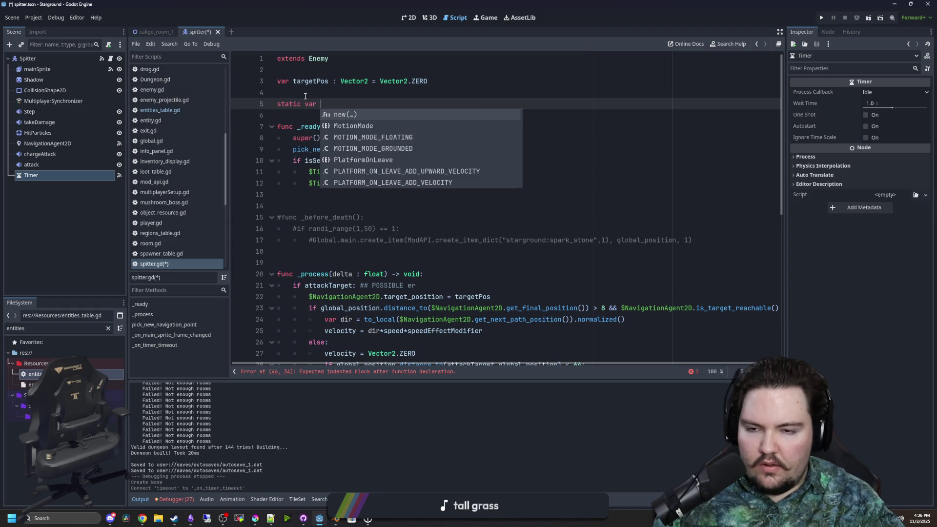
text(projectileScene =-)
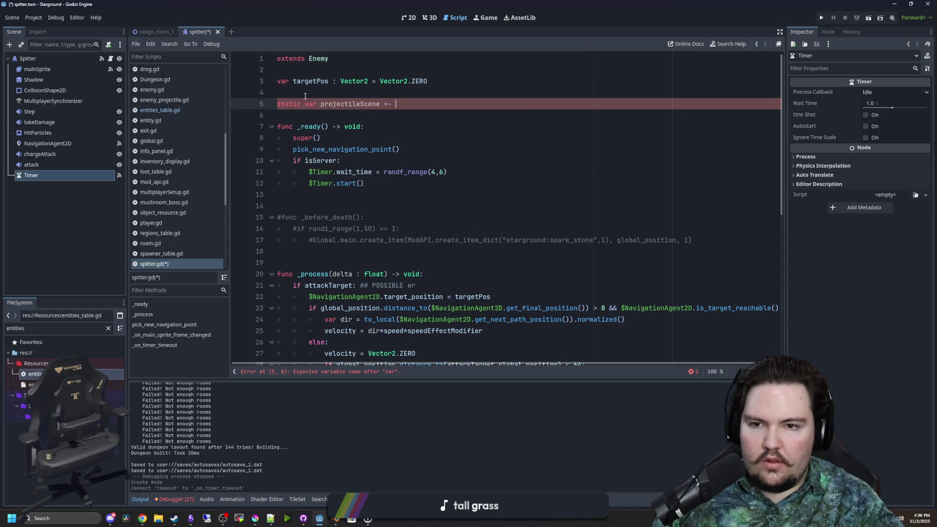
key(ctrl+v)
click(396, 104)
key(BackSpace)
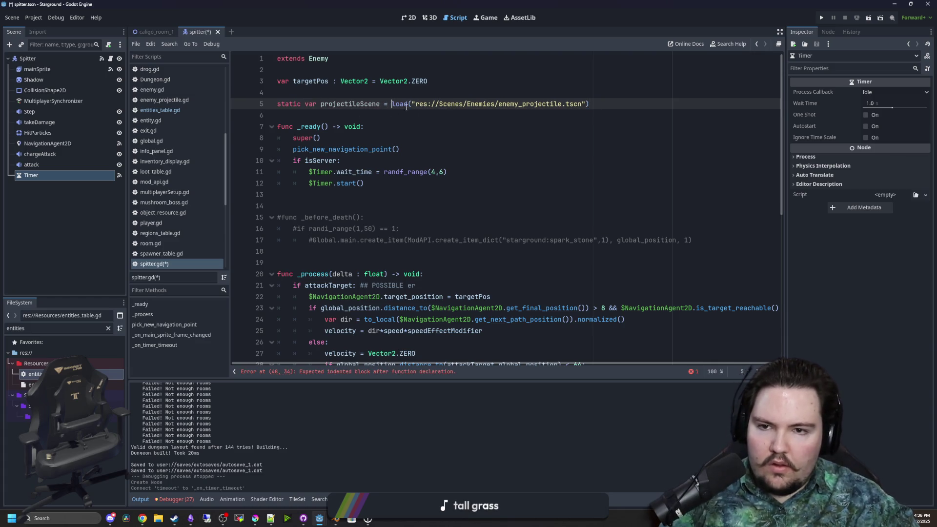
double_click(350, 104)
scroll(379, 228, down, 8)
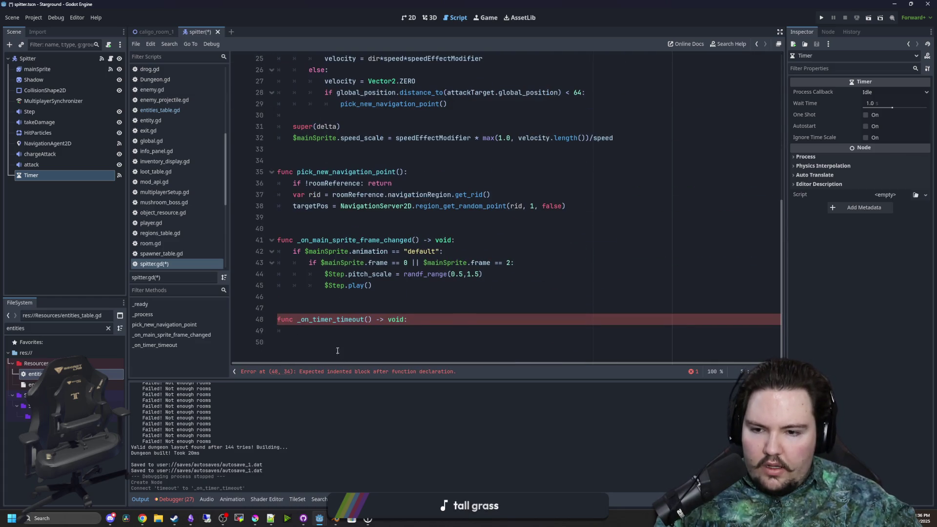
- Write var projectile = projectileScene.instantiate() in the timeout handler
click(342, 332)
key(ctrl+v)
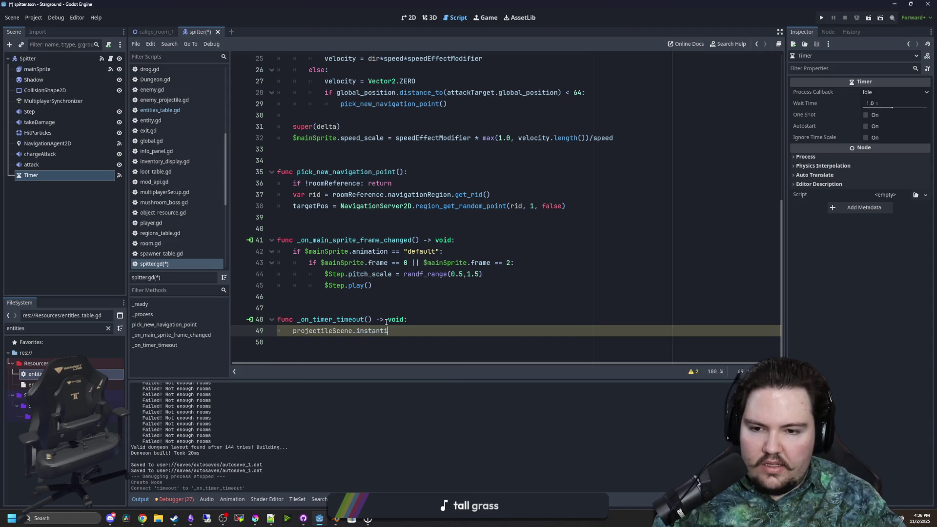
text(ate())
key(Return)
text(Global.world.add_child(projectile))
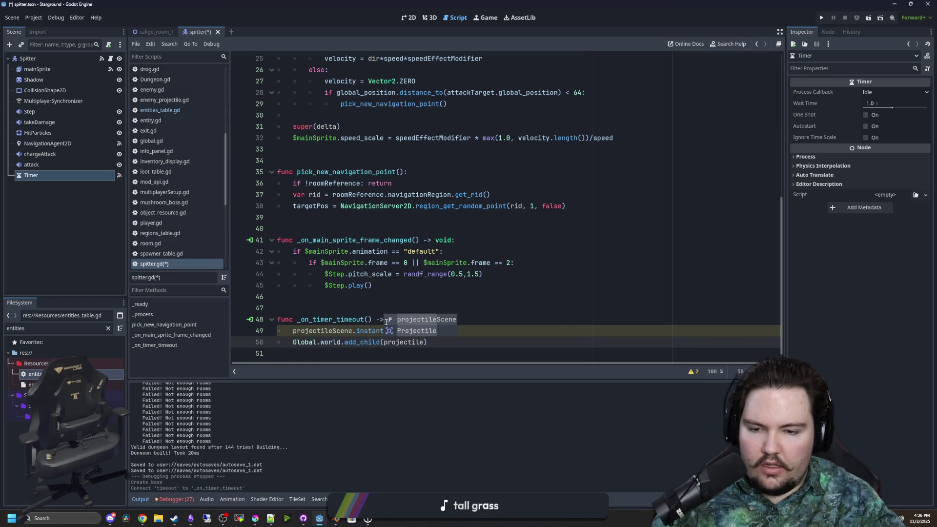
click(294, 331)
text(var )
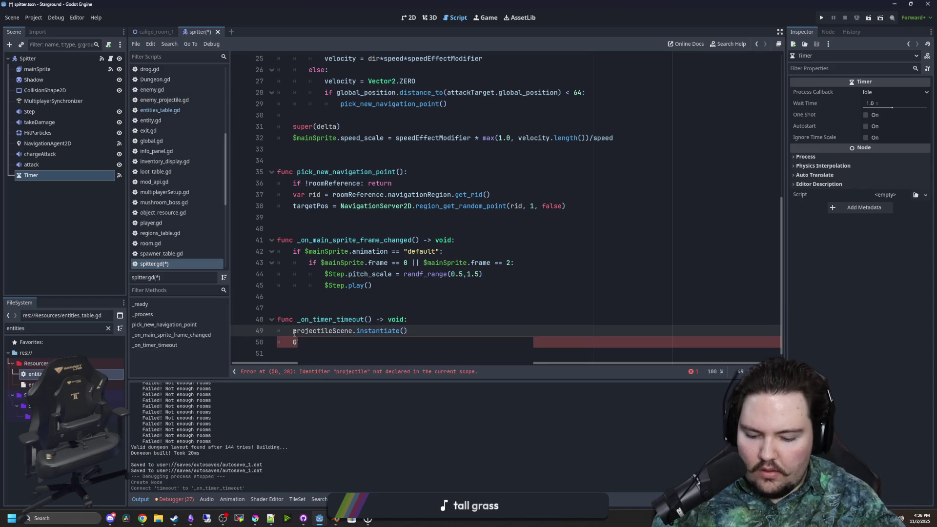
text(p)
text(rojectile =)
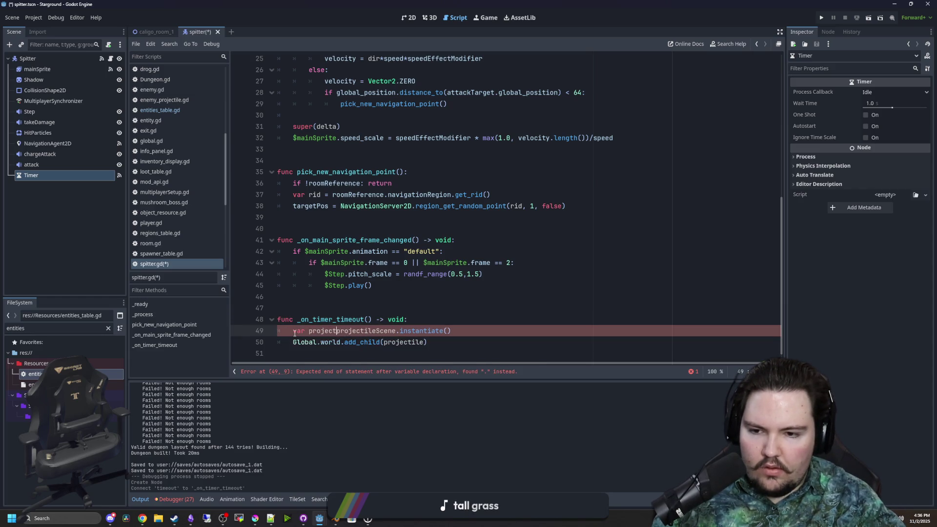
- Fix the Global.world.add_child(projectile, true) line and begin the global_position offset assignment
click(422, 343)
text(, true =)
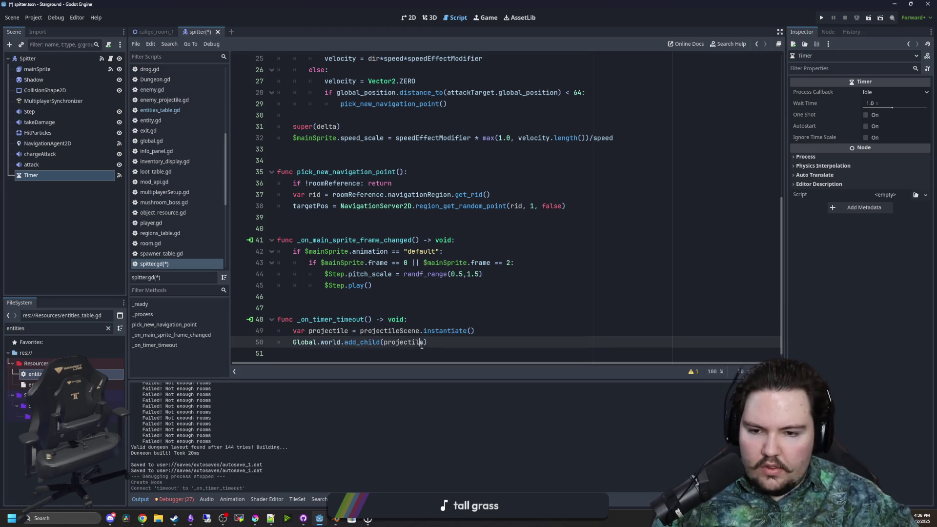
key(BackSpace)
key(BackSpace)
click(461, 342)
key(Return)
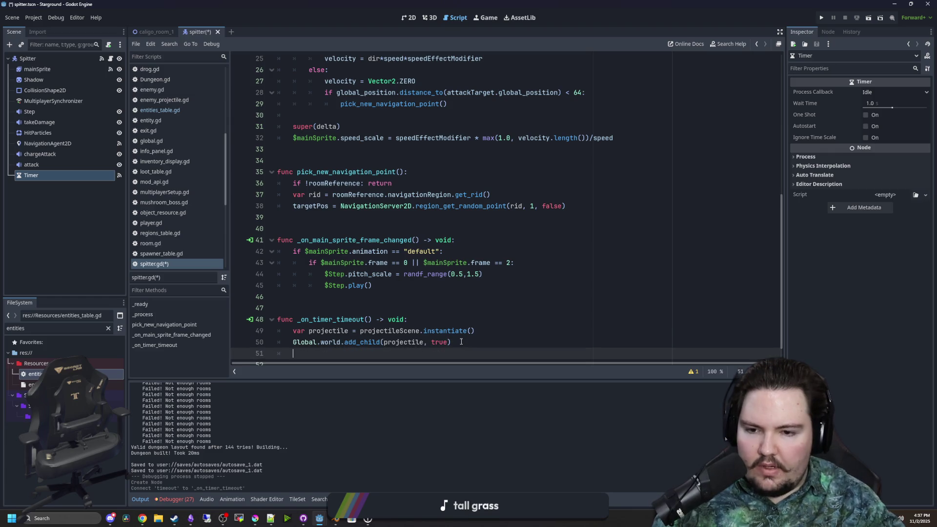
click(481, 326)
key(Return)
text(projectile.global_position = global_positi)
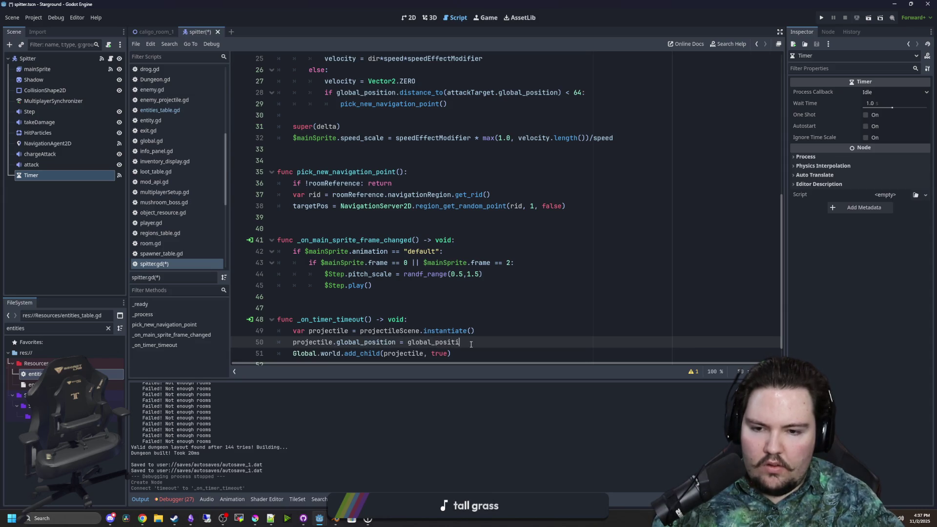
text(on + Vector2()
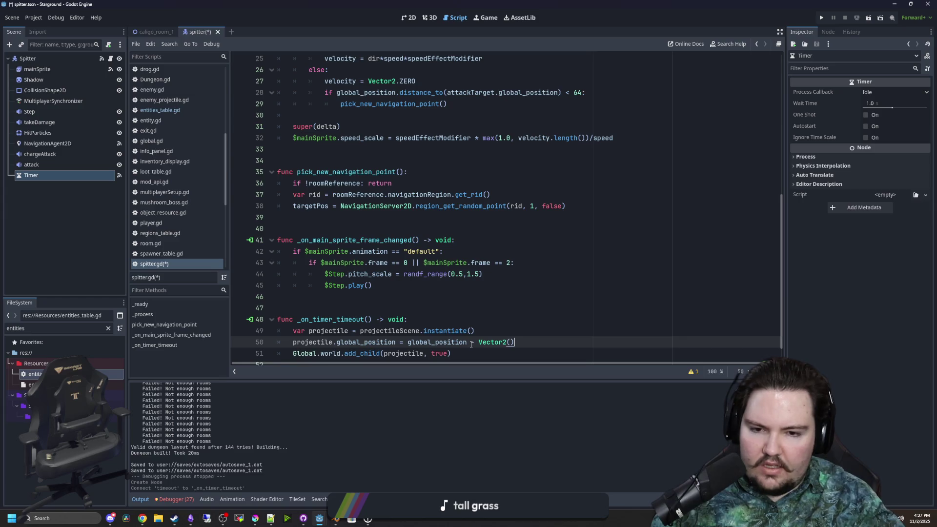
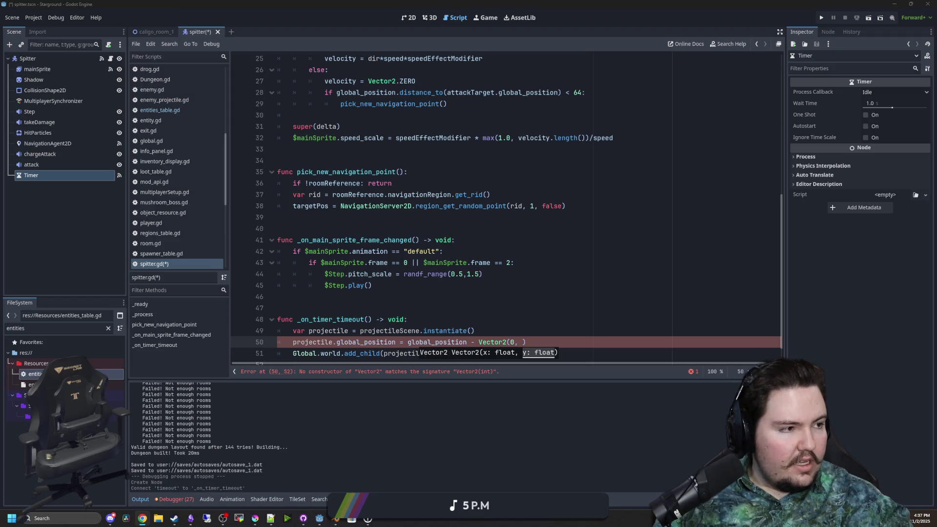
- Adjust the browser's ad blocker options for the page, then return to Godot
key(alt+Tab)
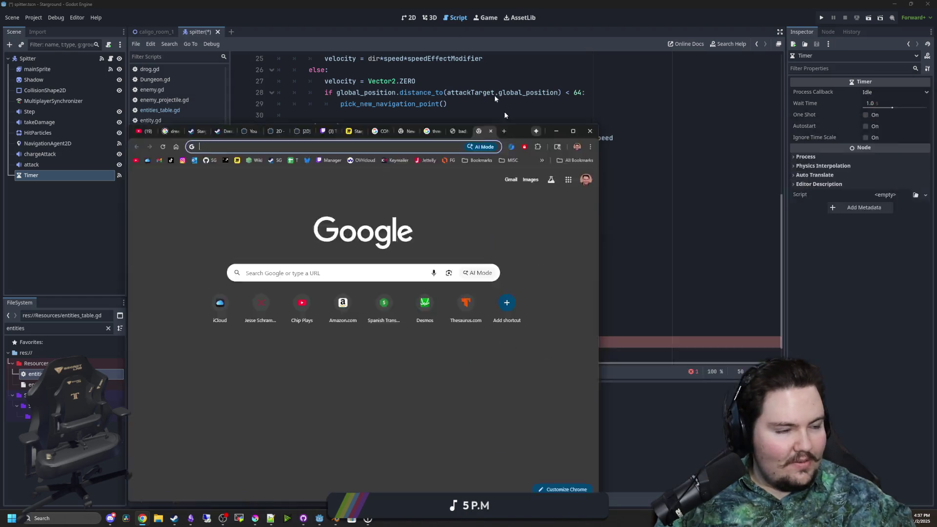
click(864, 23)
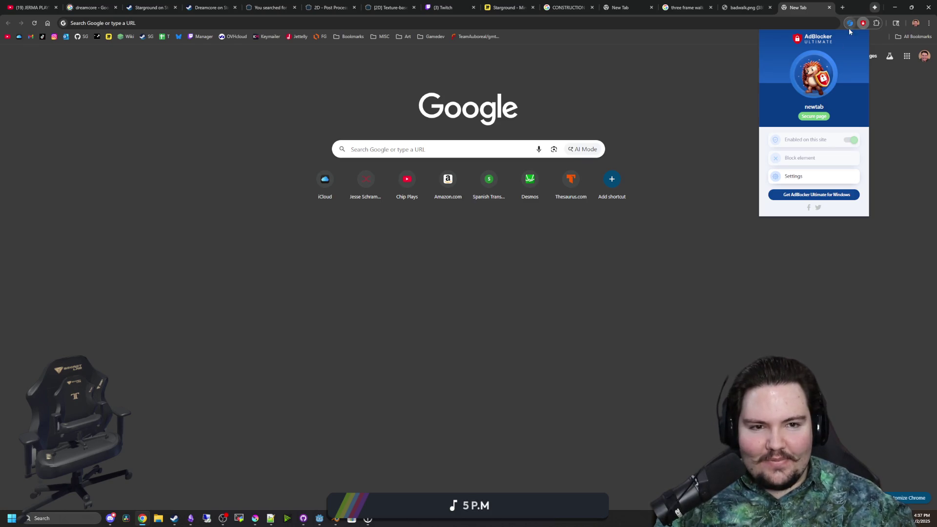
key(alt+Tab)
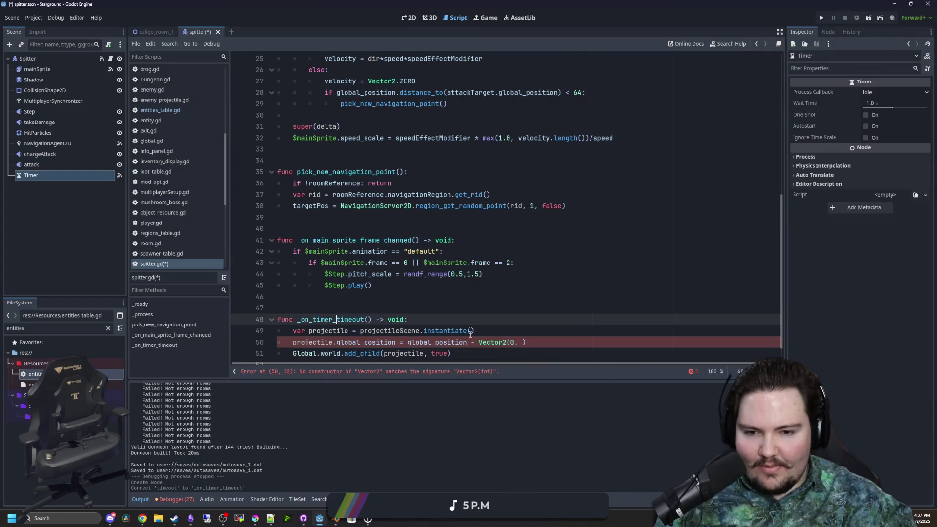
- Select the Spitter root node and view the Spitter scene in 2D
scroll(524, 319, down, 1)
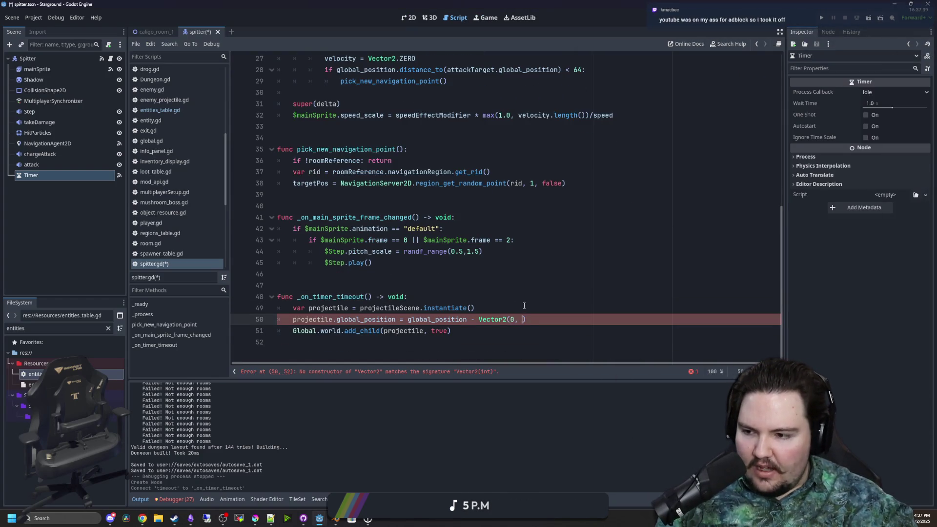
click(43, 56)
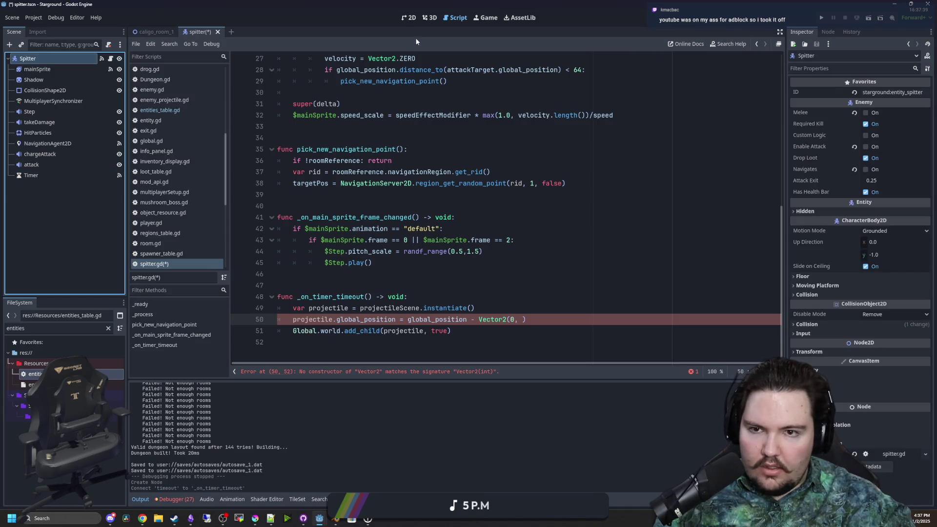
click(411, 19)
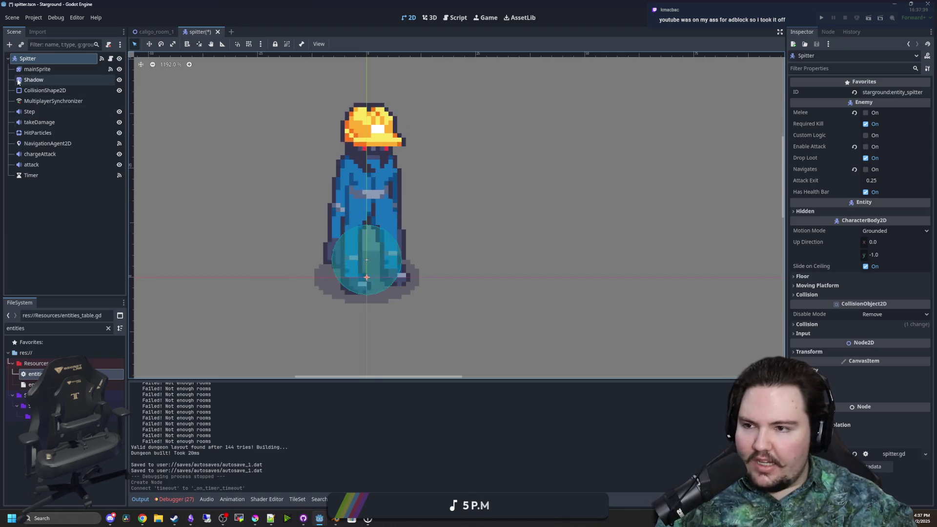
- Complete line 50's spawn offset as Vector2(0, 32) in spitter.gd and save the script
click(110, 58)
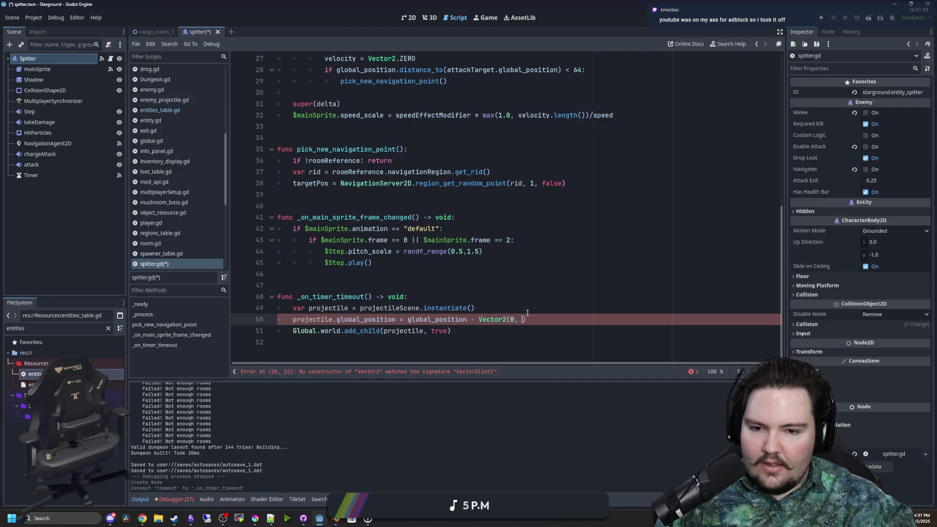
text(32)
click(509, 285)
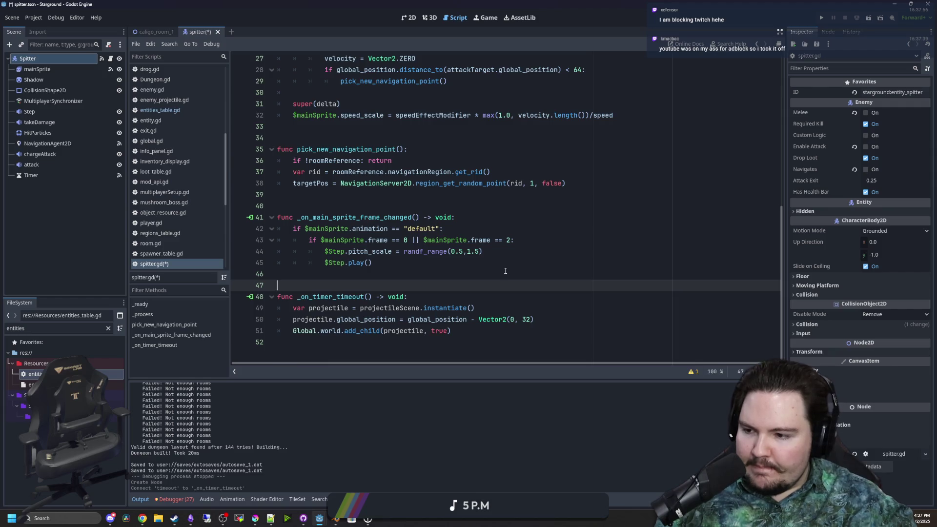
click(468, 296)
key(ctrl+s)
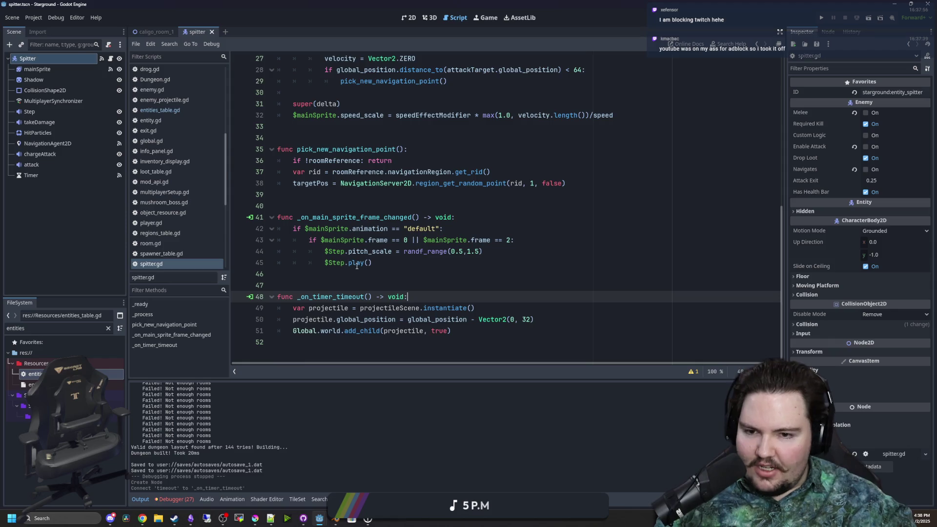
click(333, 195)
key(ctrl+s)
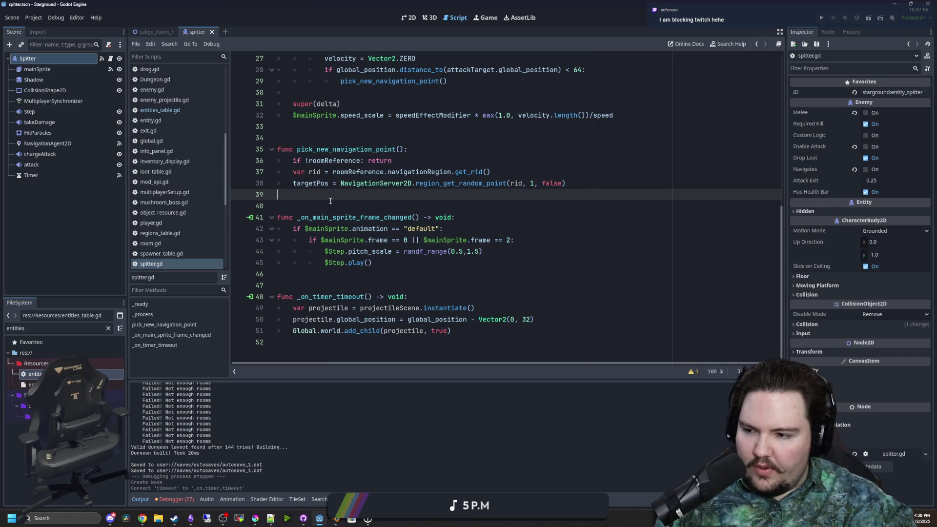
click(374, 206)
key(ctrl+s)
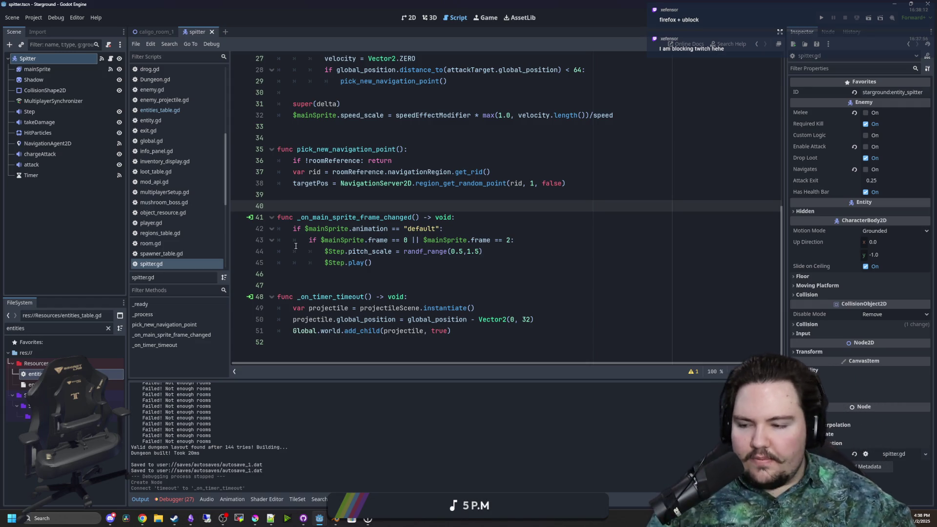
click(342, 285)
scroll(433, 188, up, 1)
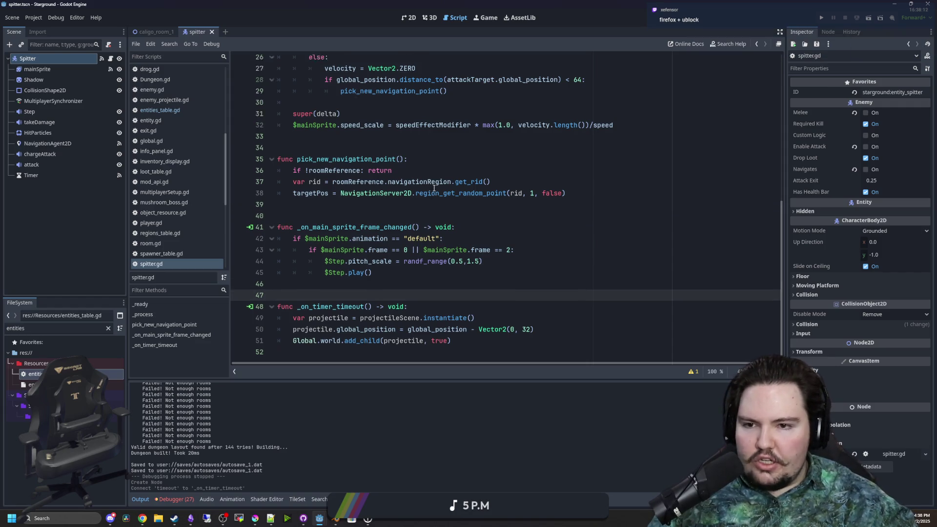
scroll(434, 188, up, 8)
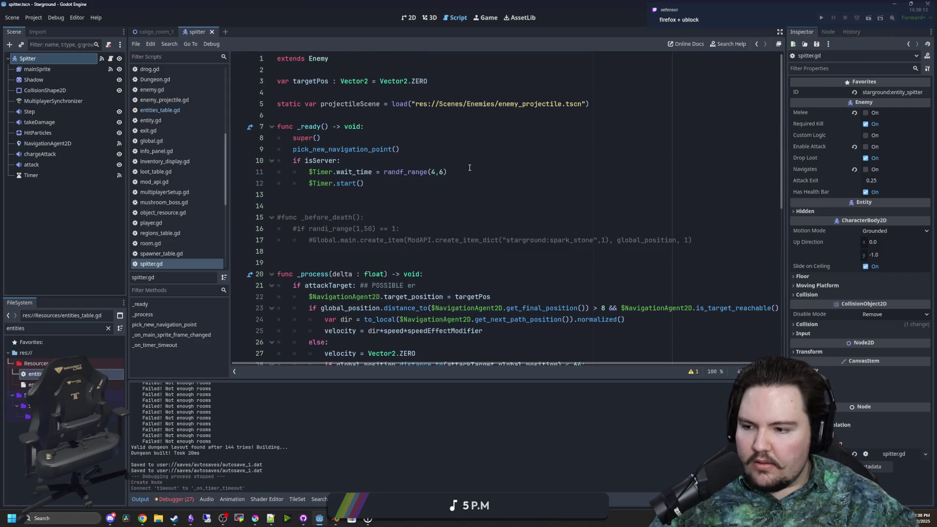
scroll(469, 168, down, 9)
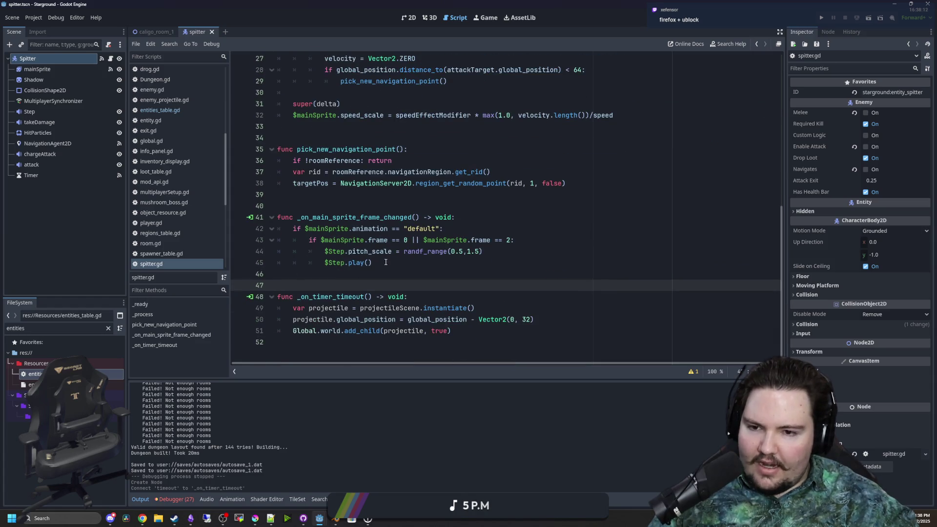
key(Up)
key(Up)
key(Up)
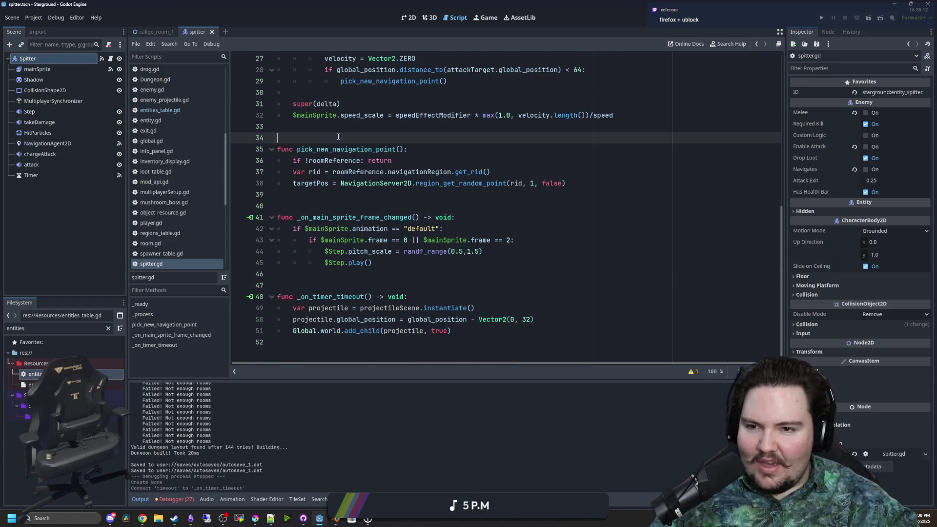
scroll(358, 146, up, 6)
scroll(293, 180, up, 3)
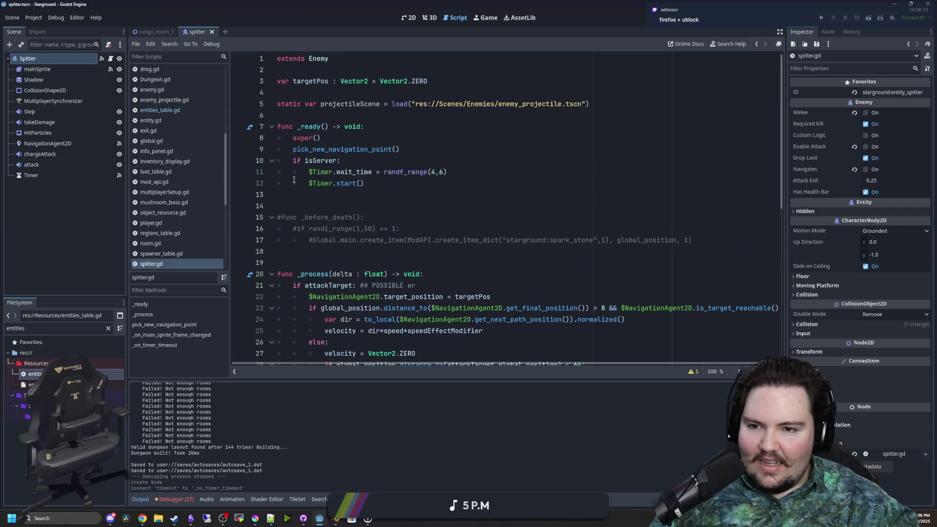
scroll(294, 180, down, 9)
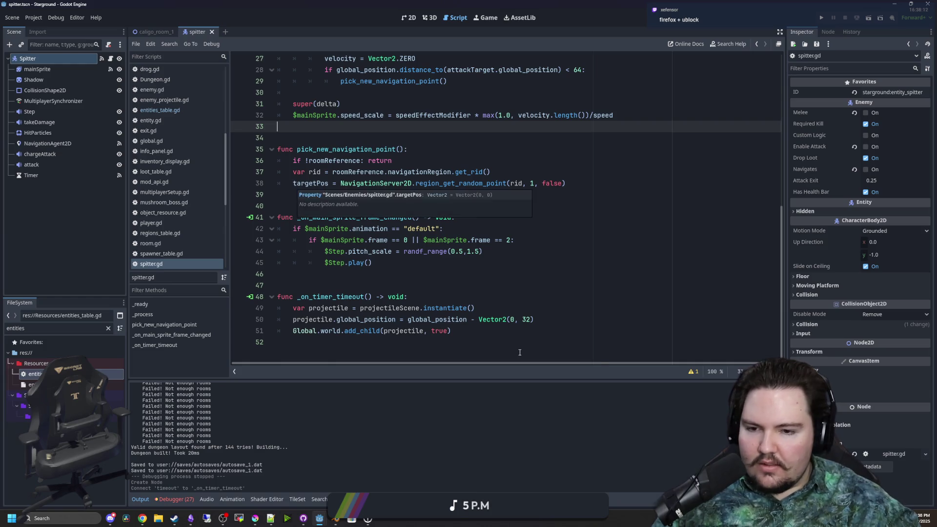
click(481, 341)
click(480, 335)
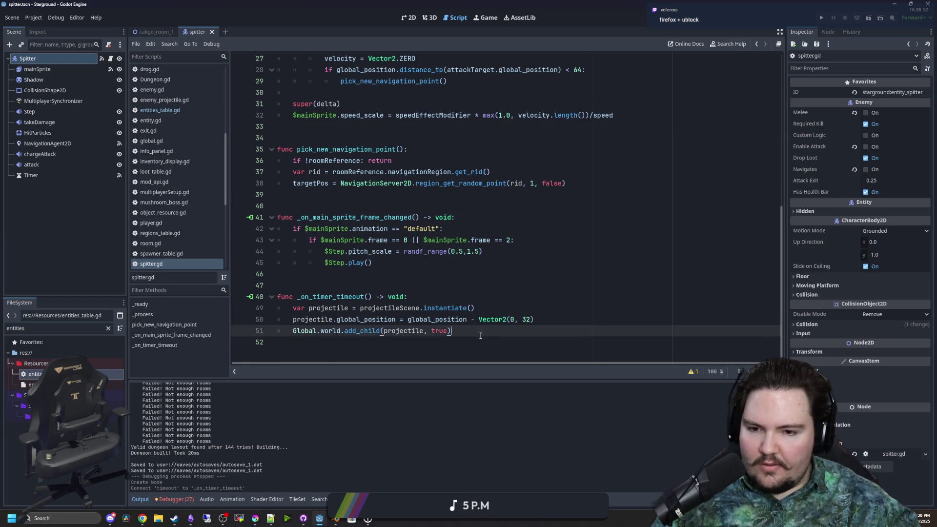
click(379, 284)
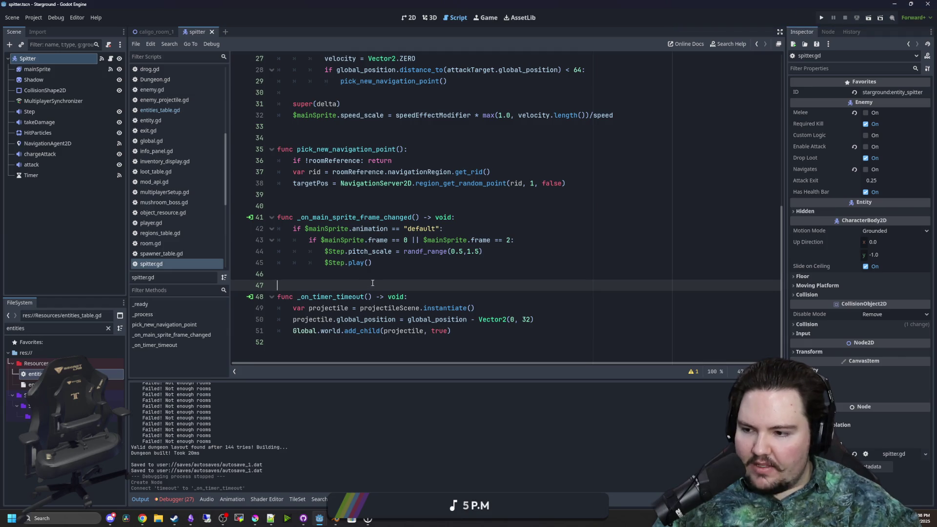
click(296, 270)
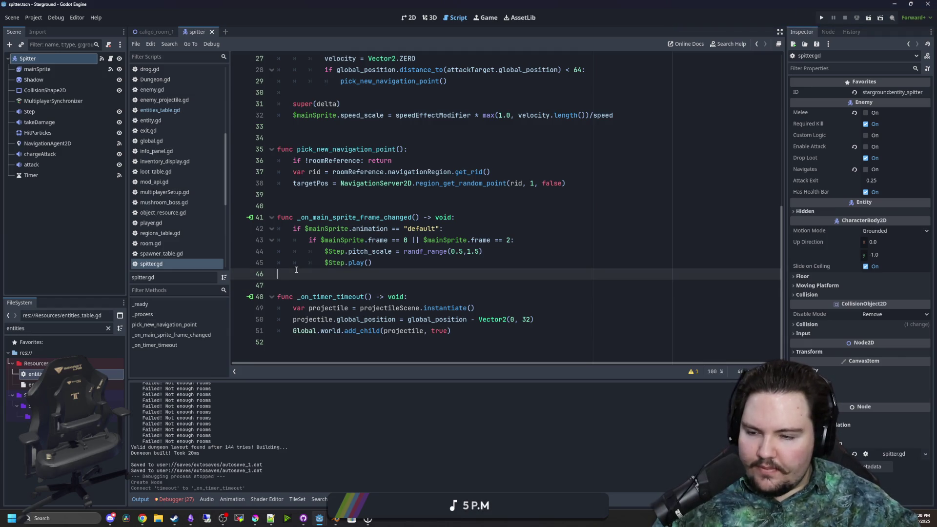
click(324, 287)
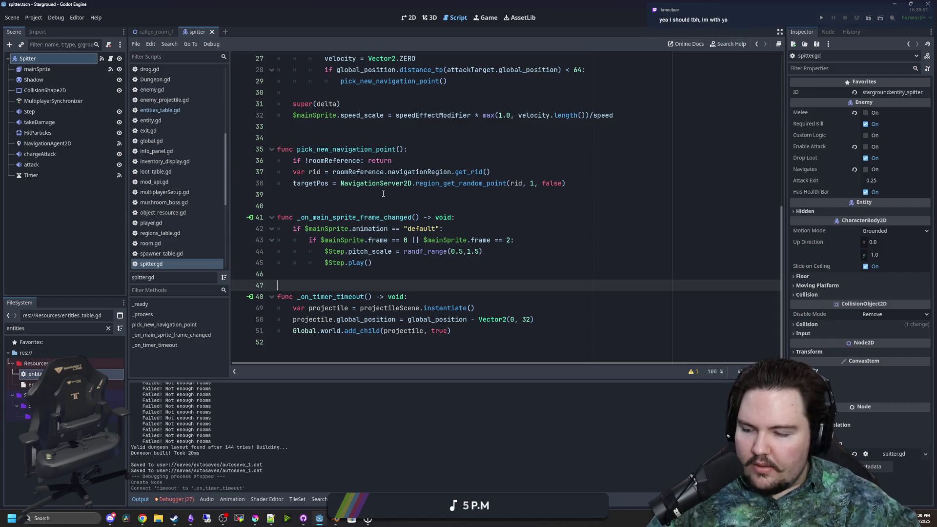
click(384, 278)
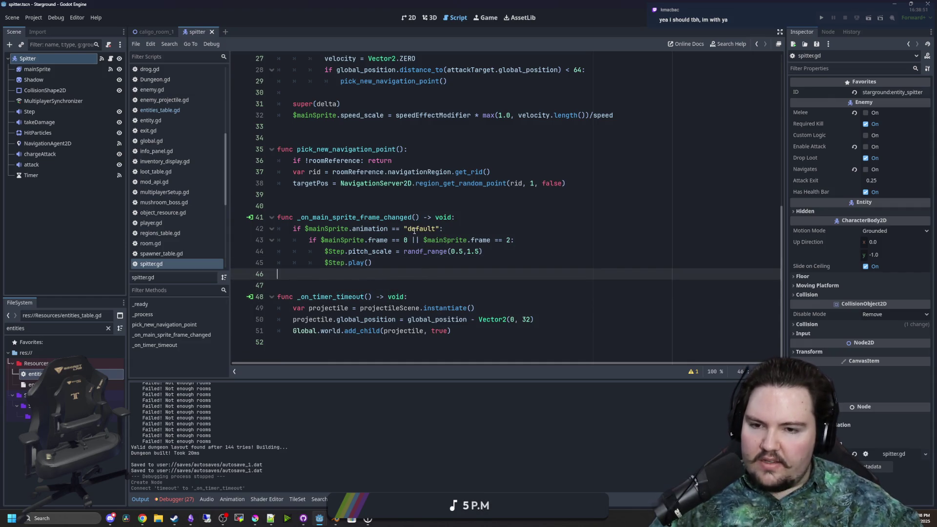
click(512, 244)
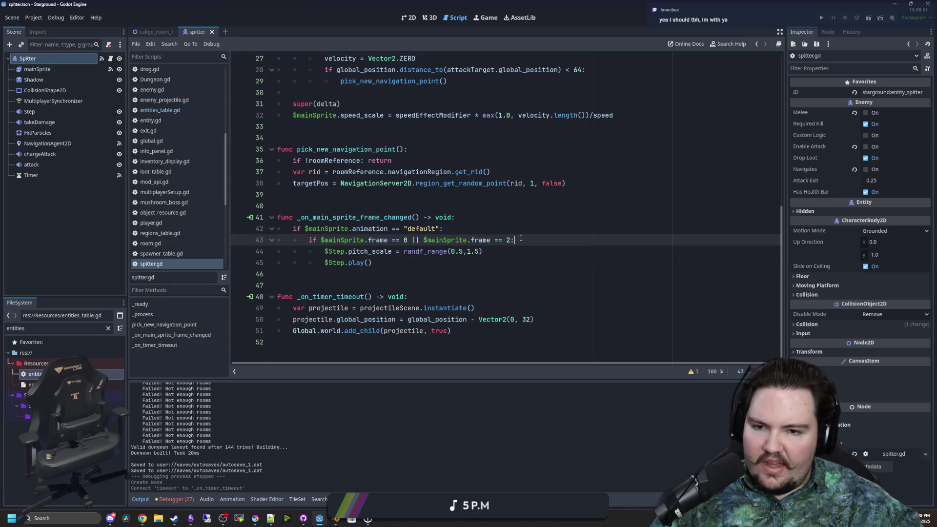
key(Up)
key(Up)
key(Up)
click(575, 192)
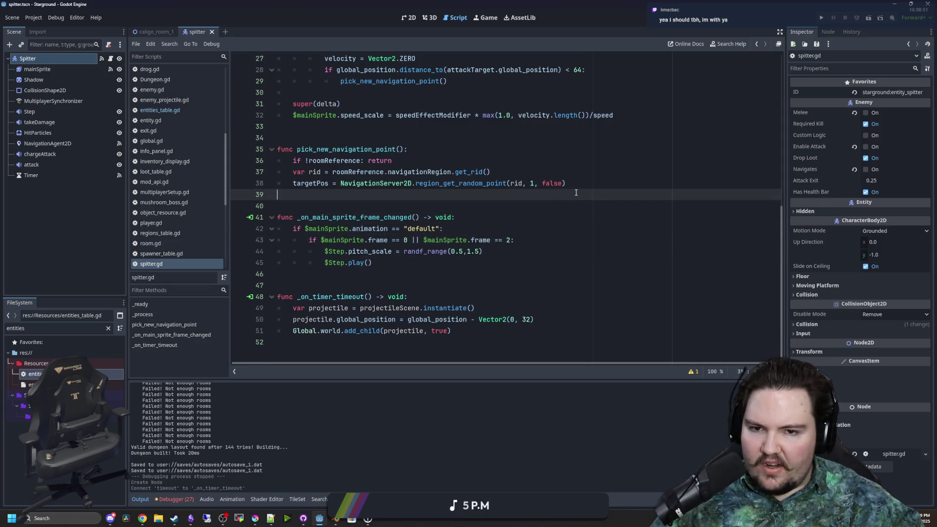
key(Up)
key(Up)
key(Up)
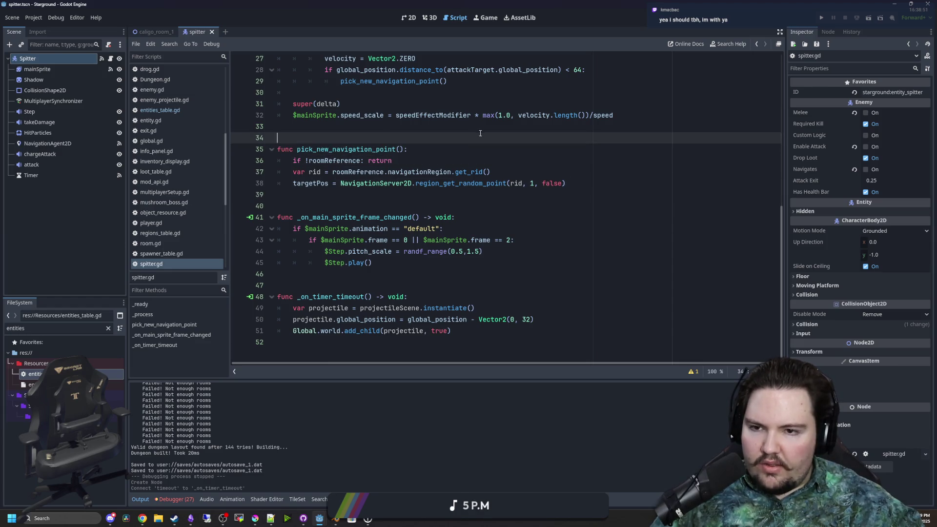
key(Up)
- Delete the $mainSprite.speed_scale line after super(delta) in _process
scroll(537, 185, up, 2)
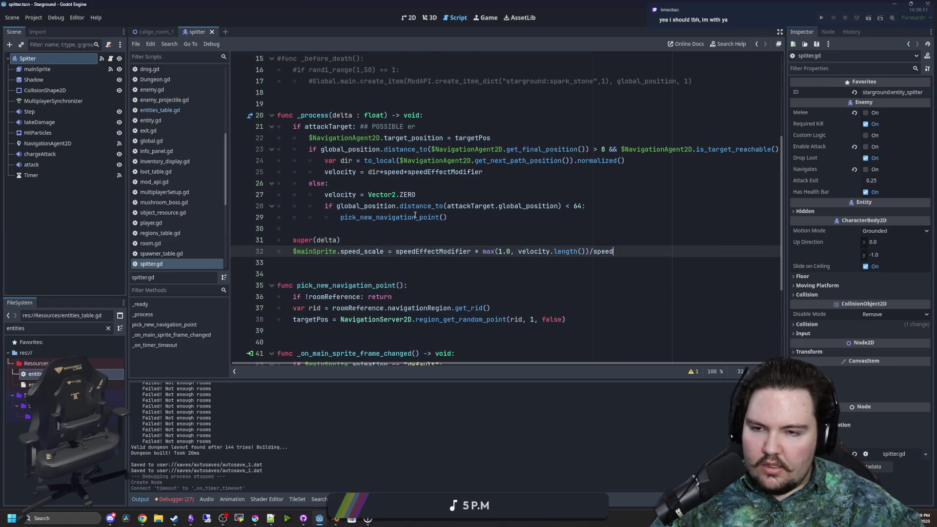
scroll(424, 220, down, 2)
click(377, 259)
scroll(378, 259, up, 2)
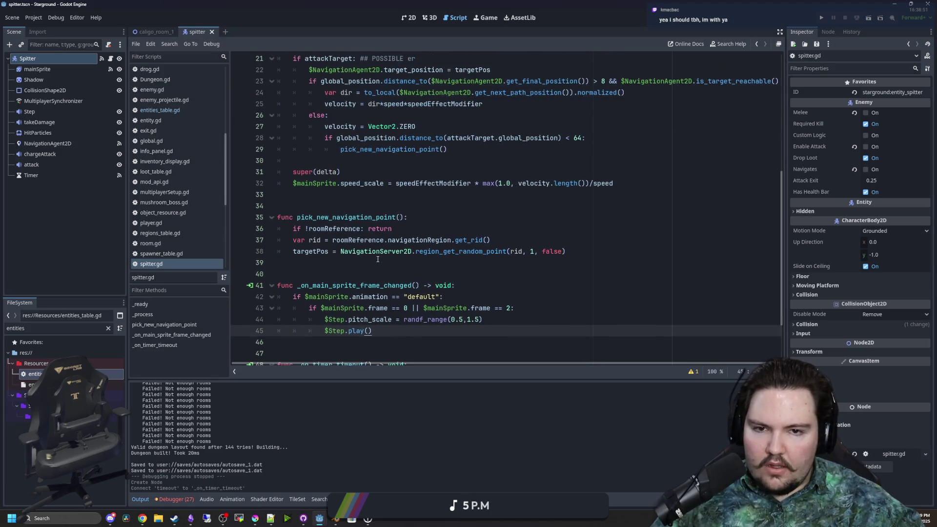
key(Up)
key(Up)
key(Up)
scroll(487, 218, up, 2)
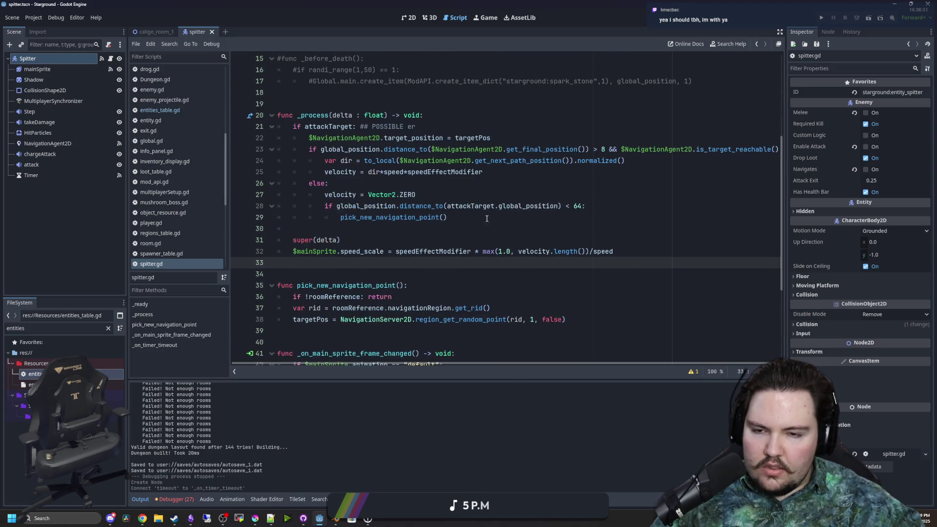
drag(657, 246, 365, 238)
key(BackSpace)
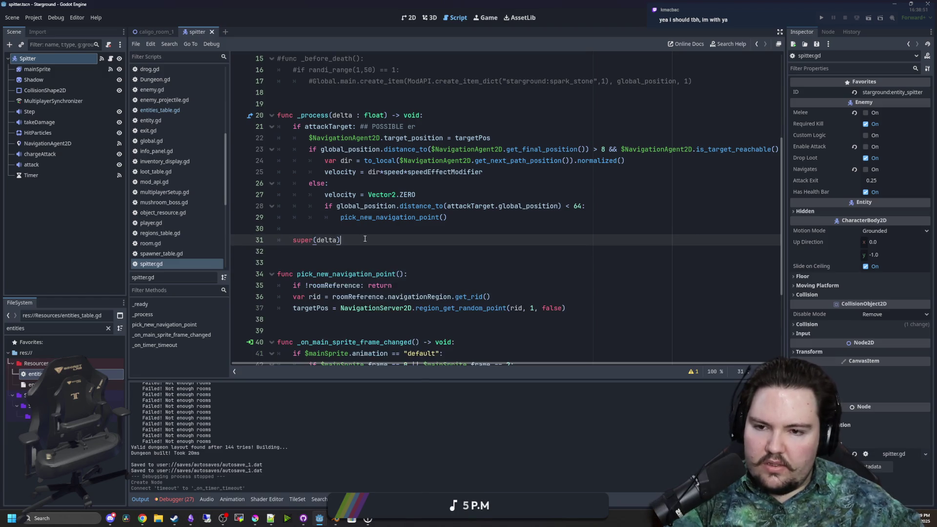
- Save spitter.gd with the speed_scale line removed
scroll(370, 244, down, 4)
click(368, 279)
key(ctrl+s)
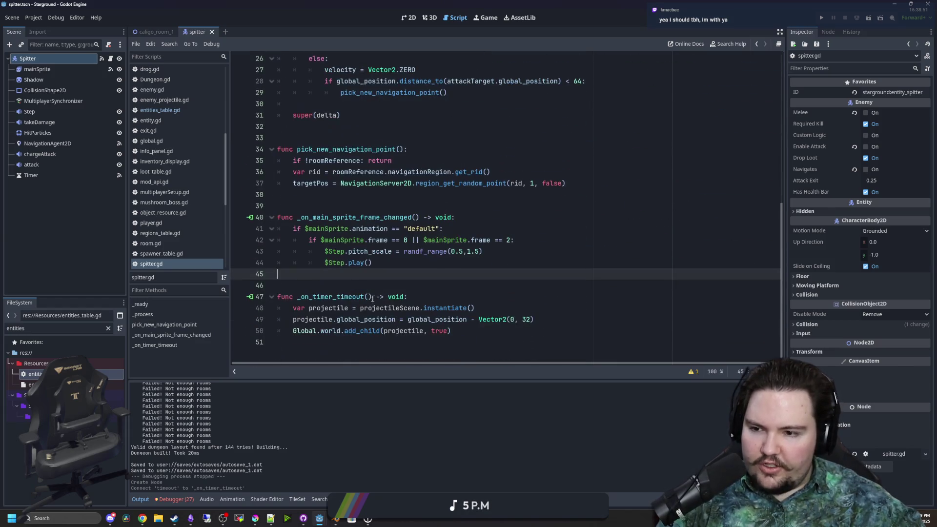
click(107, 328)
- Filter files for 'enemy', open enemy_projectile.tscn with its script at the top, and switch to Krita
click(107, 328)
text(enemy)
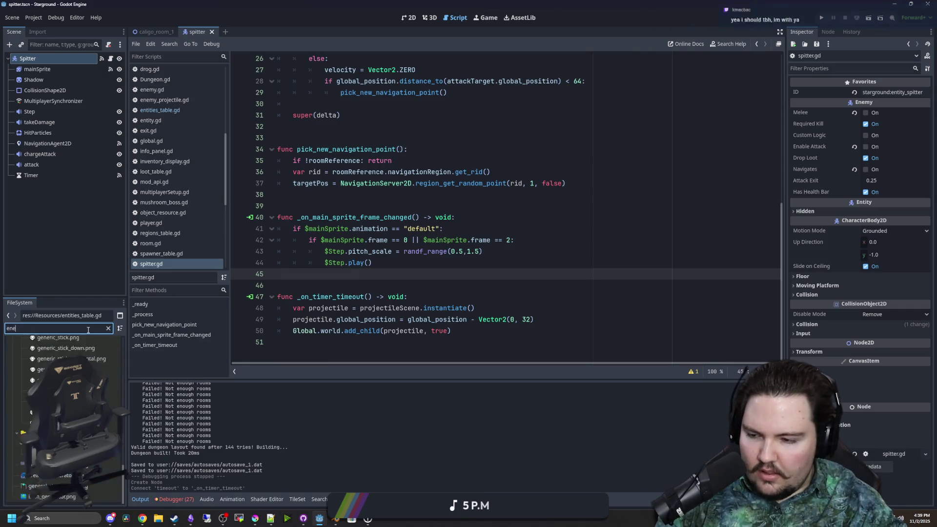
double_click(49, 395)
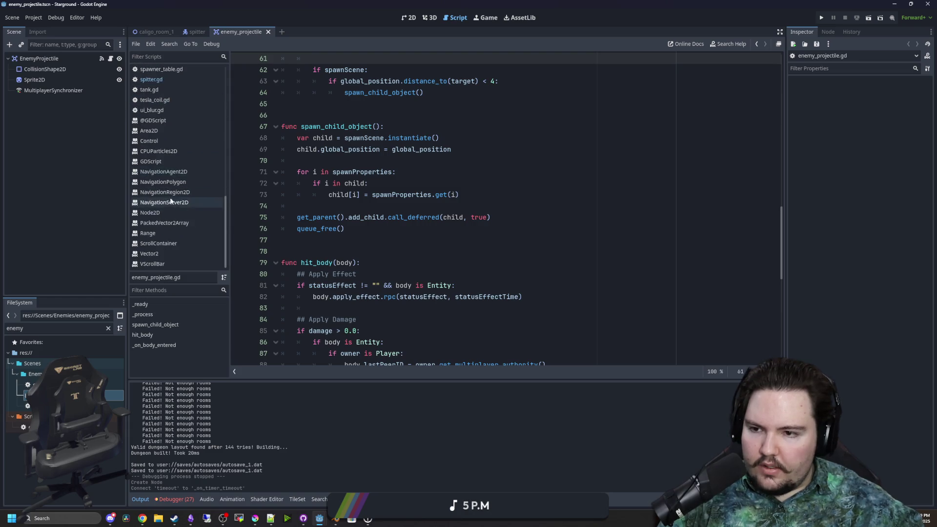
scroll(175, 195, down, 2)
scroll(394, 192, up, 8)
scroll(394, 191, up, 10)
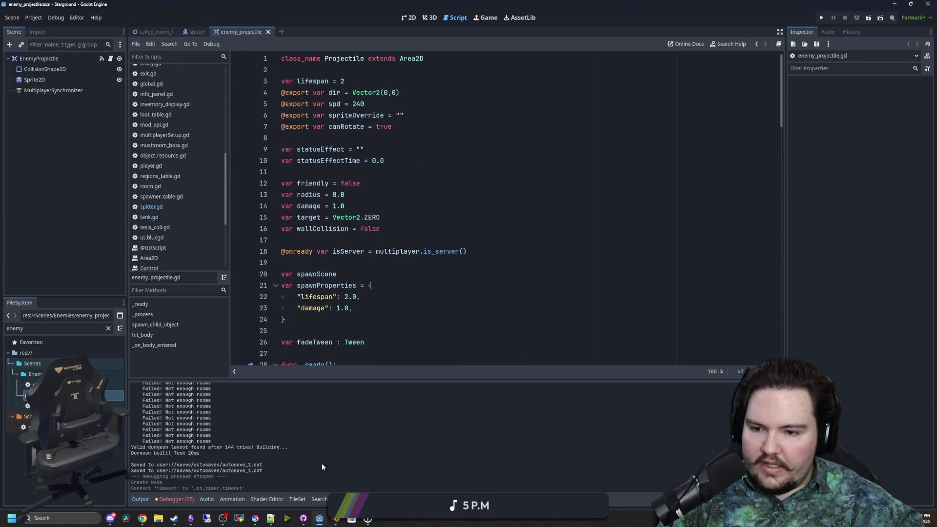
click(254, 518)
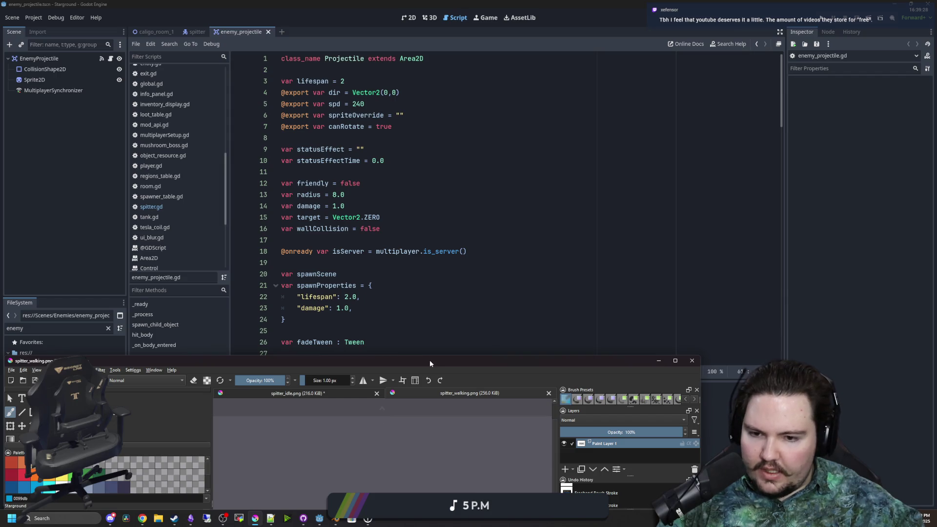
- Maximize Krita and create a new 16×16 document
double_click(429, 364)
click(8, 11)
click(20, 20)
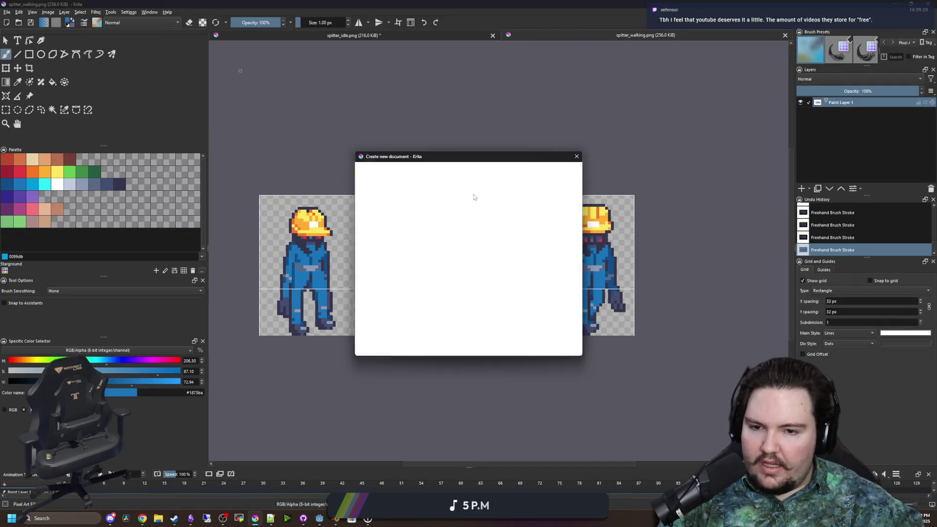
double_click(469, 202)
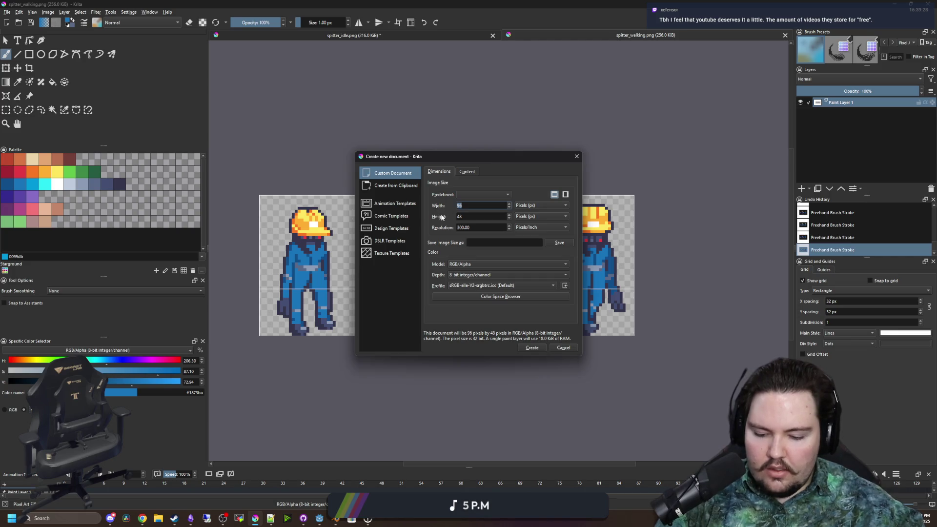
text(16)
key(Tab)
text(16)
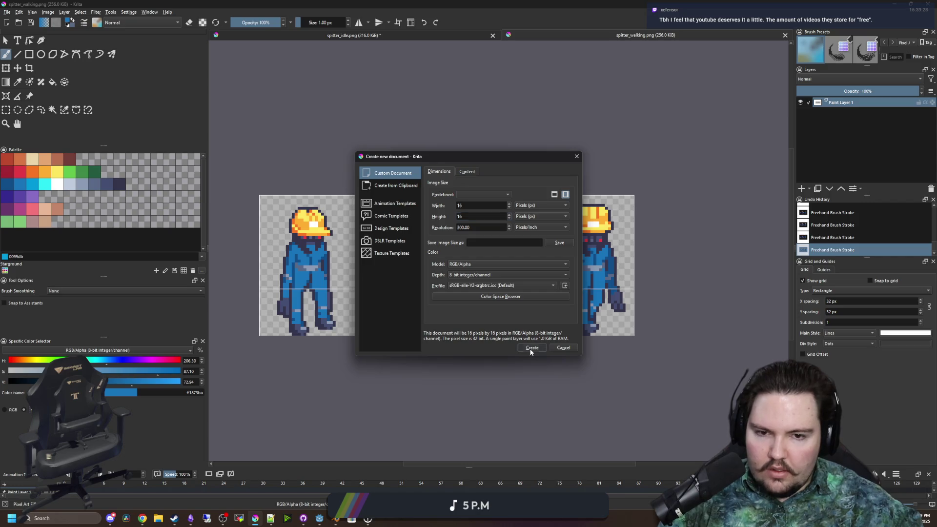
click(531, 348)
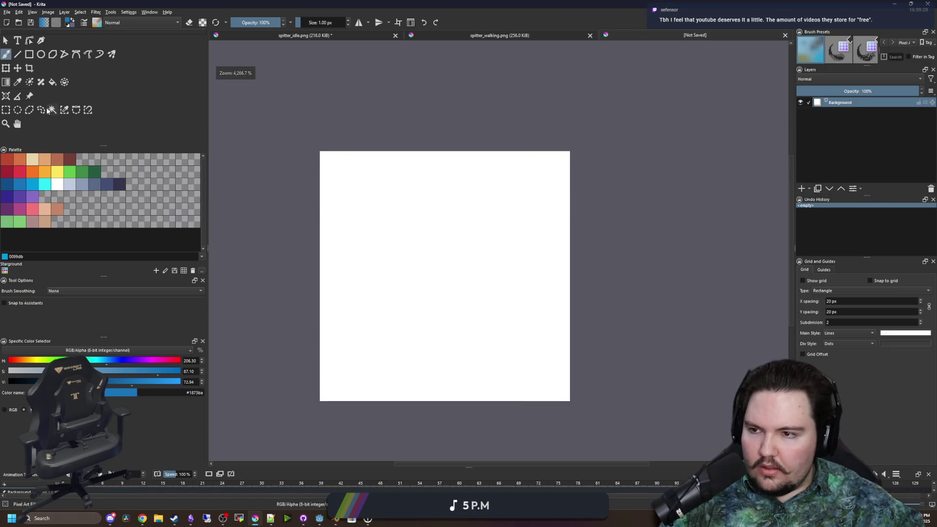
- Clear the whole canvas to transparent and drop the selection
key(ctrl+r)
drag(242, 120, 648, 445)
key(Delete)
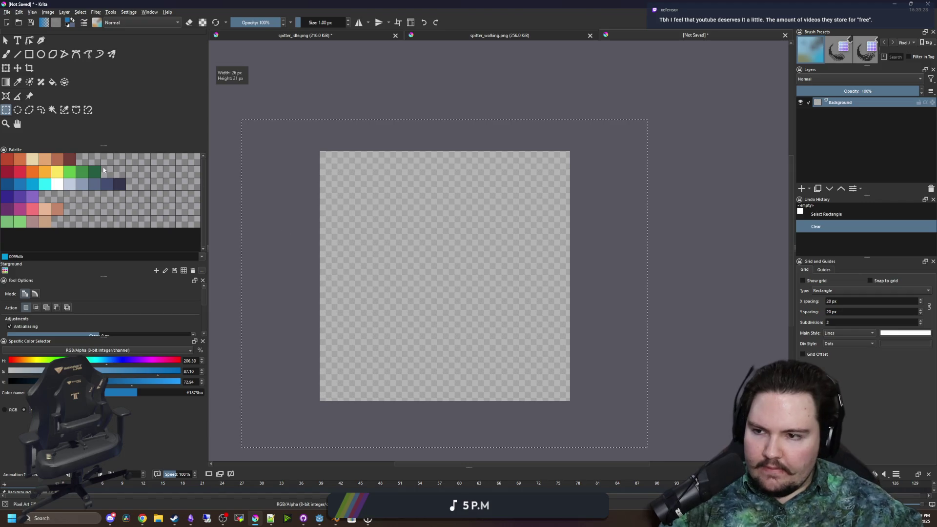
key(ctrl+shift+a)
- Paint the green blob outline with the pixel brush, erasing a stray corner pixel
click(69, 172)
key(b)
mouse_move(530, 221)
mouse_down()
mouse_move(548, 219)
mouse_move(546, 238)
mouse_up()
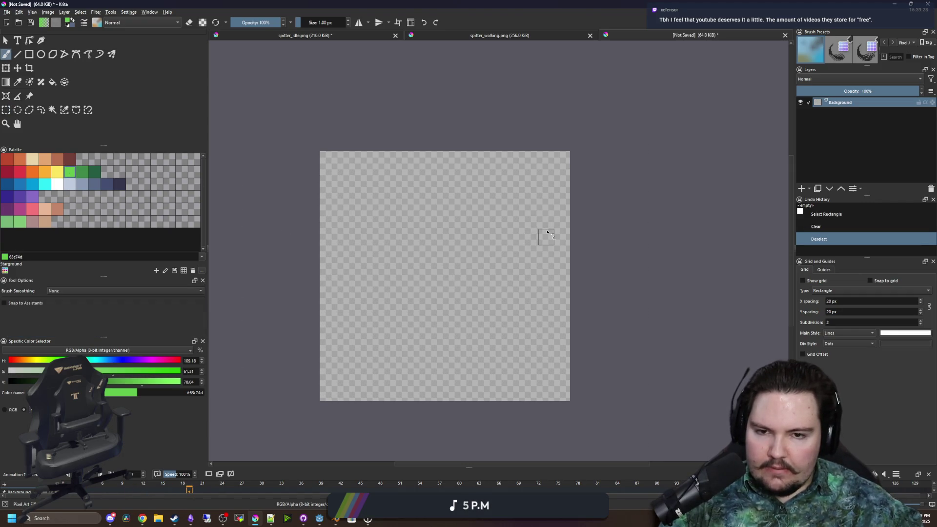
click(530, 205)
mouse_move(521, 208)
mouse_down()
mouse_move(419, 161)
mouse_move(344, 220)
mouse_move(338, 379)
mouse_move(410, 345)
mouse_move(483, 361)
mouse_move(556, 315)
mouse_move(542, 251)
mouse_up()
key(e)
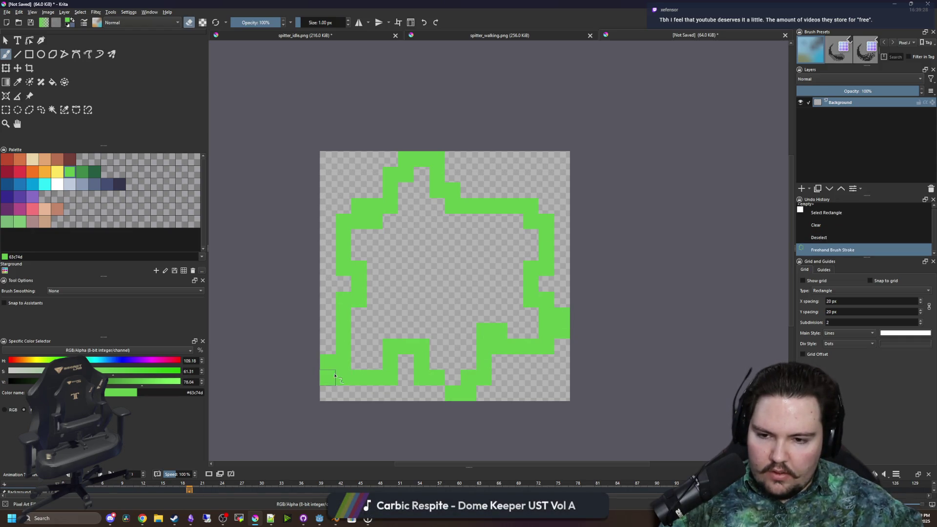
click(337, 378)
key(e)
mouse_move(327, 346)
mouse_down()
mouse_move(328, 322)
mouse_move(341, 314)
mouse_move(345, 348)
mouse_up()
key(e)
- Flood-fill the blob's interior green and add a pixel left of the bottom row
key(f)
click(446, 279)
key(e)
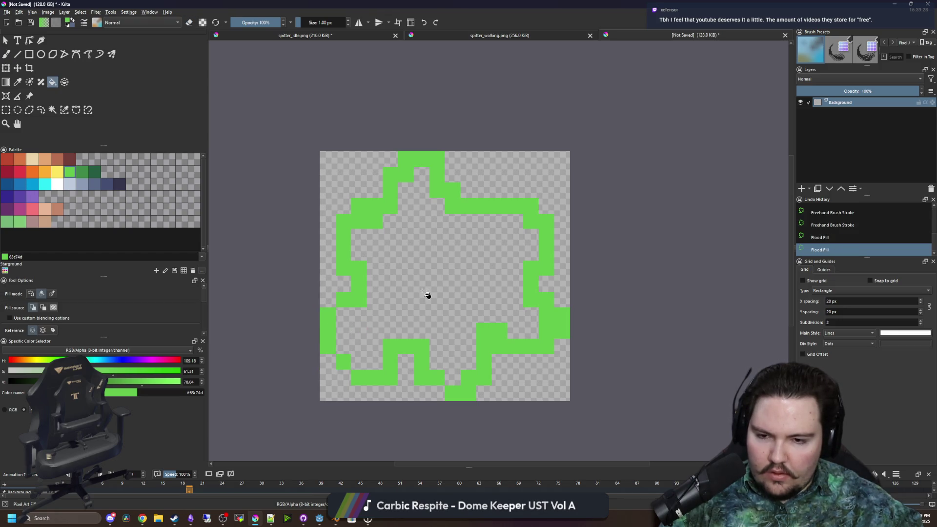
click(427, 293)
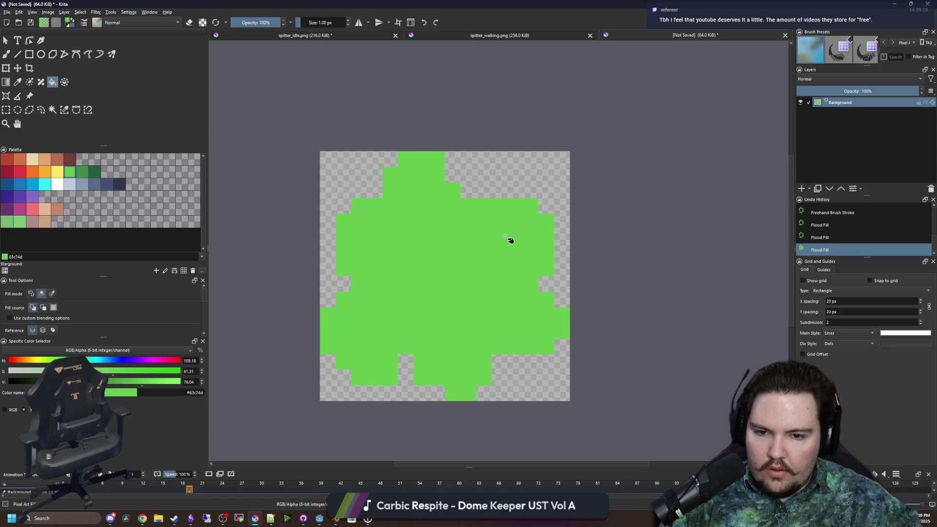
key(b)
click(432, 393)
- Try dark 35354C pixels along the bottom row, then undo them
scroll(429, 393, up, 1)
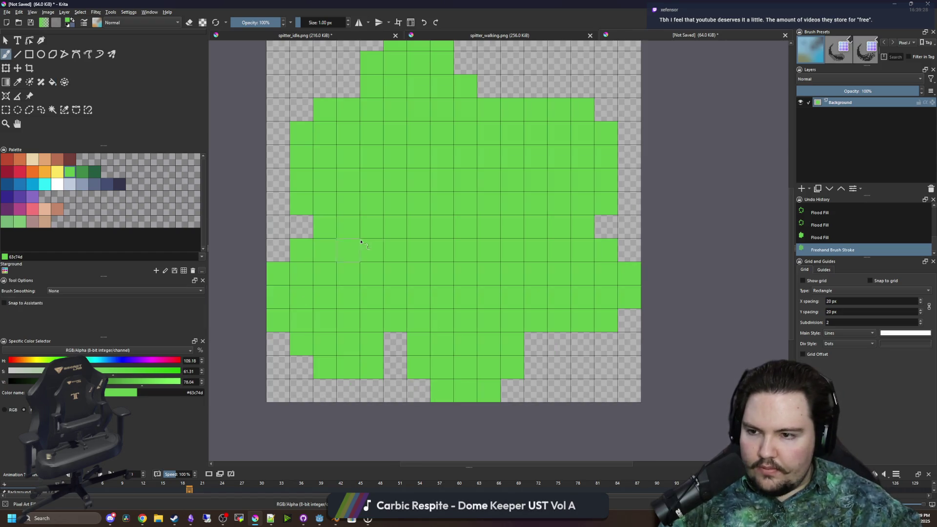
scroll(355, 245, down, 1)
click(120, 184)
scroll(448, 241, up, 1)
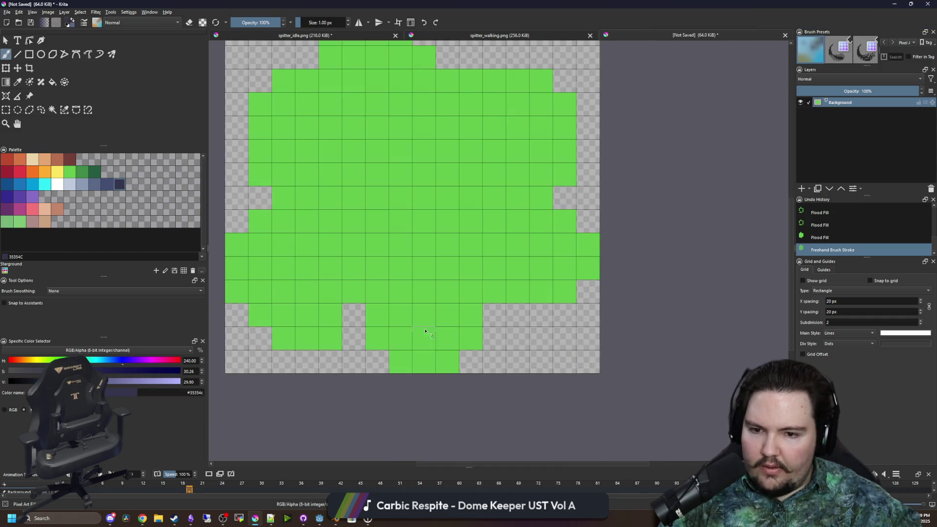
mouse_move(399, 400)
mouse_down()
mouse_move(446, 400)
mouse_move(469, 354)
mouse_move(560, 351)
mouse_move(588, 327)
mouse_up()
key(ctrl+z)
key(ctrl+z)
key(ctrl+z)
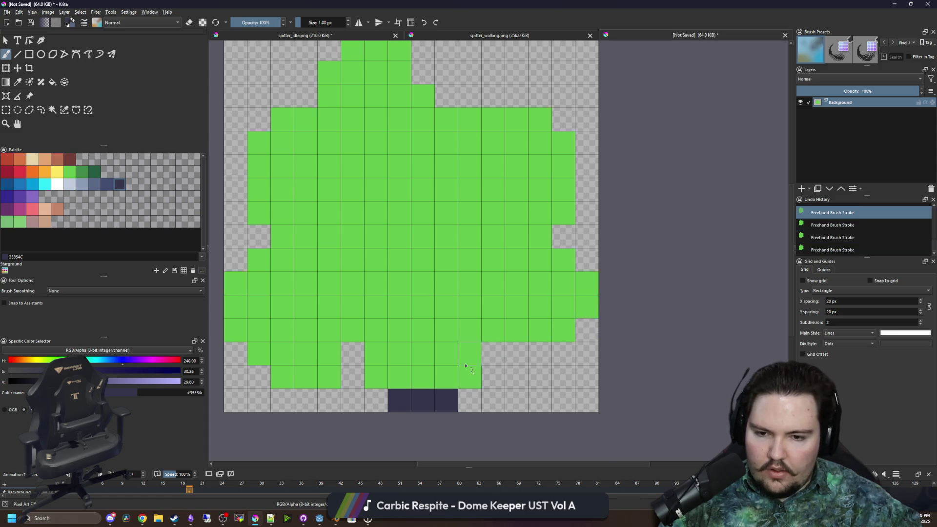
drag(423, 400, 436, 400)
key(ctrl+z)
scroll(339, 320, down, 1)
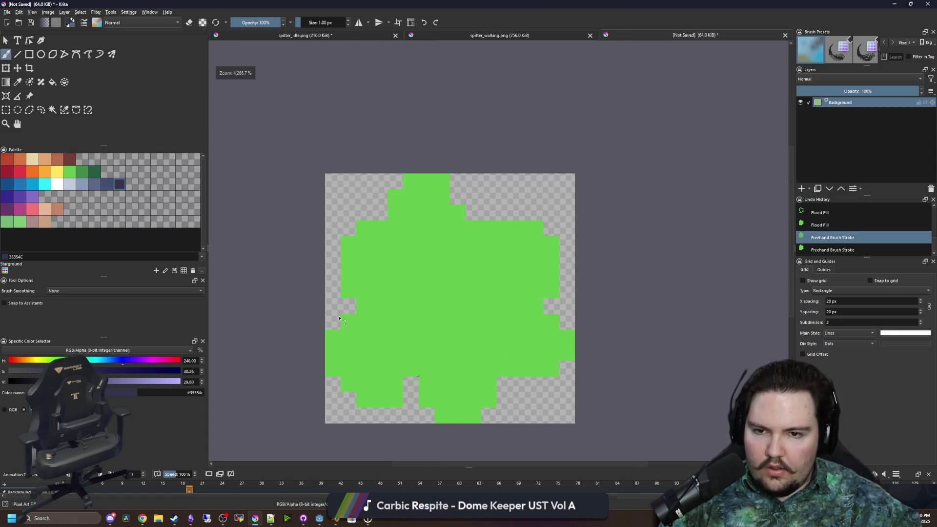
- Select the whole canvas and shrink the sprite inward from all four sides
click(6, 68)
key(Return)
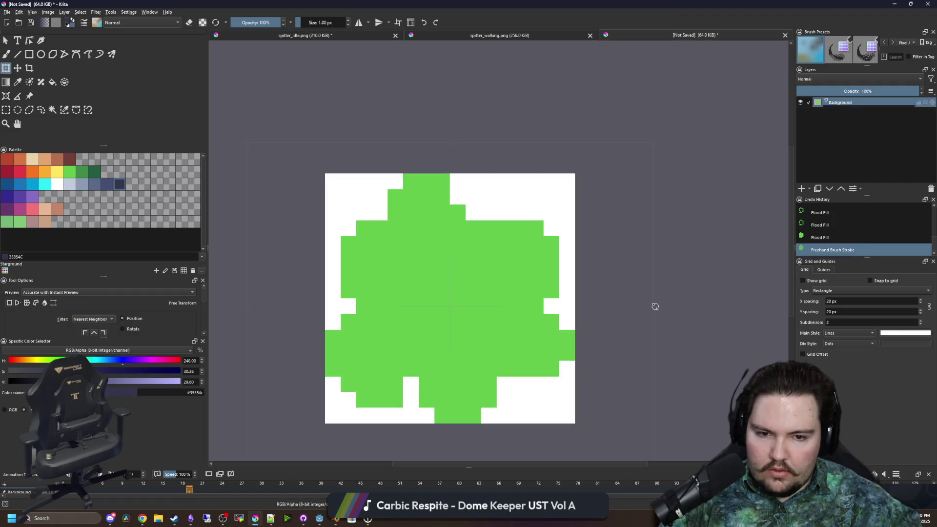
click(6, 109)
click(319, 181)
mouse_move(319, 182)
mouse_down()
mouse_move(512, 345)
mouse_move(580, 425)
mouse_up()
click(7, 69)
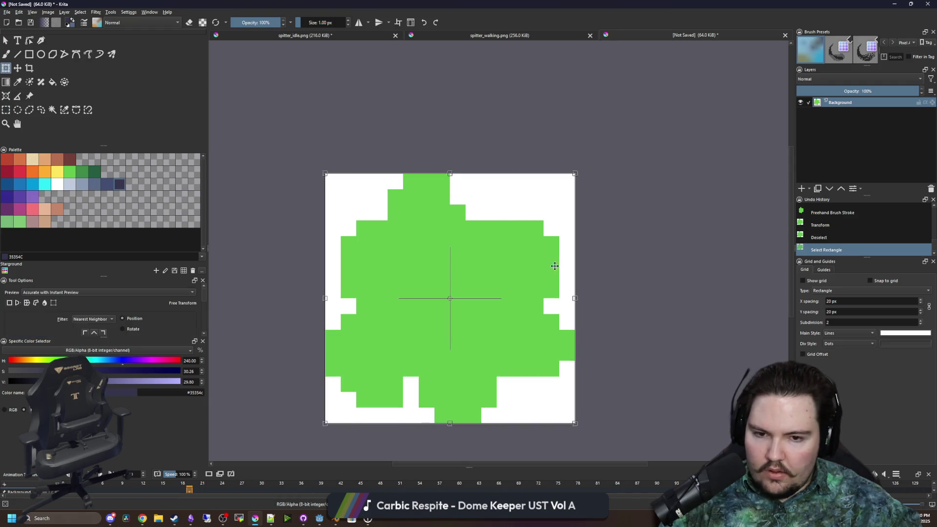
drag(575, 298, 565, 299)
drag(326, 297, 341, 298)
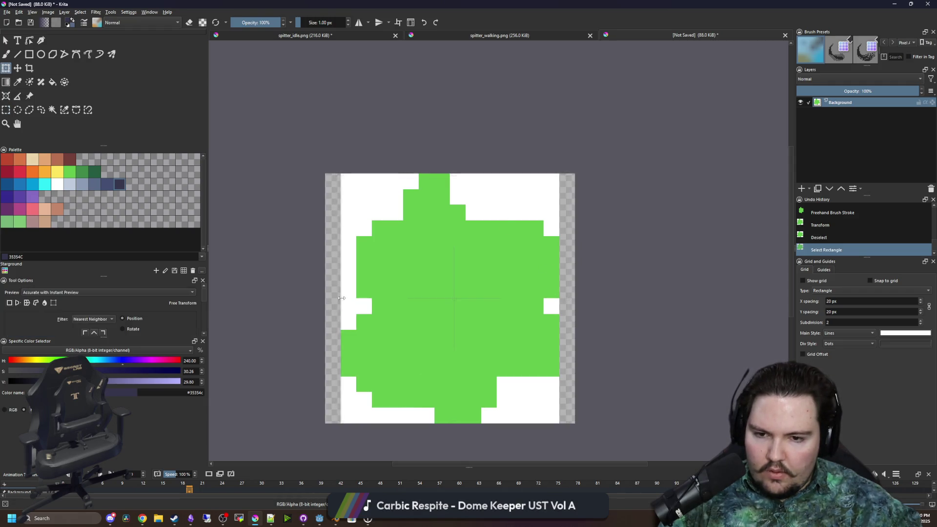
drag(454, 173, 453, 184)
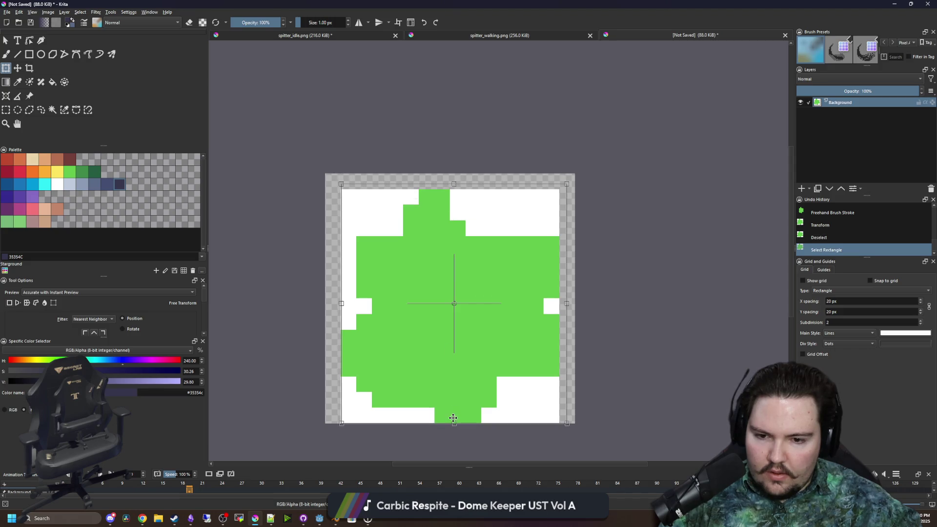
drag(453, 422, 454, 408)
key(Return)
key(ctrl+shift+a)
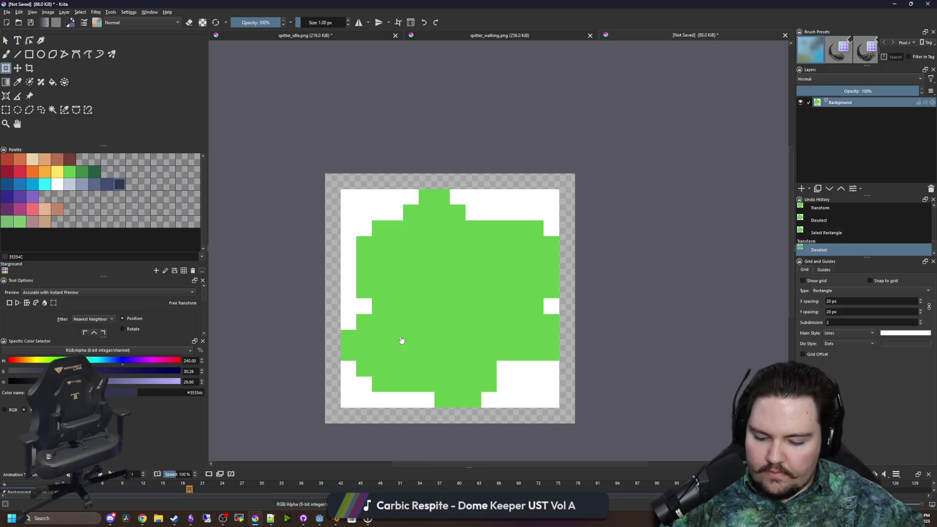
- Magic-wand select and delete each white area around the sprite
click(53, 110)
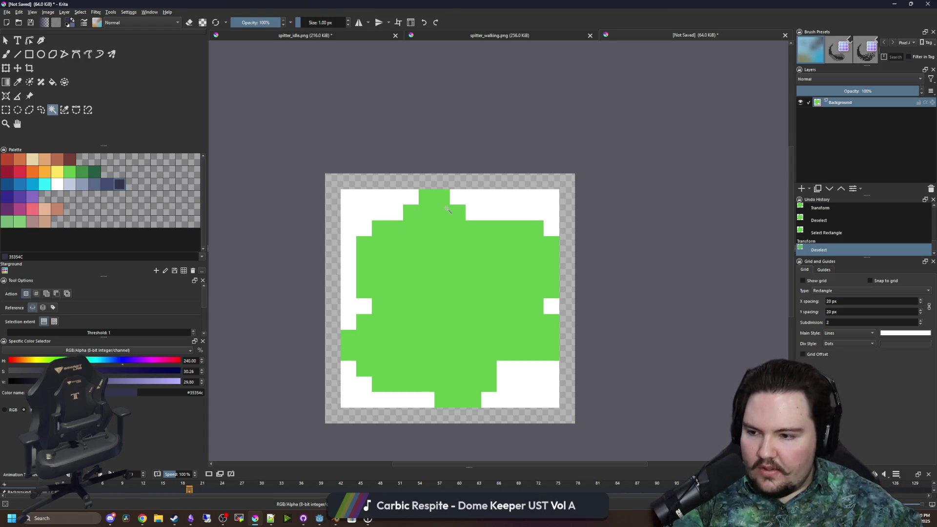
click(382, 201)
key(Delete)
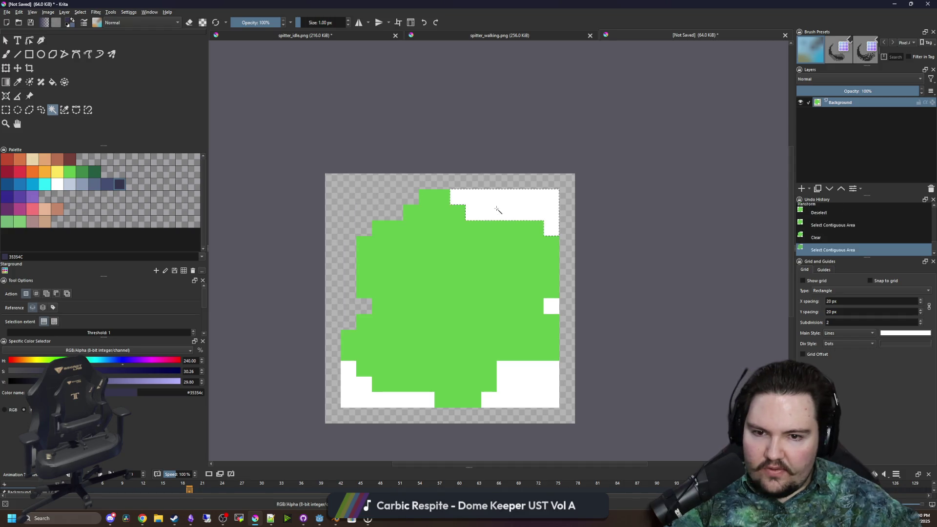
click(495, 203)
key(Delete)
click(551, 306)
key(Delete)
click(527, 383)
key(Delete)
click(397, 401)
key(Delete)
key(ctrl+shift+a)
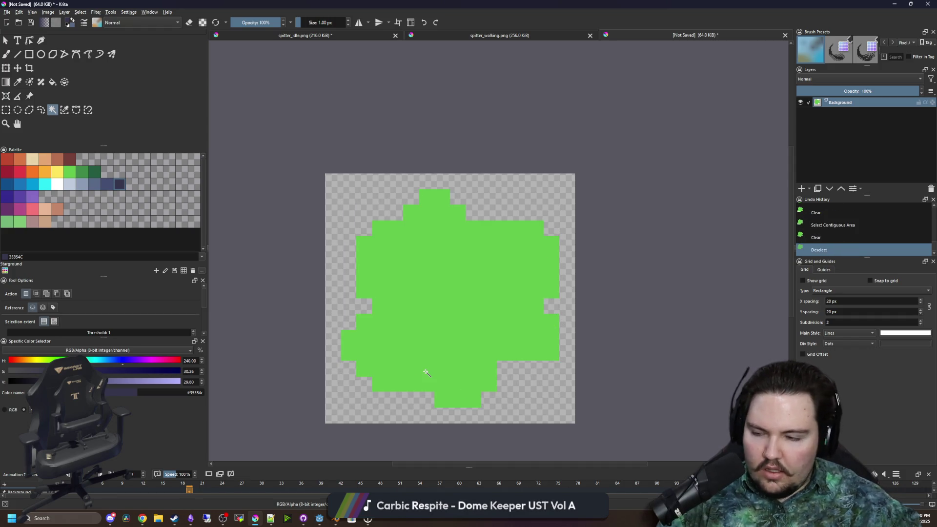
- Sample the sprite's green and erase two cells at the top right
scroll(446, 380, up, 2)
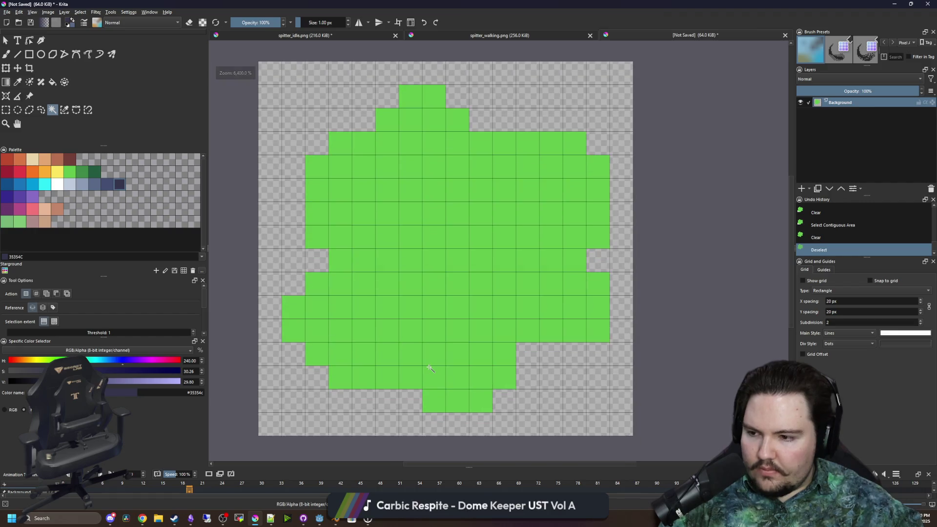
scroll(432, 373, down, 2)
key(p)
scroll(458, 340, up, 1)
click(459, 337)
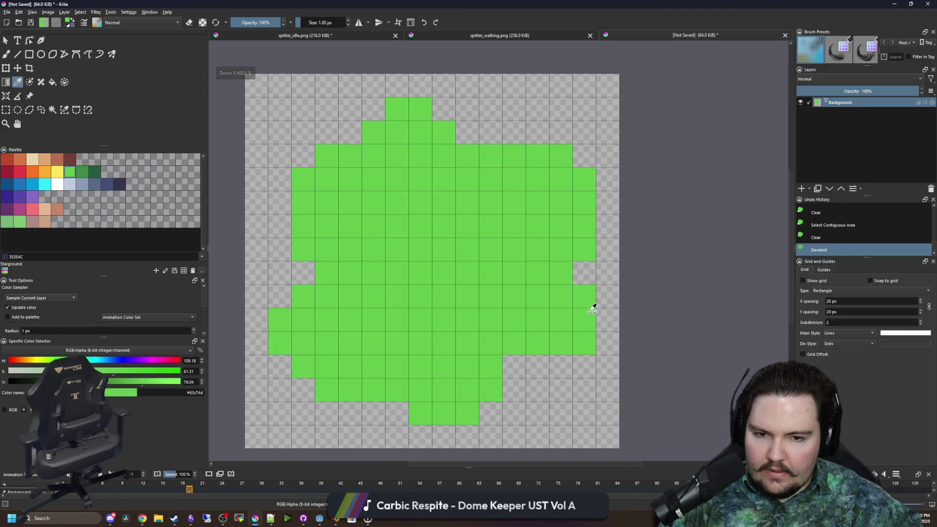
key(b)
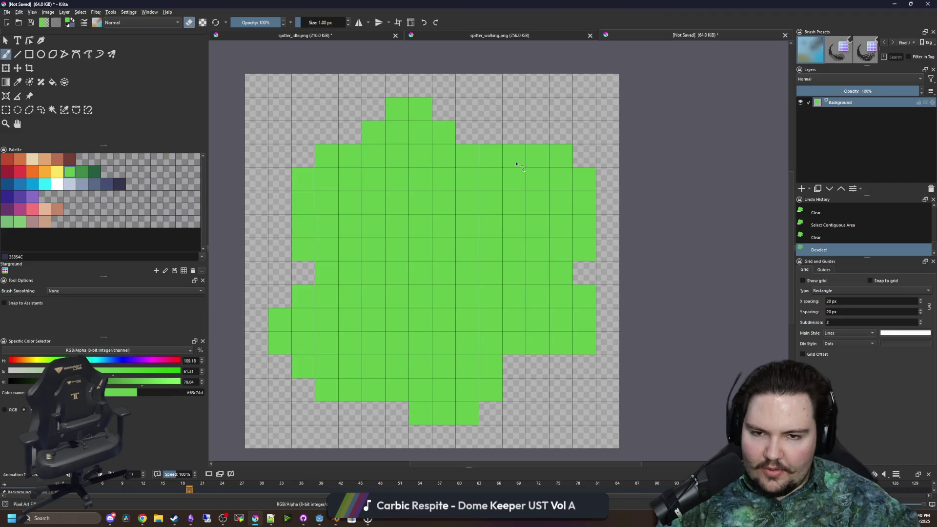
click(492, 156)
key(e)
drag(492, 156, 513, 157)
- Restore a green cell beside the bump and tweak the right lobe's bottom-right corner
scroll(506, 210, down, 1)
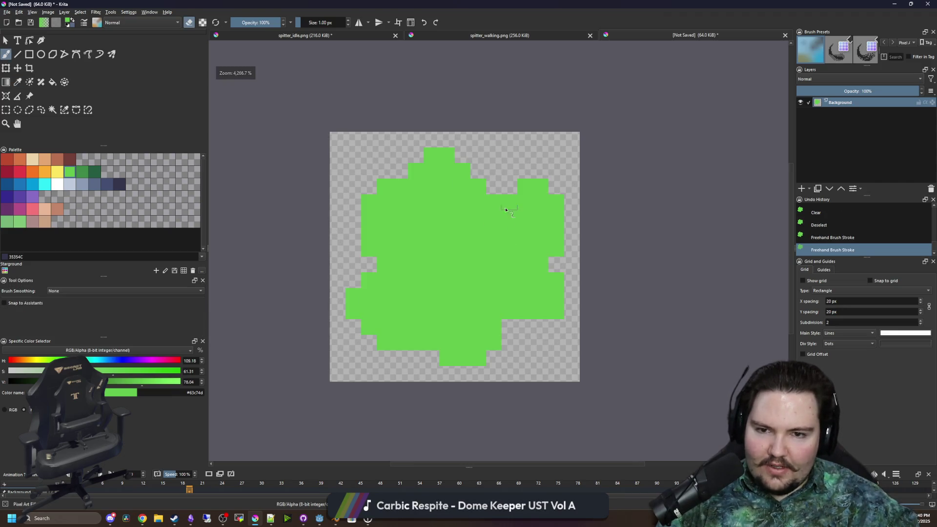
key(ctrl+z)
click(495, 188)
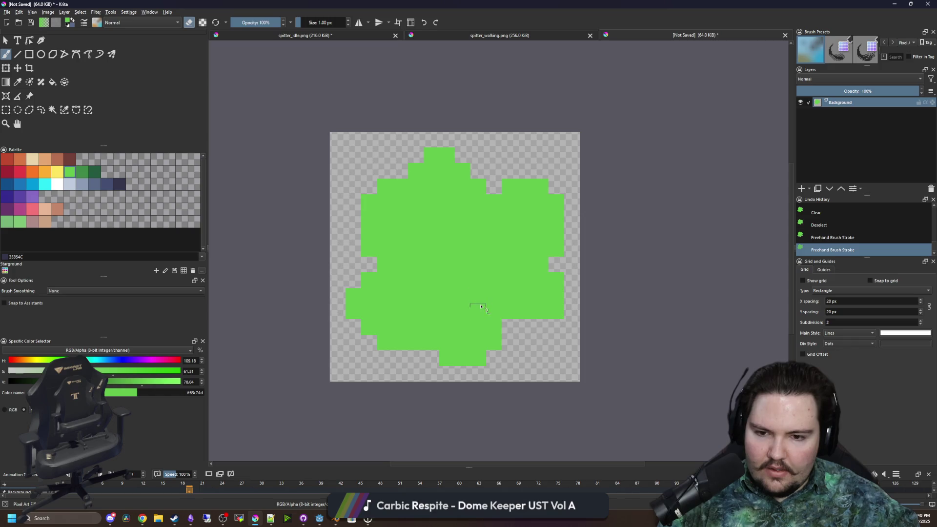
click(556, 311)
key(ctrl+z)
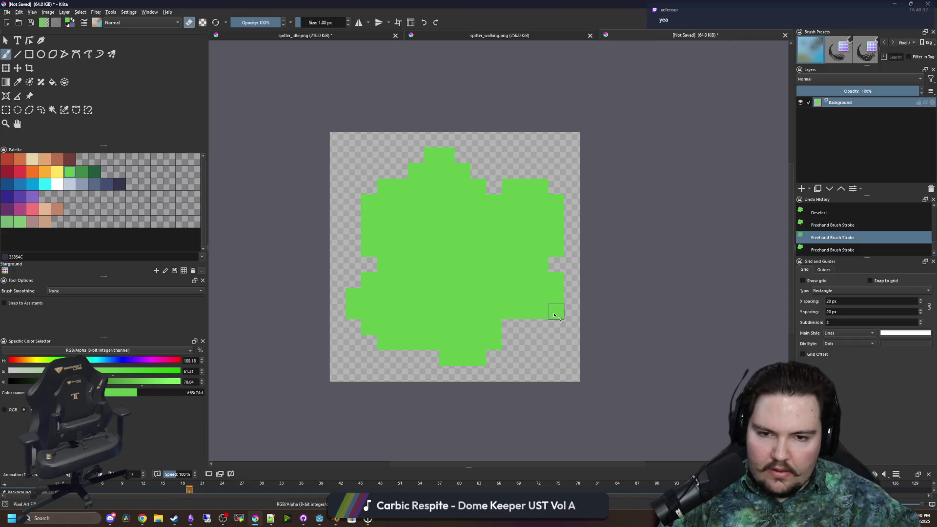
click(554, 309)
drag(516, 352, 504, 360)
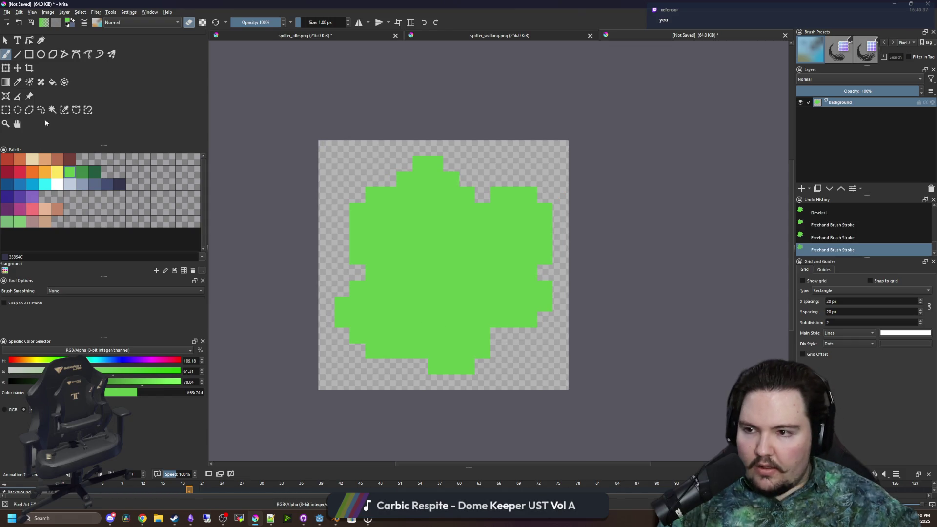
- Paint a 1 px dark navy 35354C outline all around the blob
click(119, 184)
key(e)
mouse_move(467, 382)
mouse_down()
mouse_move(435, 382)
mouse_move(357, 351)
mouse_move(325, 309)
mouse_move(356, 275)
mouse_move(342, 239)
mouse_move(342, 195)
mouse_move(373, 178)
mouse_up()
click(419, 367)
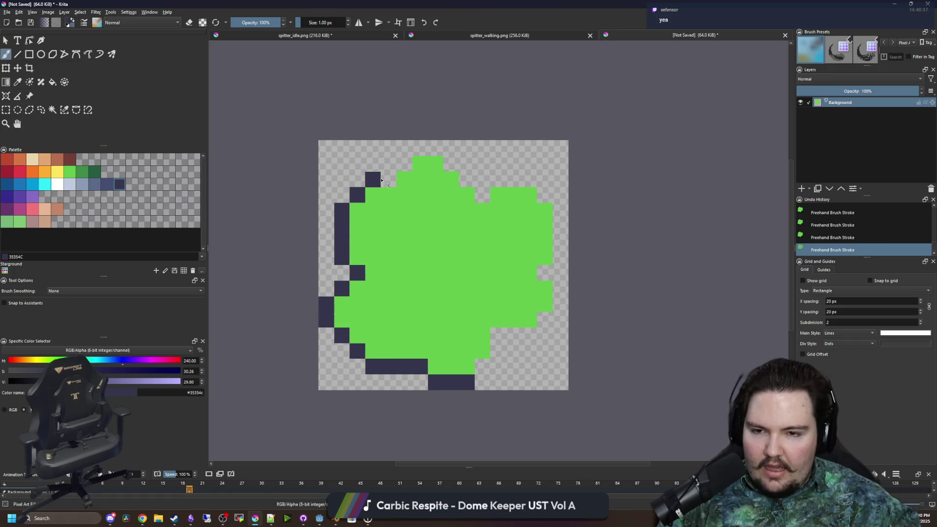
click(404, 163)
click(387, 179)
mouse_move(435, 148)
mouse_down()
mouse_move(419, 148)
mouse_move(482, 194)
mouse_move(529, 179)
mouse_move(564, 210)
mouse_move(561, 263)
mouse_move(551, 272)
mouse_move(561, 305)
mouse_move(482, 367)
mouse_up()
scroll(436, 277, up, 1)
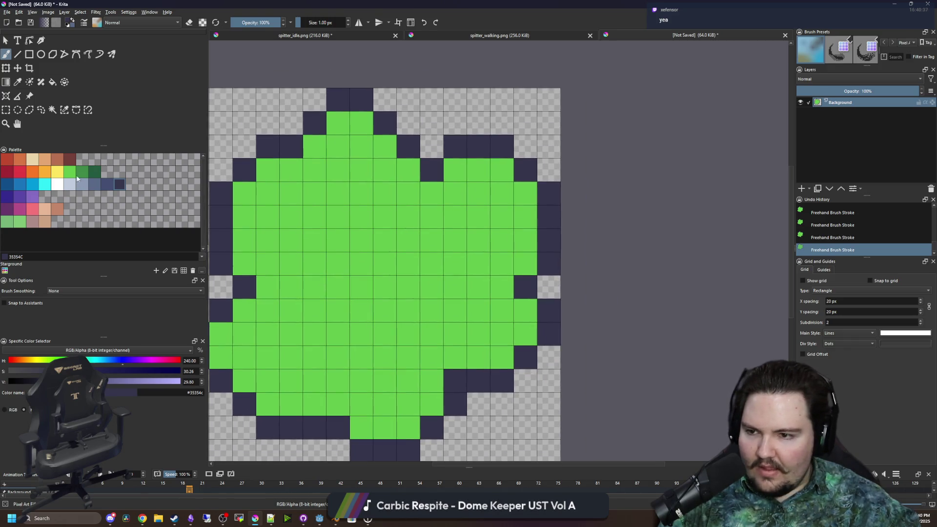
- Flood-fill the blob's interior with a darker green
click(82, 171)
key(f)
click(360, 268)
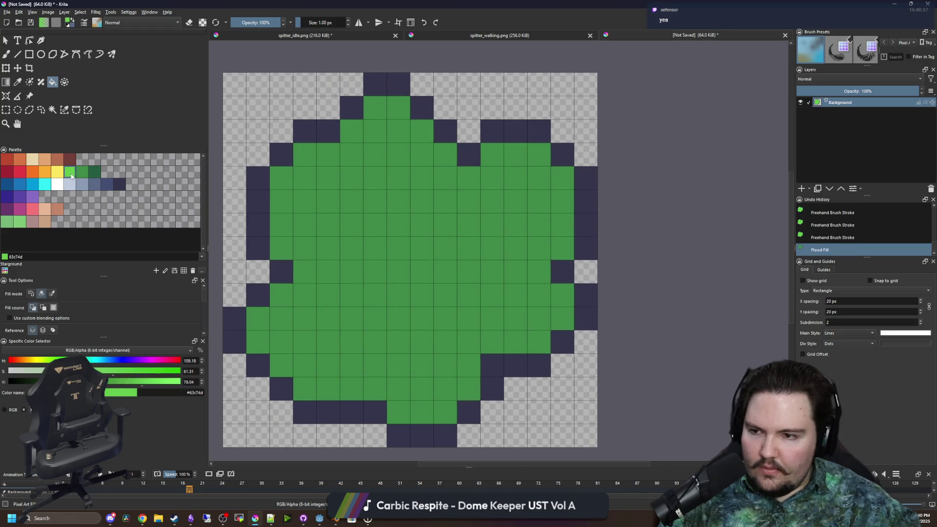
- Paint the splat's centre bright green with an 8 px brush, then add two 1 px highlights
key(b)
mouse_move(395, 240)
mouse_down()
mouse_move(409, 244)
mouse_move(410, 260)
mouse_up()
click(410, 236)
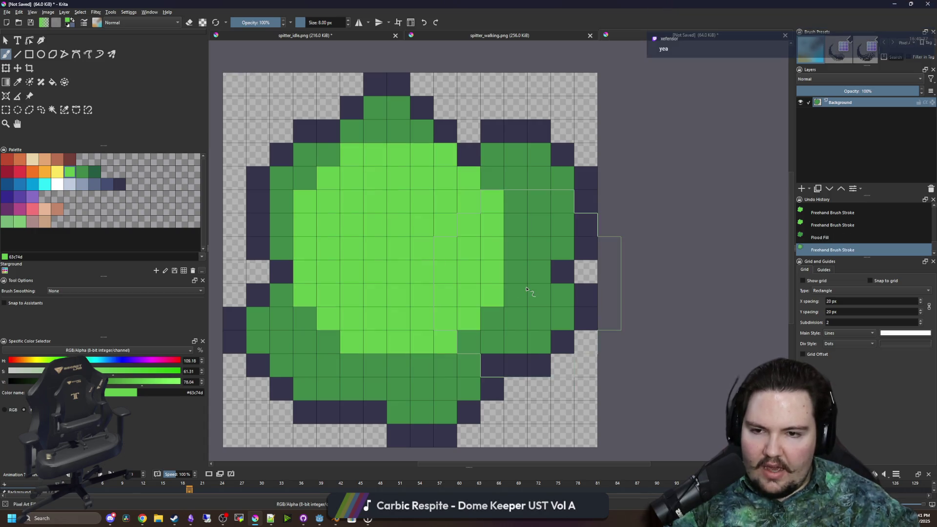
mouse_move(527, 225)
mouse_down()
mouse_move(511, 217)
mouse_move(522, 239)
mouse_up()
key(bracketleft)
click(492, 177)
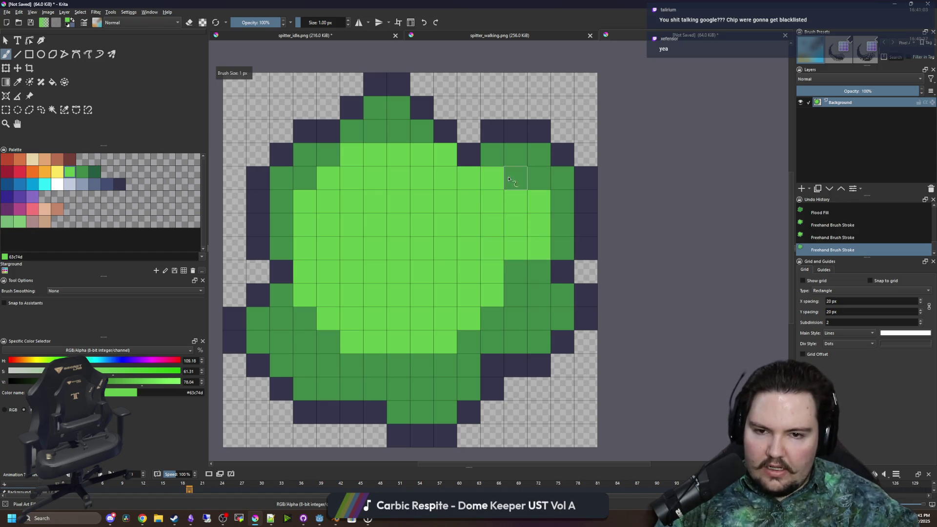
click(515, 177)
- Delete the accidental light-green swatch and select dark green #265c42
scroll(347, 257, down, 2)
scroll(351, 316, up, 2)
click(108, 172)
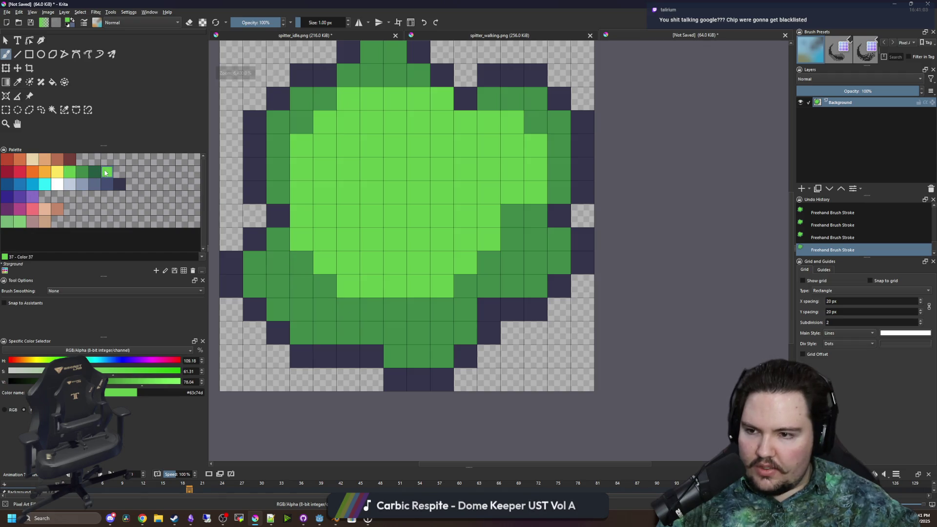
right_click(111, 174)
click(141, 187)
click(95, 172)
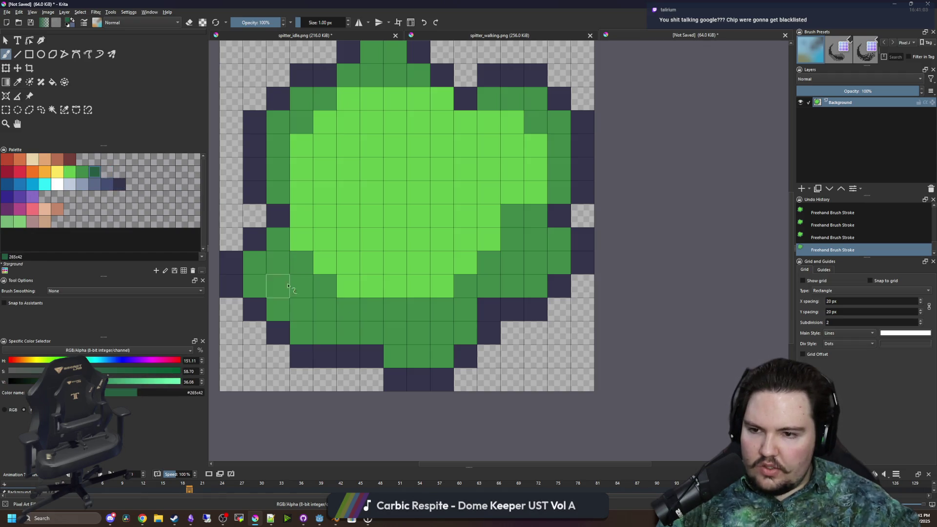
- Paint #265c42 shadow pixels along the bottom, right side and top corners
drag(296, 283, 322, 321)
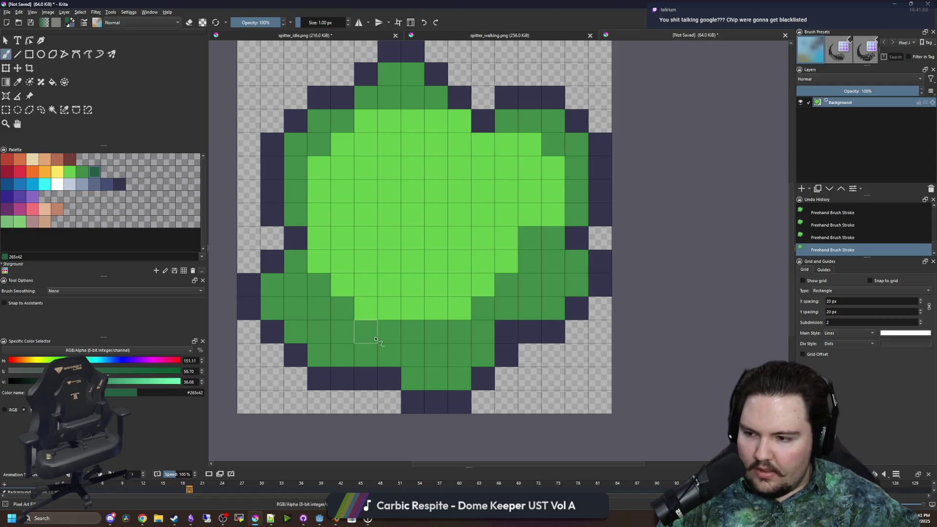
drag(379, 357, 366, 355)
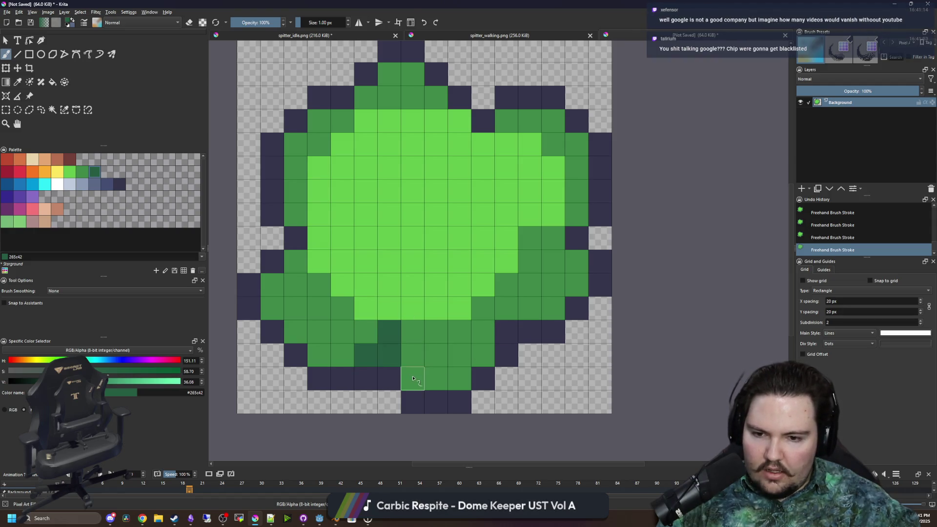
click(412, 378)
drag(506, 284, 506, 308)
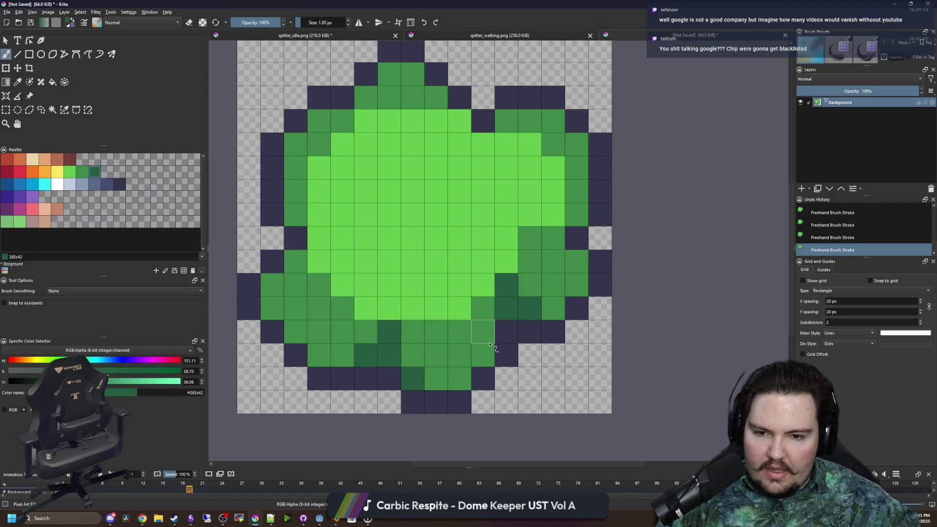
scroll(532, 279, up, 2)
click(576, 270)
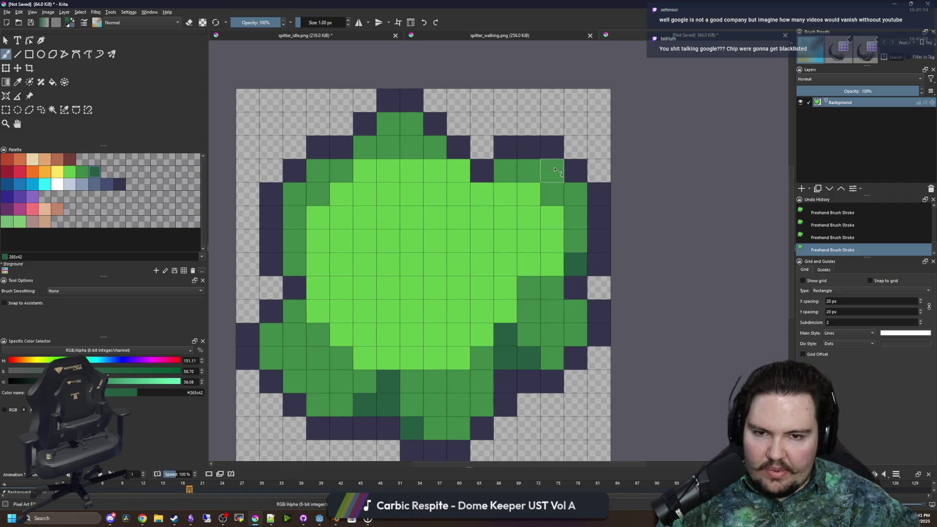
click(552, 170)
click(318, 170)
- Shade the lower-left area, left edge and row below the top dark green
drag(269, 340, 294, 315)
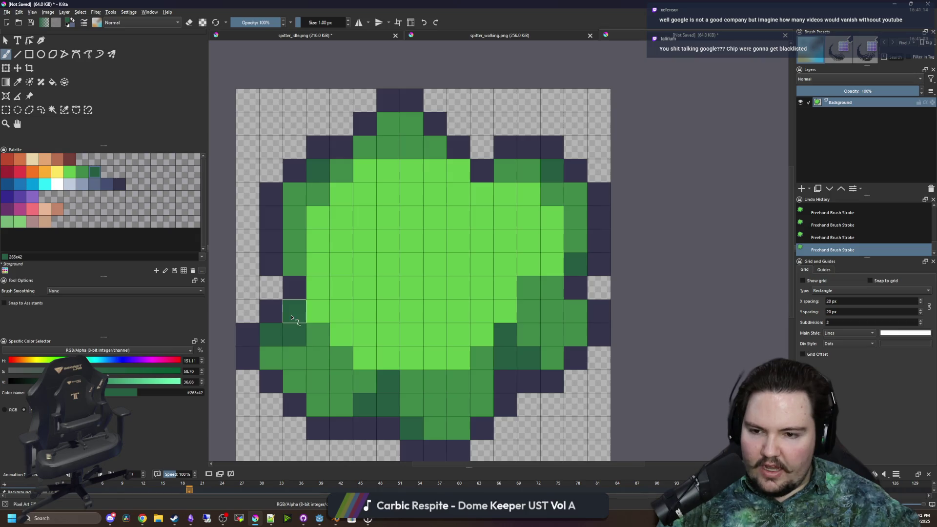
click(272, 359)
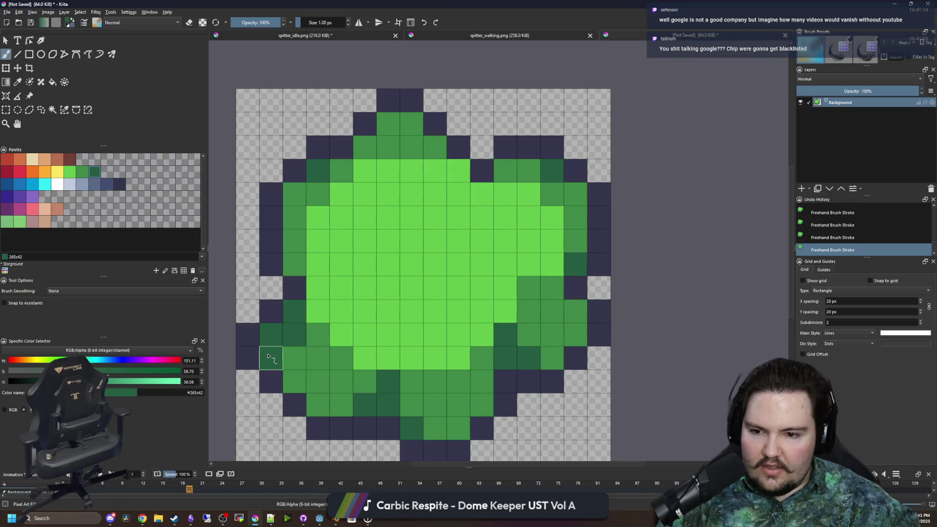
click(292, 382)
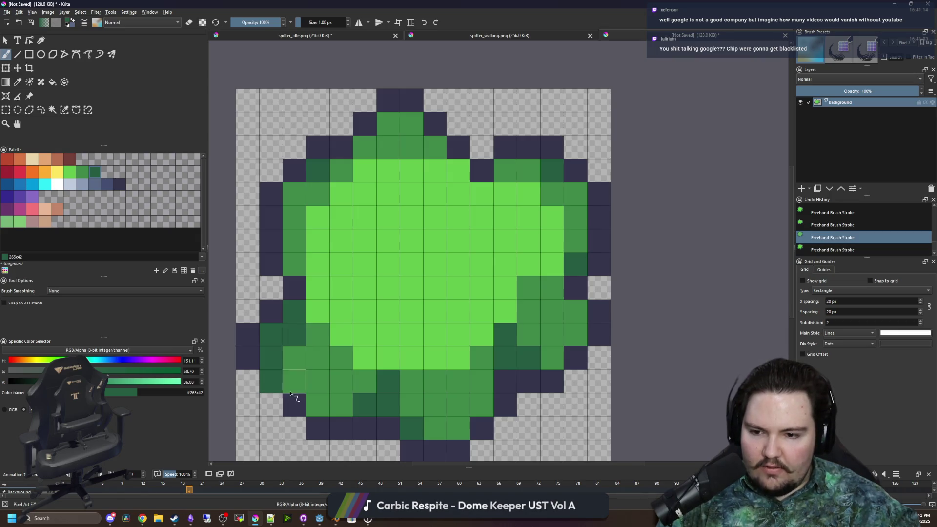
click(295, 193)
click(294, 264)
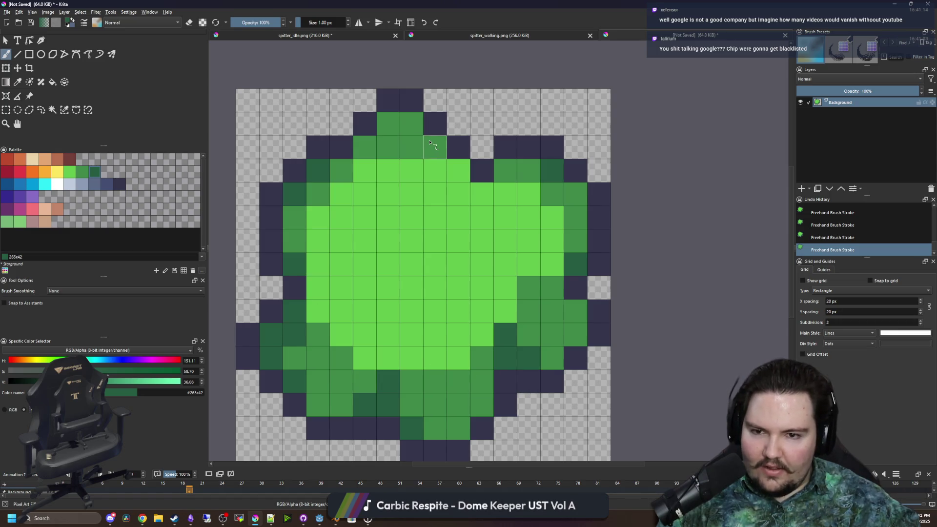
mouse_move(435, 147)
mouse_down()
mouse_move(365, 147)
mouse_move(412, 126)
mouse_up()
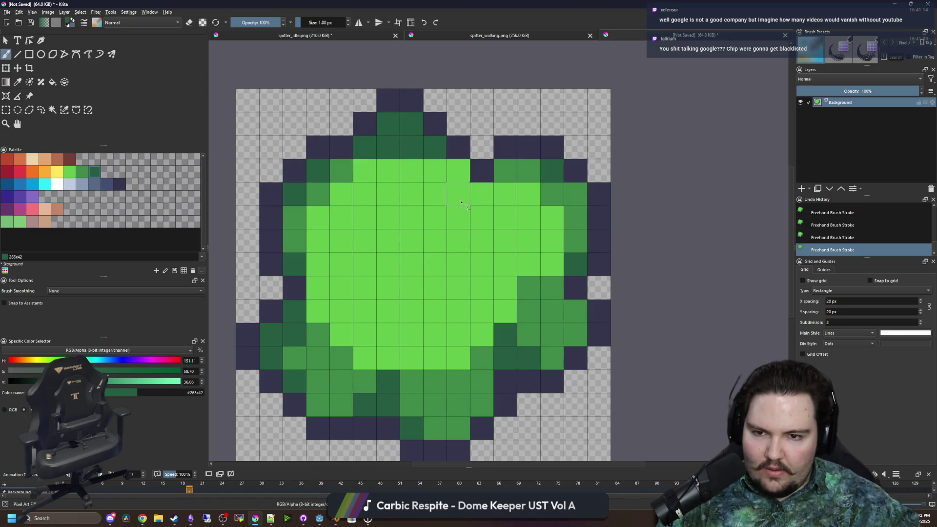
- Repaint a few more interior medium-green cells dark green
scroll(483, 263, down, 5)
scroll(487, 263, up, 4)
mouse_move(491, 278)
mouse_down()
mouse_move(468, 277)
mouse_move(510, 369)
mouse_move(492, 276)
mouse_move(453, 342)
mouse_up()
scroll(514, 300, up, 1)
scroll(445, 335, down, 1)
scroll(446, 335, up, 1)
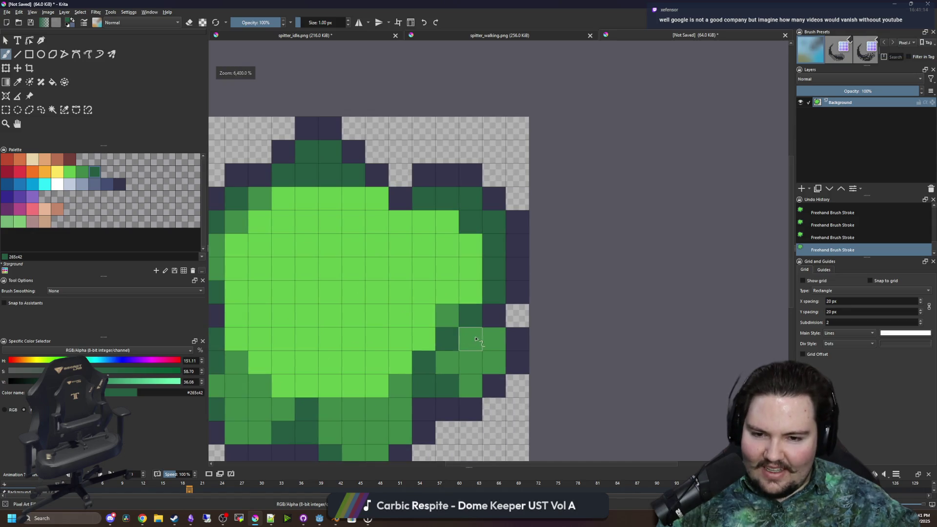
click(445, 313)
scroll(483, 339, down, 3)
scroll(484, 339, up, 3)
- Sample medium green #3e8948 and scatter accent speckles across the centre and lower left
ctrl+click(484, 339)
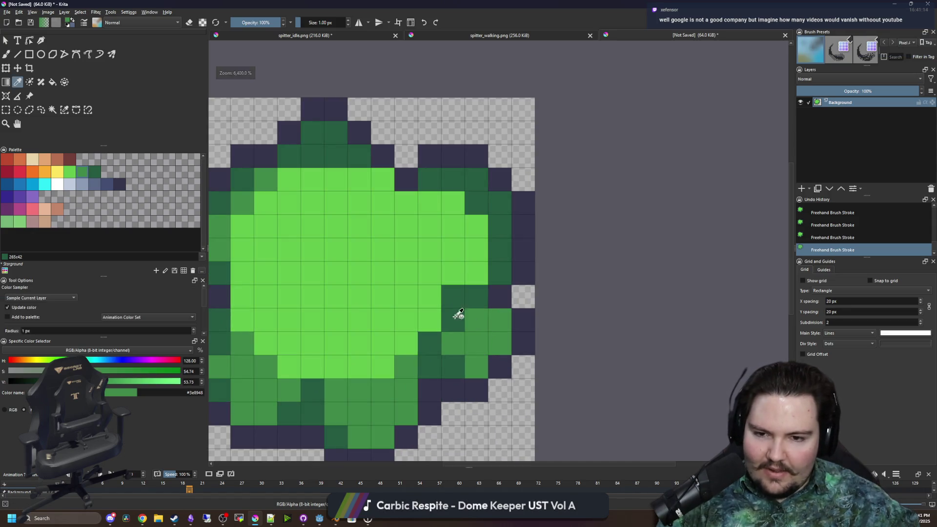
click(429, 296)
click(406, 272)
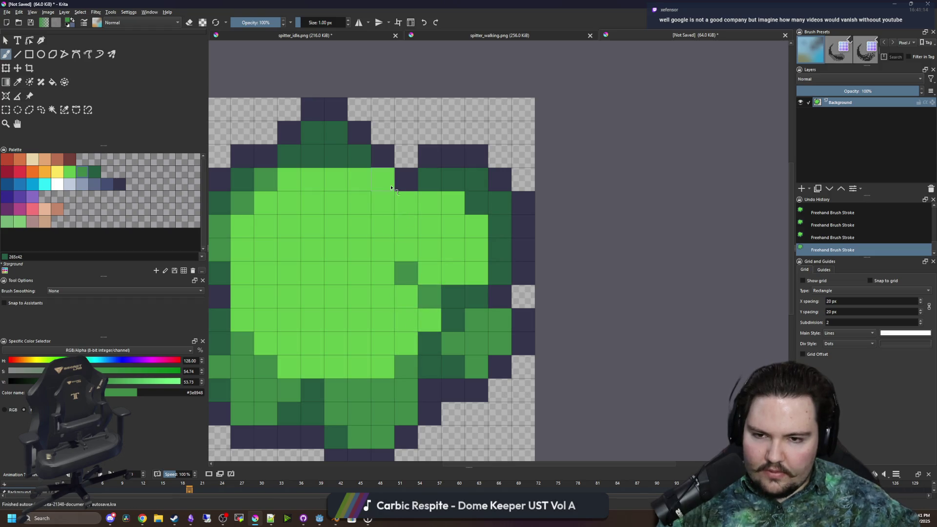
mouse_move(382, 179)
mouse_down()
mouse_move(383, 226)
mouse_move(437, 220)
mouse_up()
click(405, 203)
click(456, 185)
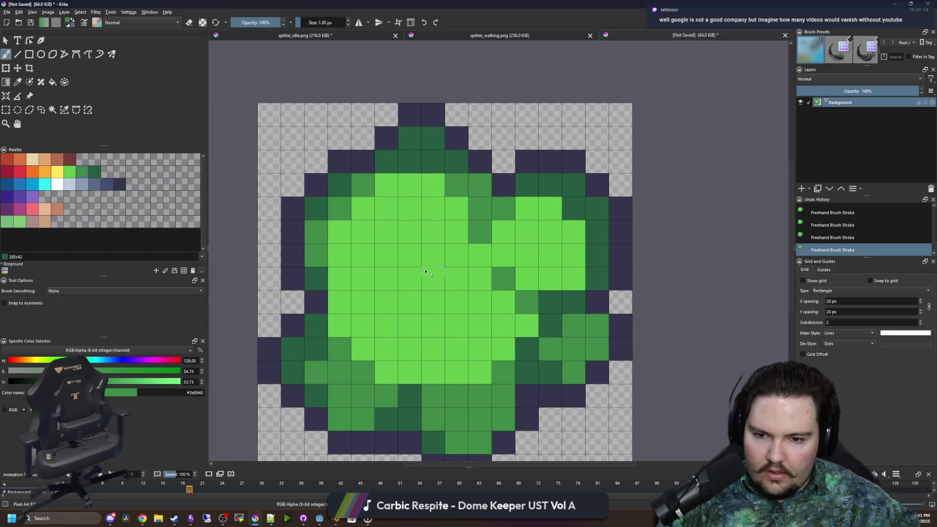
click(363, 349)
click(339, 325)
click(363, 325)
click(381, 328)
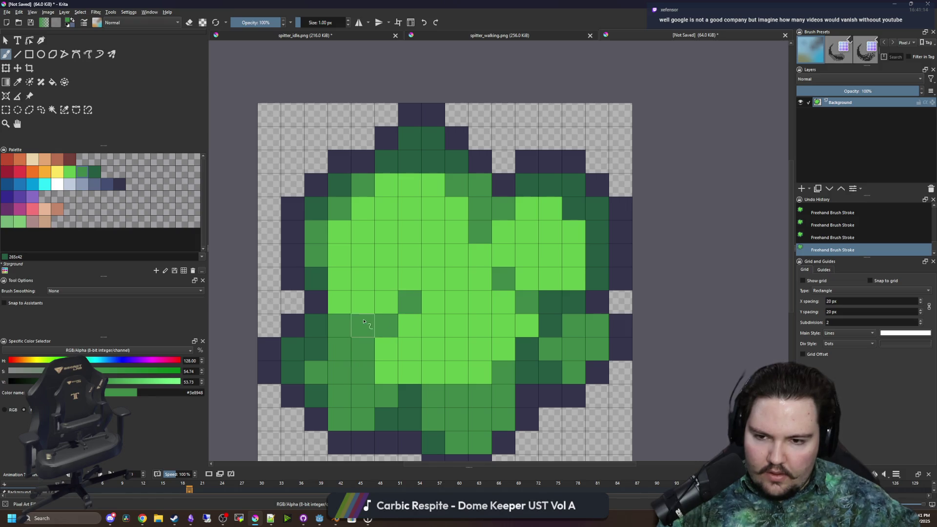
scroll(361, 293, down, 6)
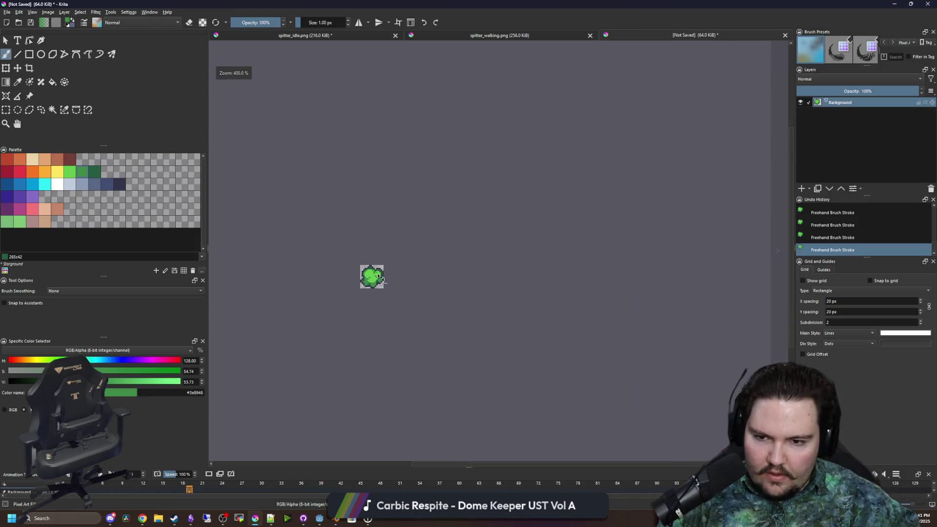
- Undo the last two green shading strokes on the blob, then open the File menu
scroll(342, 297, up, 6)
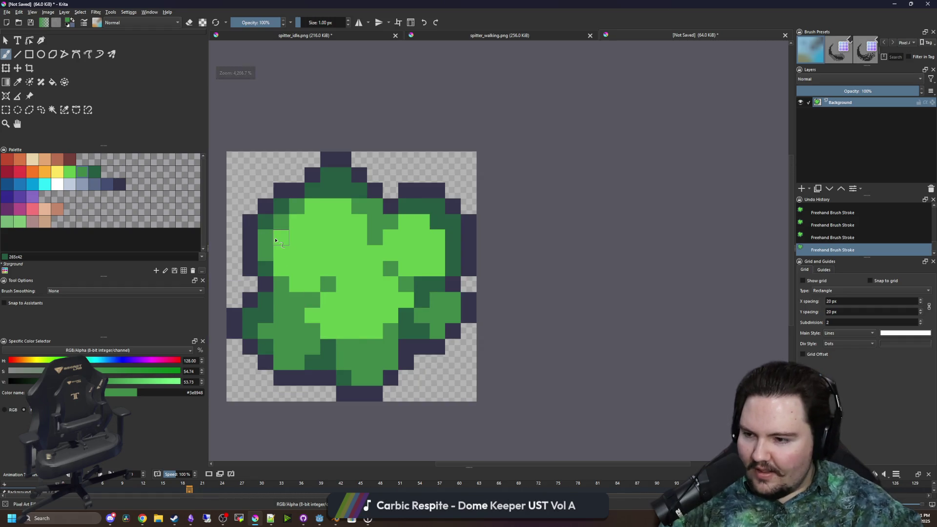
scroll(325, 318, up, 1)
scroll(312, 293, down, 3)
scroll(287, 247, up, 1)
scroll(293, 251, up, 2)
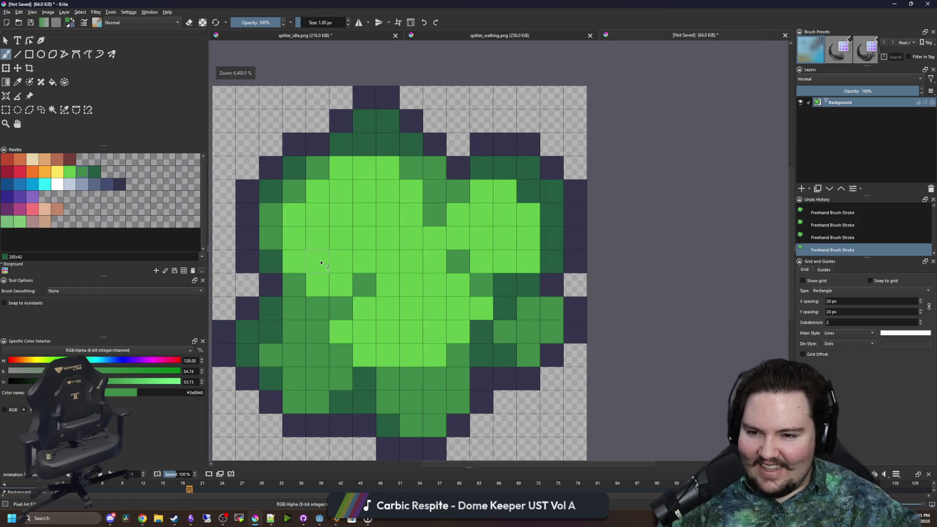
scroll(321, 261, down, 4)
scroll(341, 293, up, 4)
scroll(354, 344, up, 1)
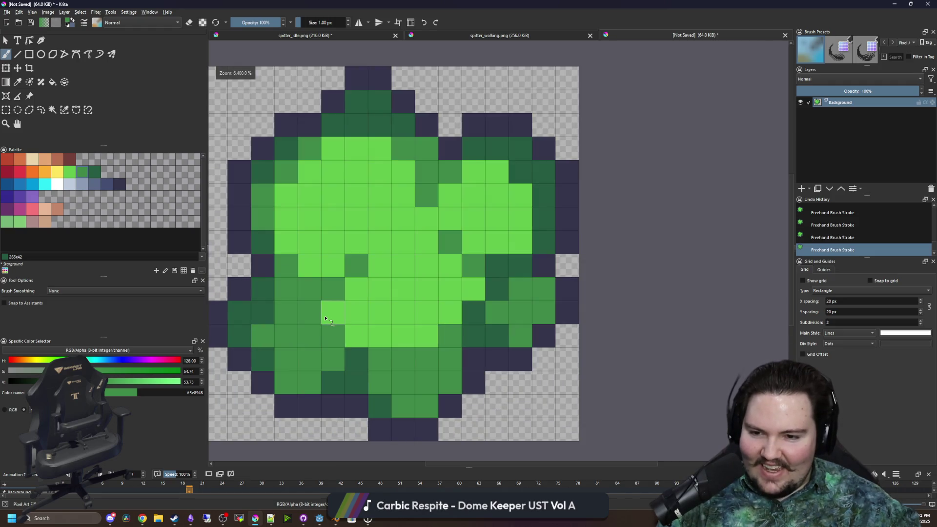
scroll(411, 281, down, 5)
scroll(404, 263, down, 1)
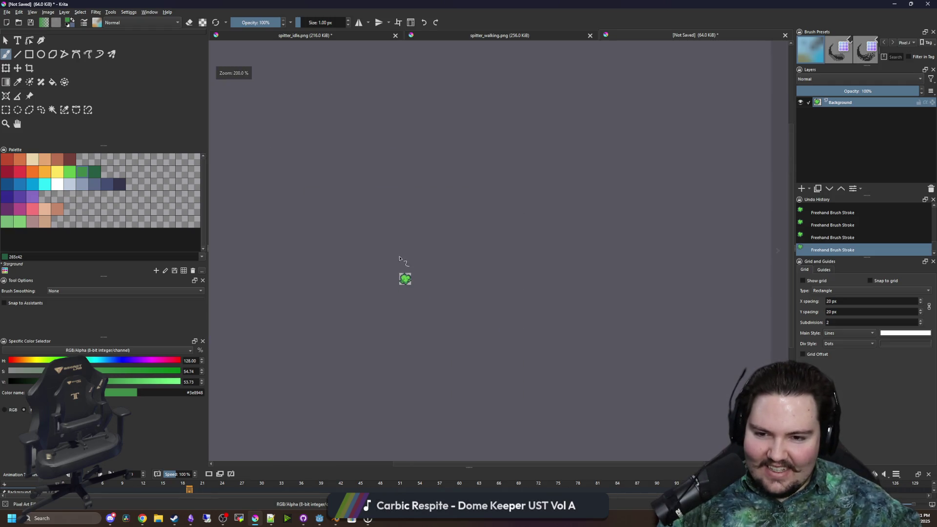
scroll(390, 264, up, 5)
key(ctrl+z)
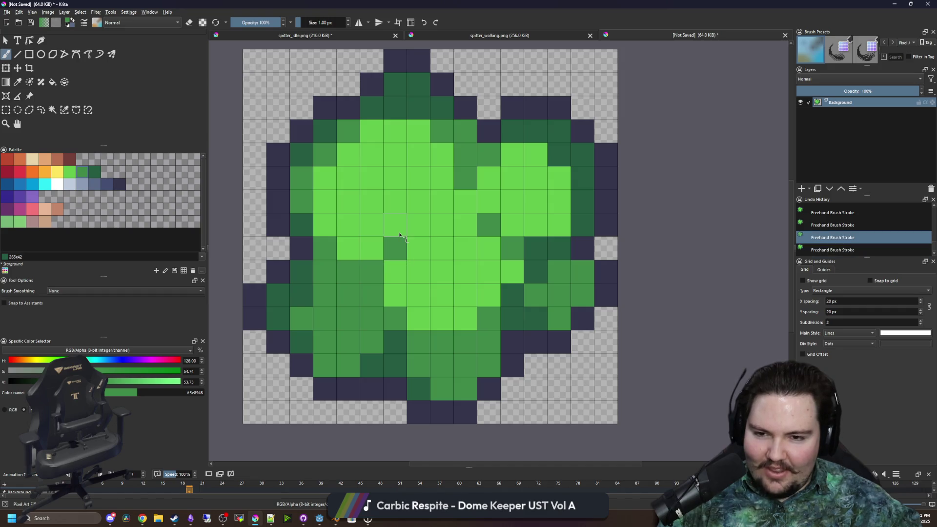
key(ctrl+shift+z)
key(ctrl+z)
key(ctrl+z)
scroll(388, 263, down, 6)
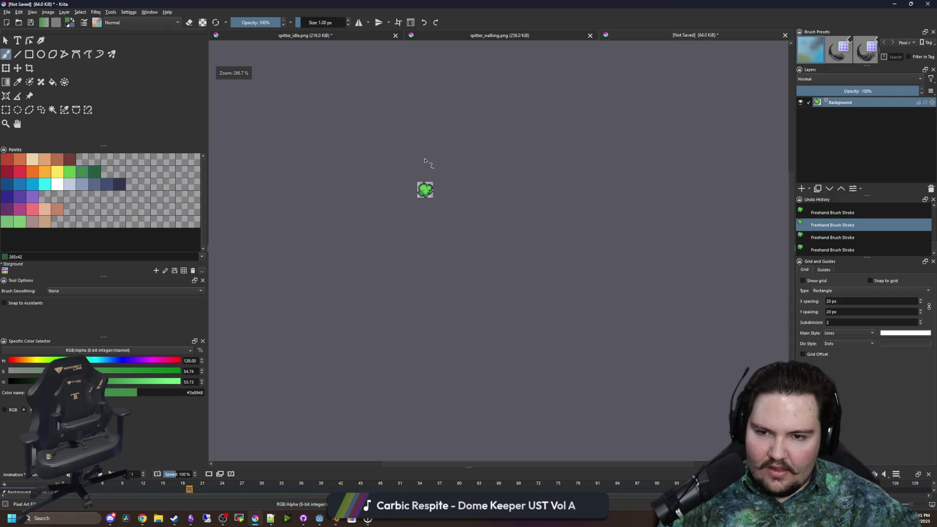
scroll(425, 181, up, 6)
click(14, 7)
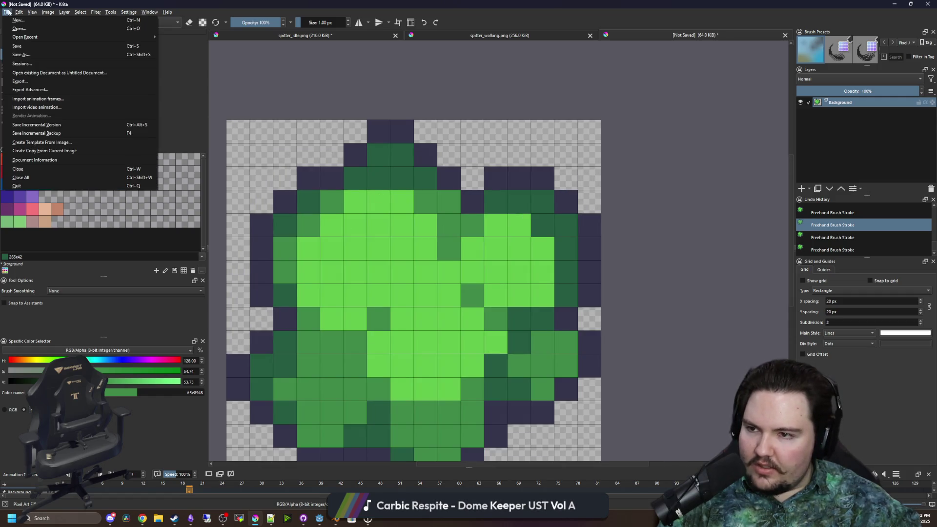
- Save the blob in PNG format as spit_projectile.png, then switch back to Godot
click(30, 55)
text(spit_projectile)
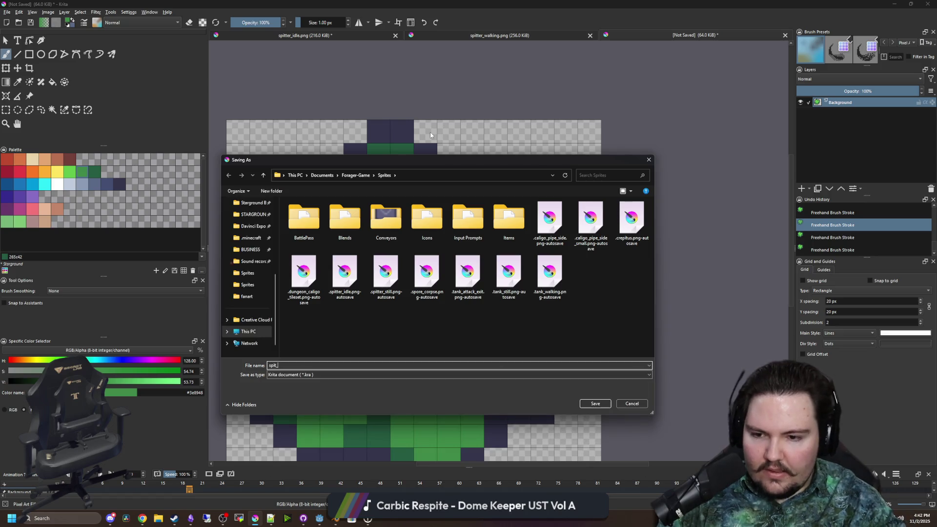
click(307, 375)
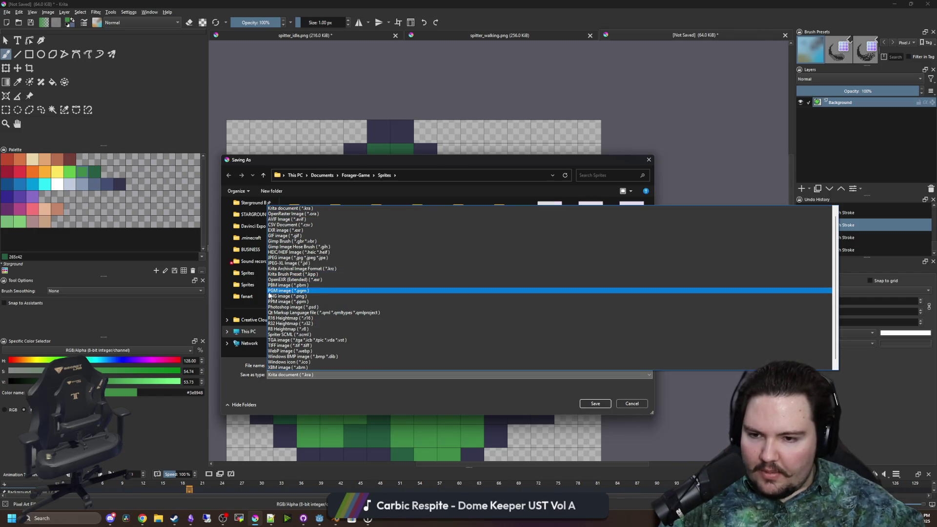
click(270, 296)
click(593, 404)
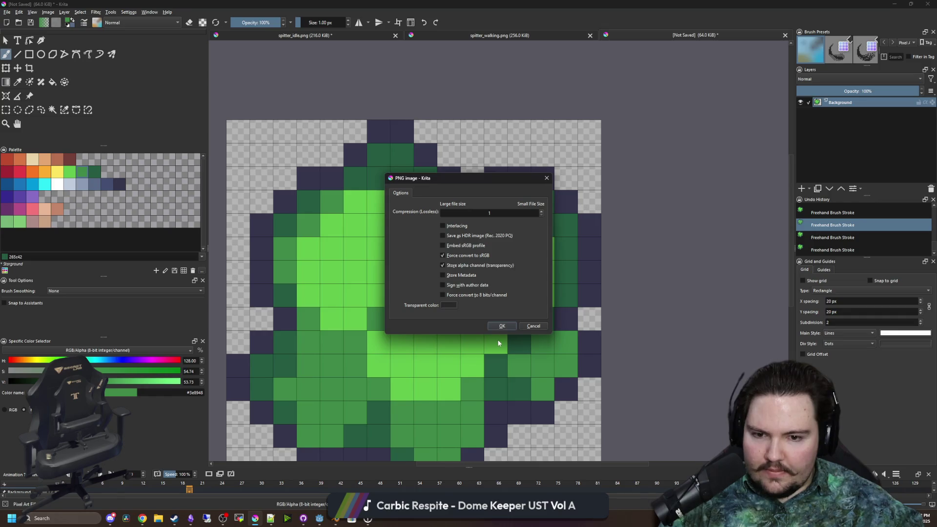
click(501, 326)
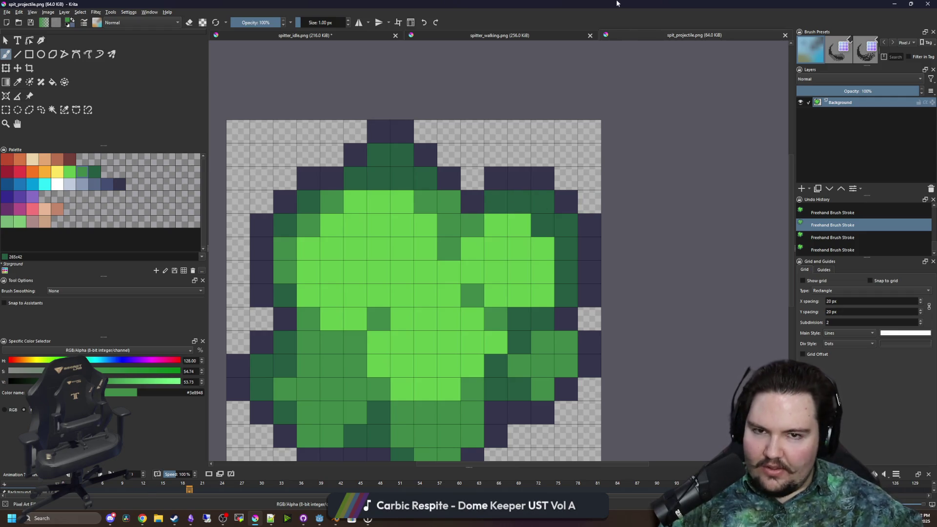
key(alt+Tab)
click(322, 263)
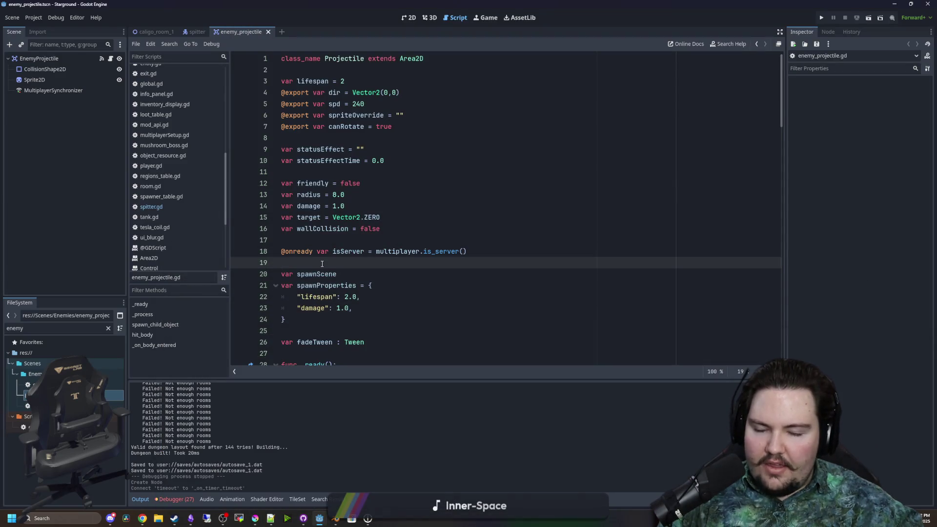
- Look over the projectile script and save the scene
scroll(322, 263, down, 2)
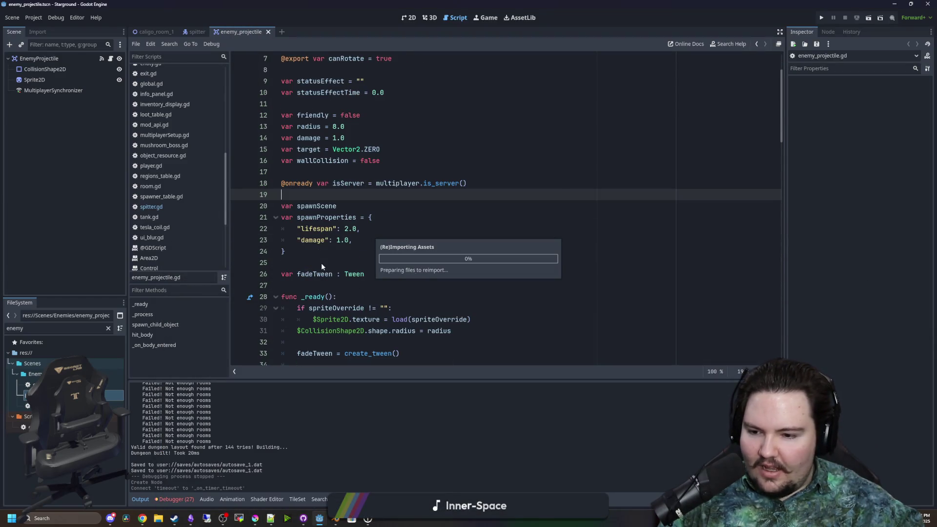
scroll(321, 262, up, 2)
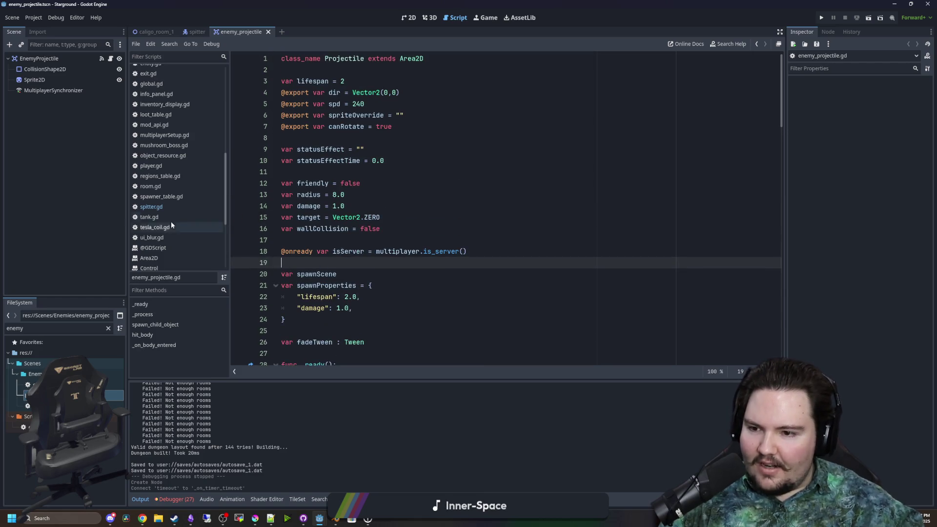
scroll(195, 103, up, 5)
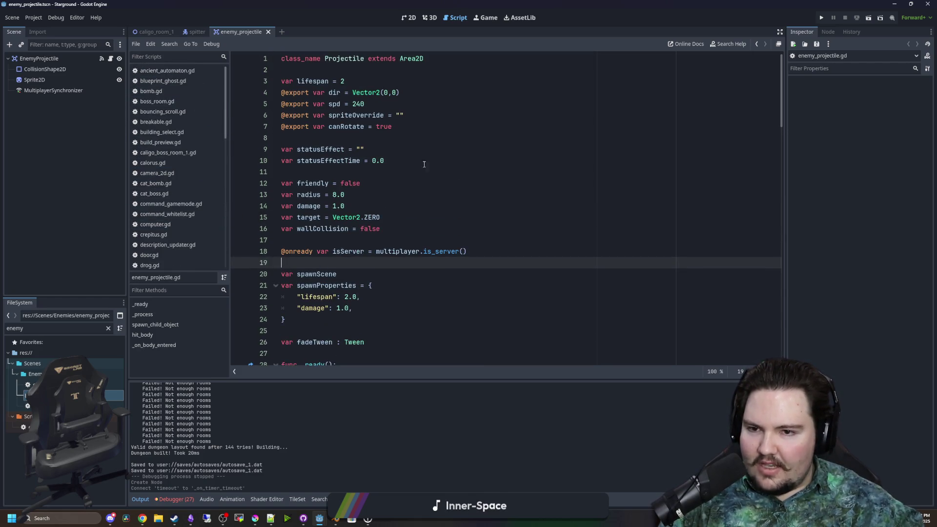
click(312, 127)
click(311, 138)
key(ctrl+s)
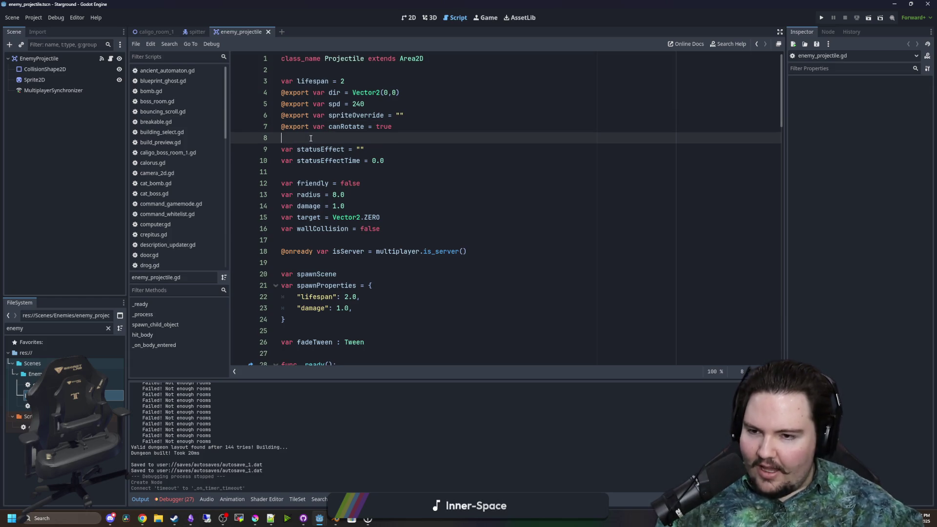
- Open the EnemyProjectile node's script, review its spawnScene code, and save again
click(110, 59)
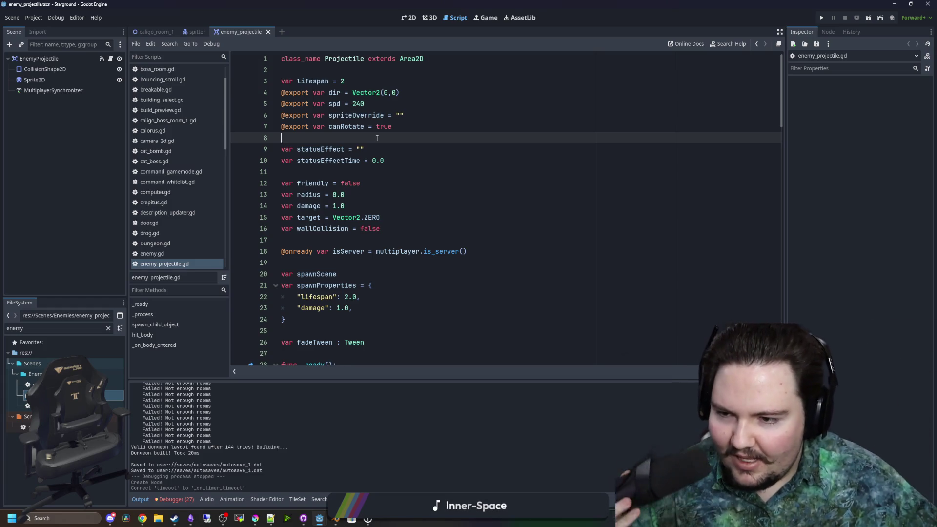
click(315, 242)
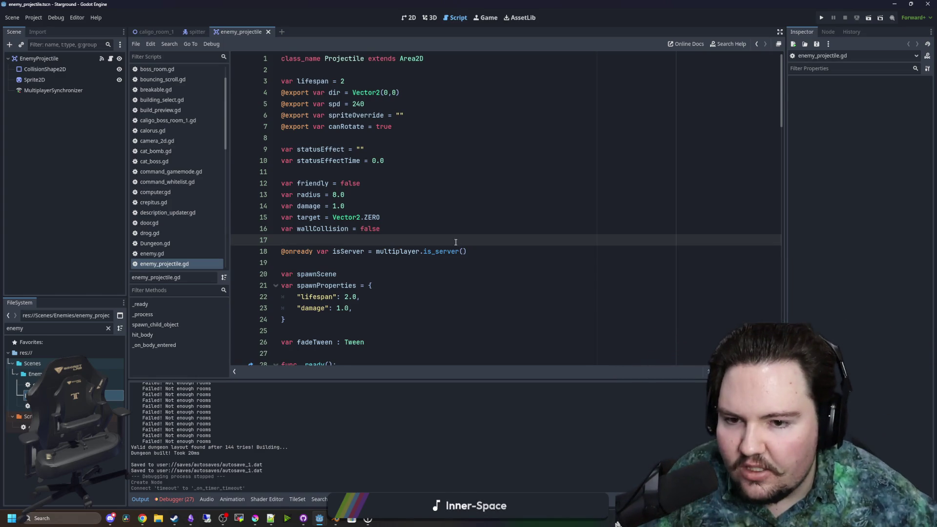
key(ctrl+s)
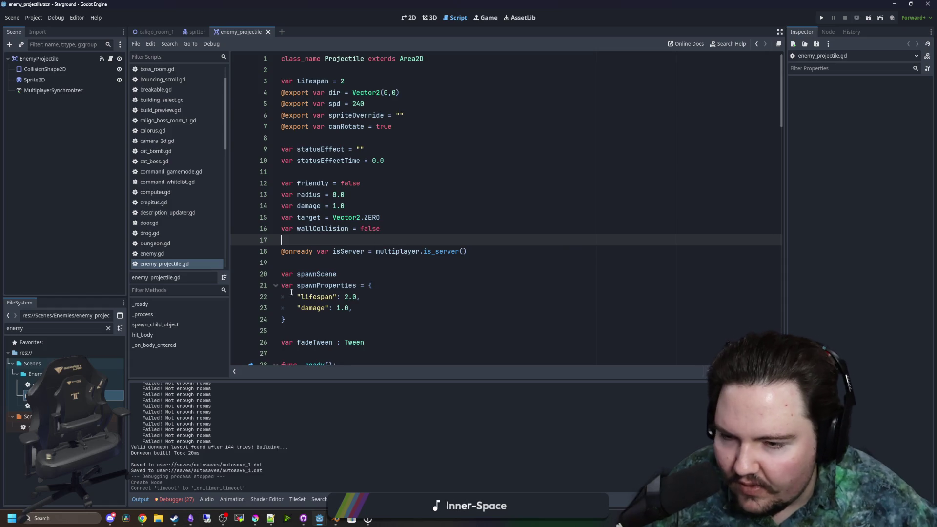
click(325, 259)
key(ctrl+s)
scroll(325, 259, down, 2)
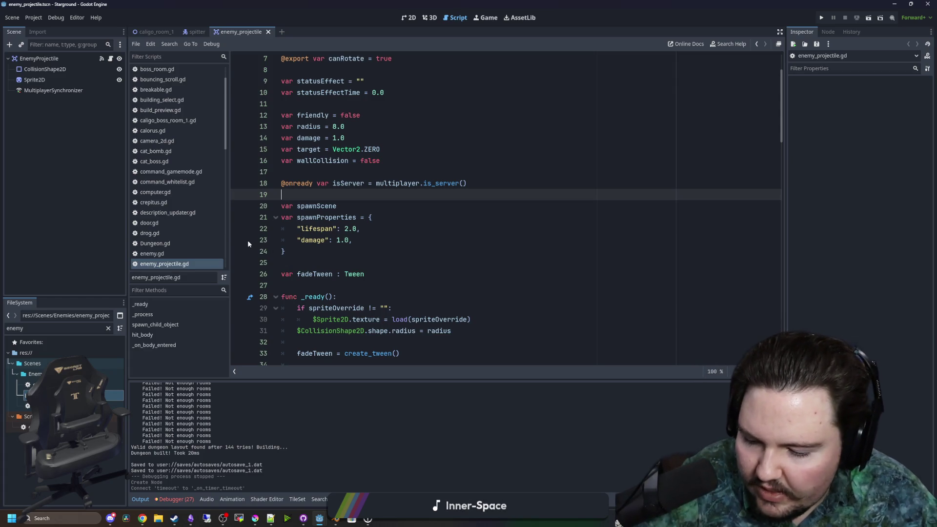
click(352, 210)
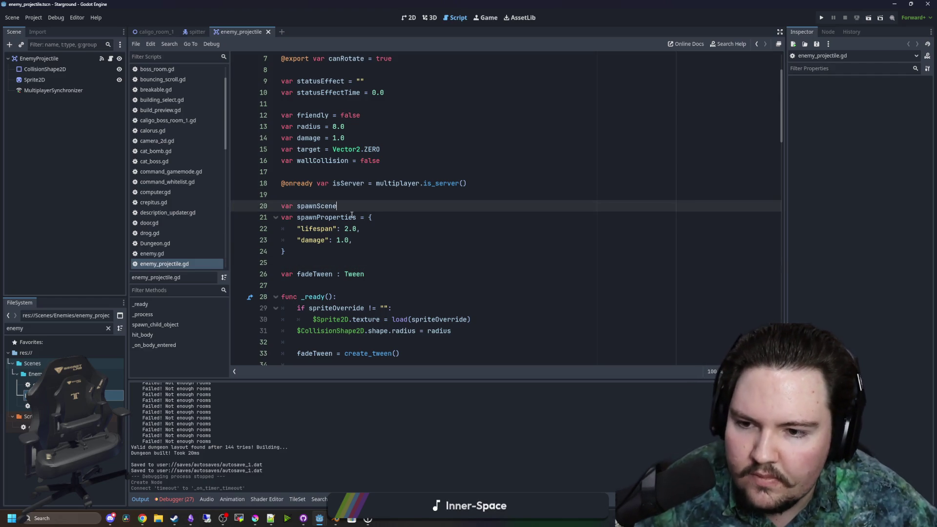
scroll(352, 215, up, 2)
click(354, 263)
key(ctrl+s)
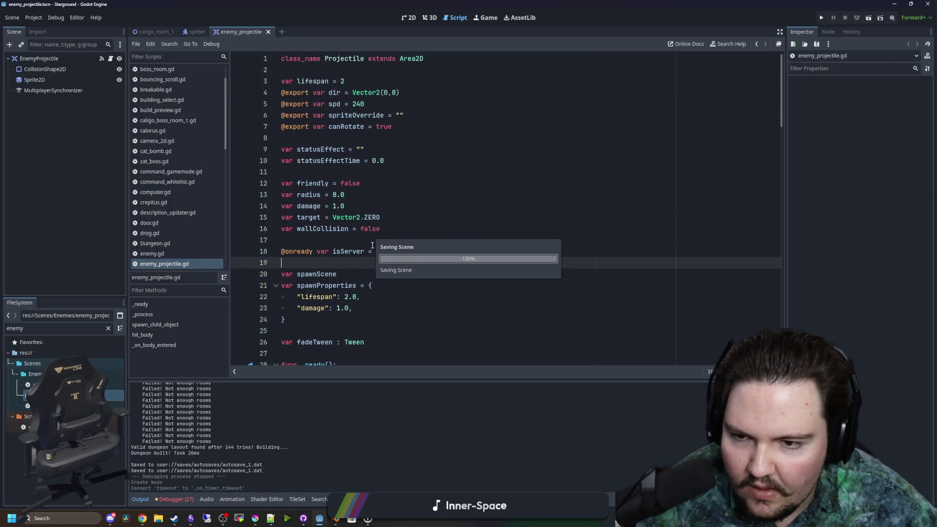
scroll(346, 200, down, 8)
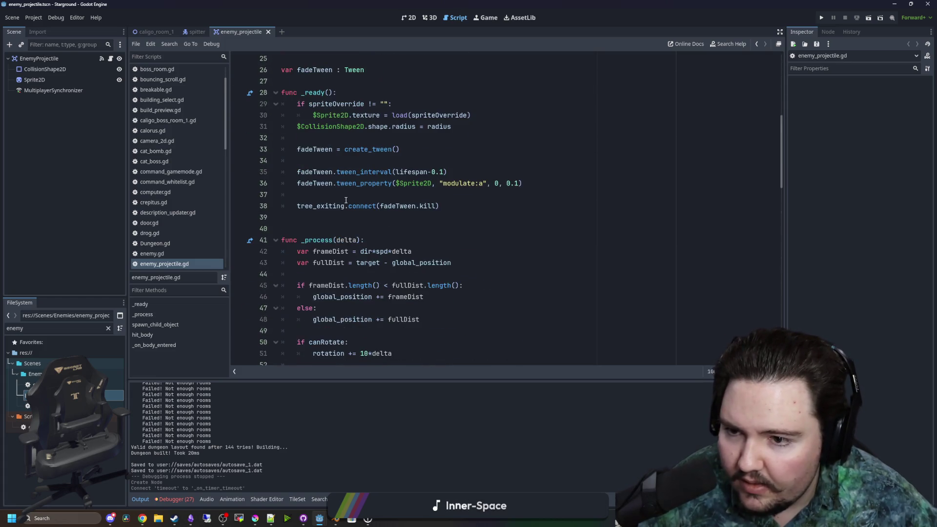
scroll(346, 200, up, 8)
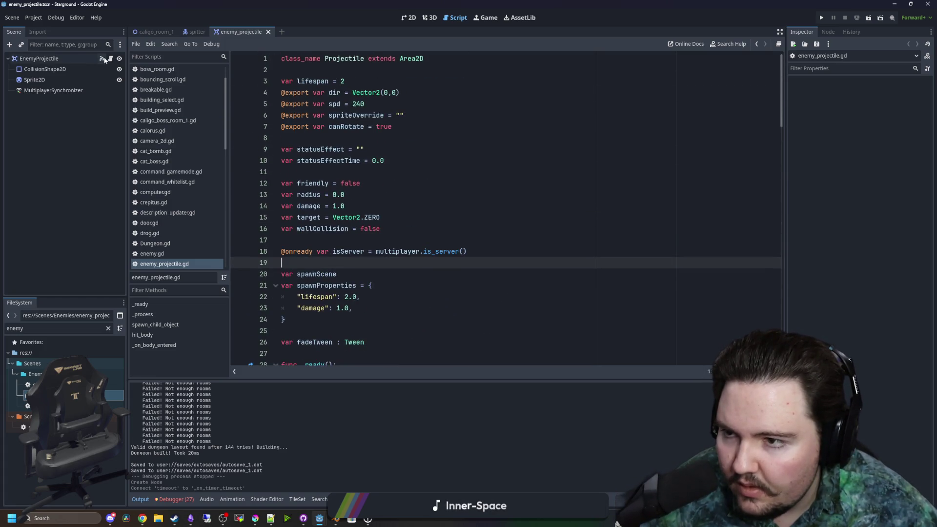
- Clear the 'enemy' file filter and switch to the spitter.gd script
click(108, 329)
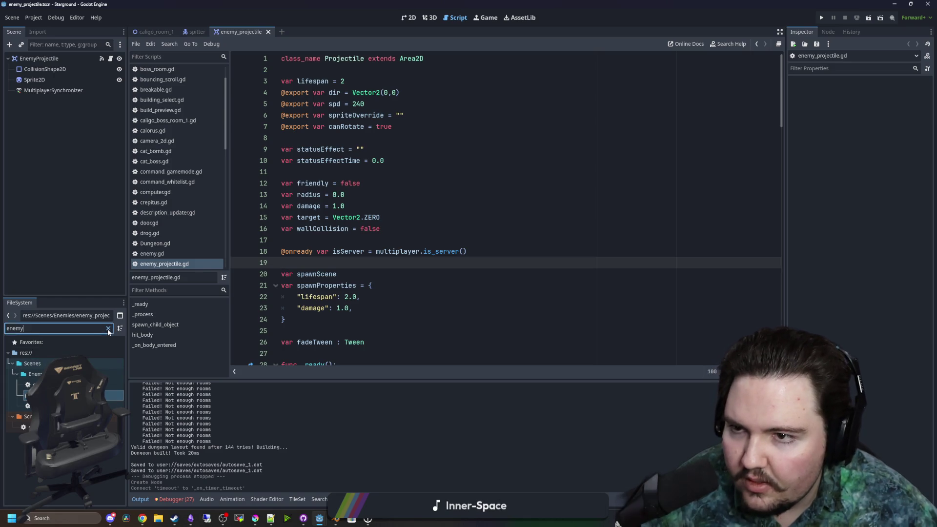
click(107, 328)
click(198, 32)
click(297, 200)
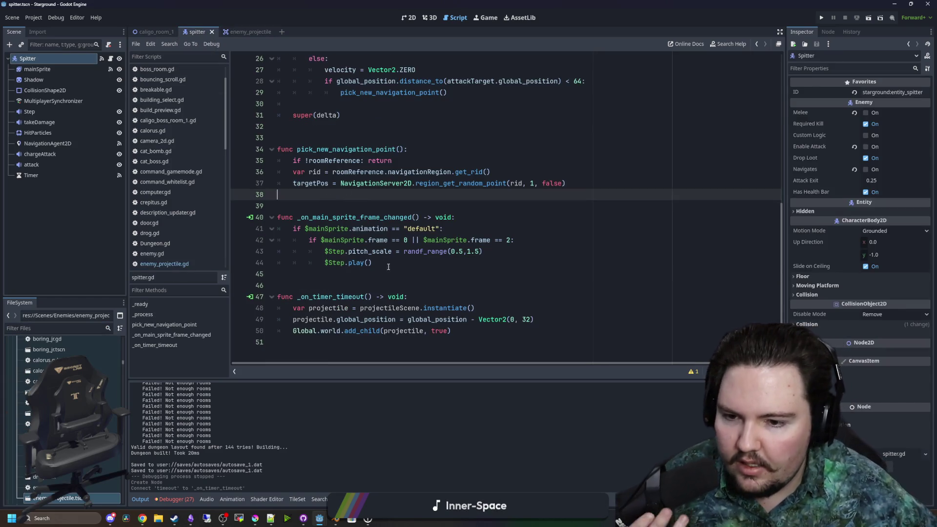
- Type line 48's projectile variable as ': Projectile' and start a 'projectile.' line below
click(551, 318)
key(Return)
text(projectile.t)
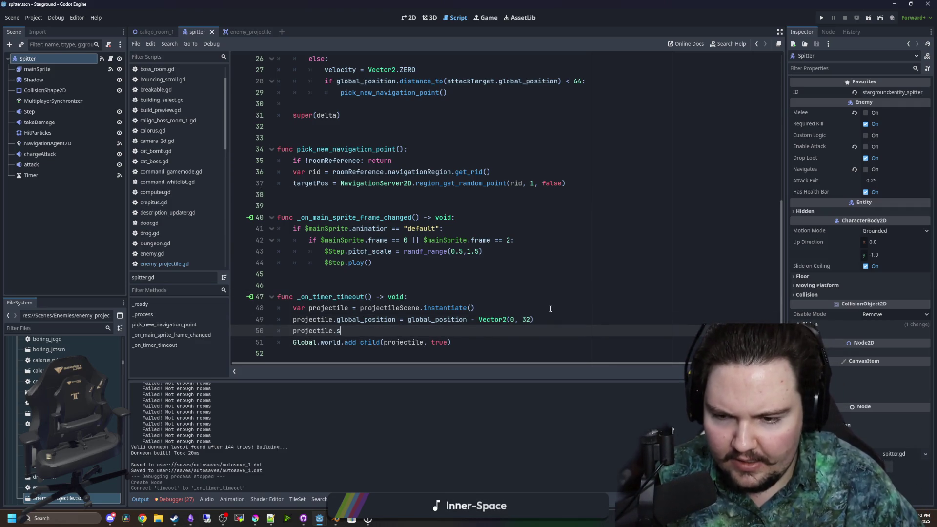
key(BackSpace)
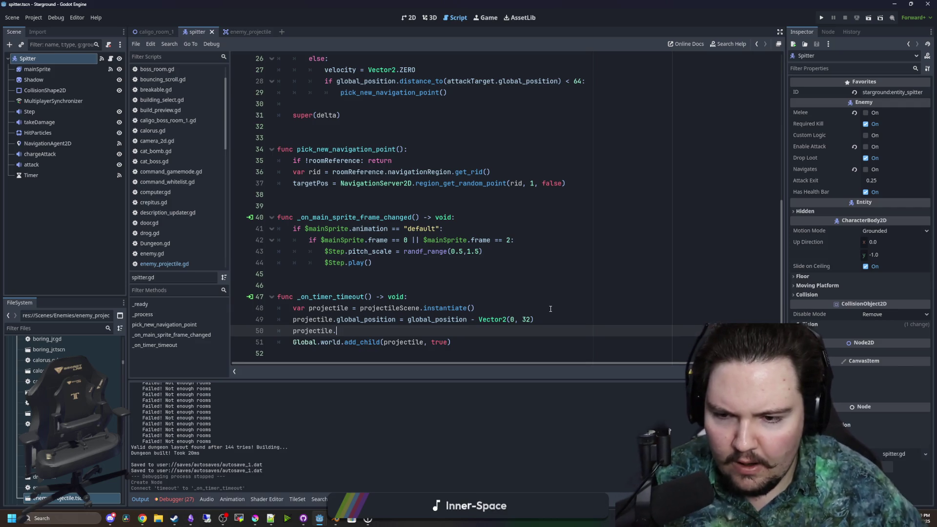
click(347, 301)
click(352, 307)
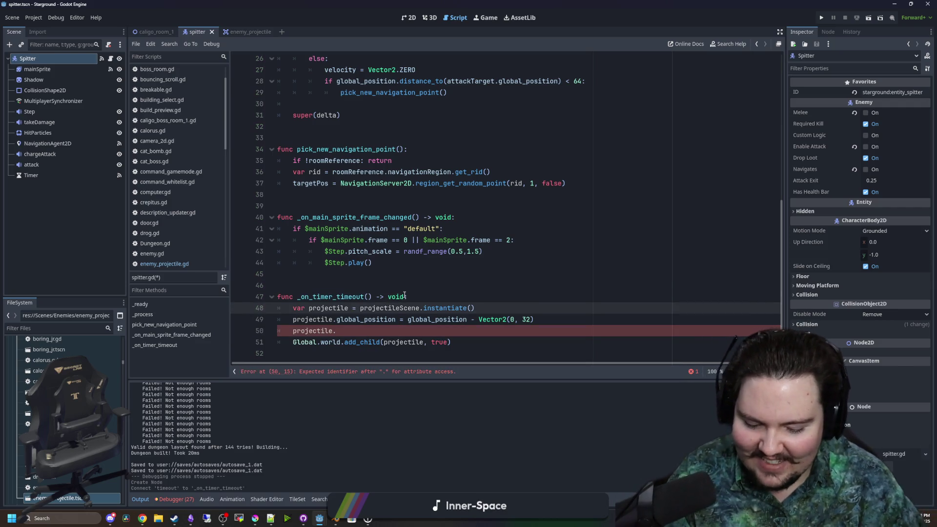
text(: Projectile)
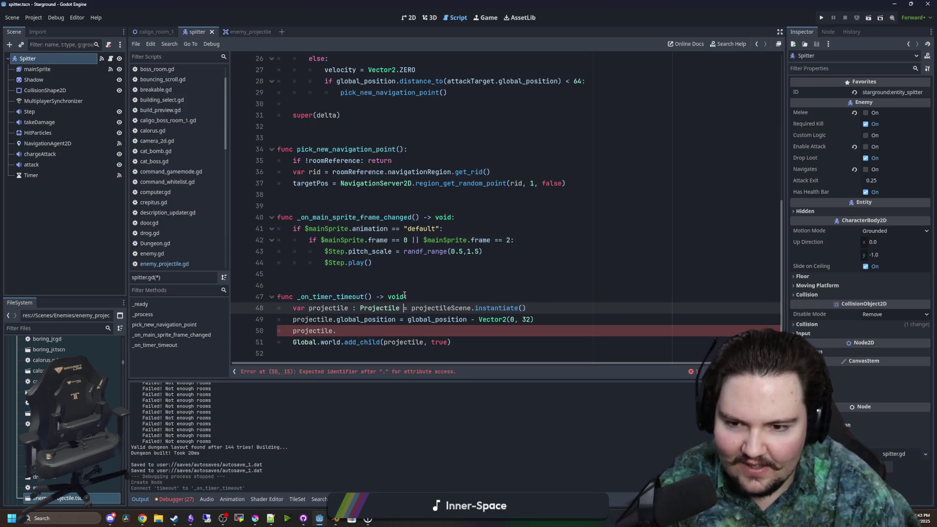
key(Down)
key(Down)
text(d)
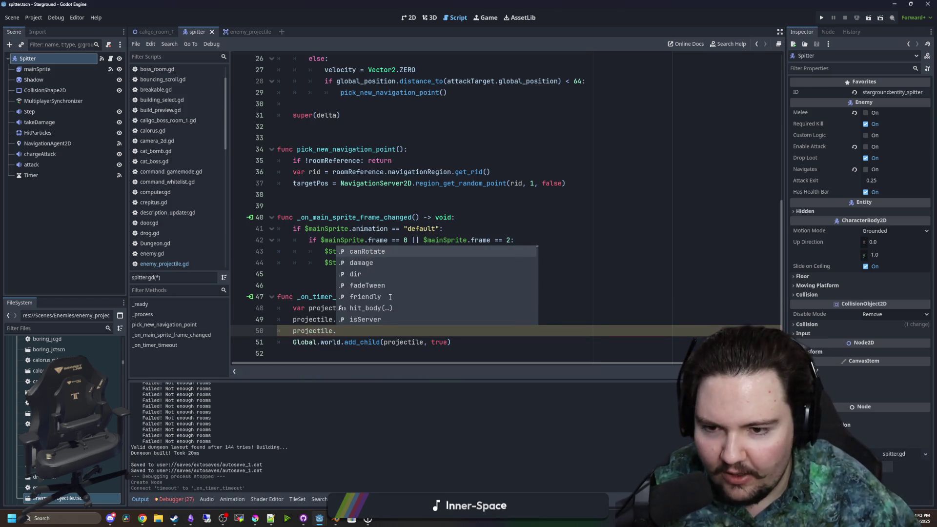
key(BackSpace)
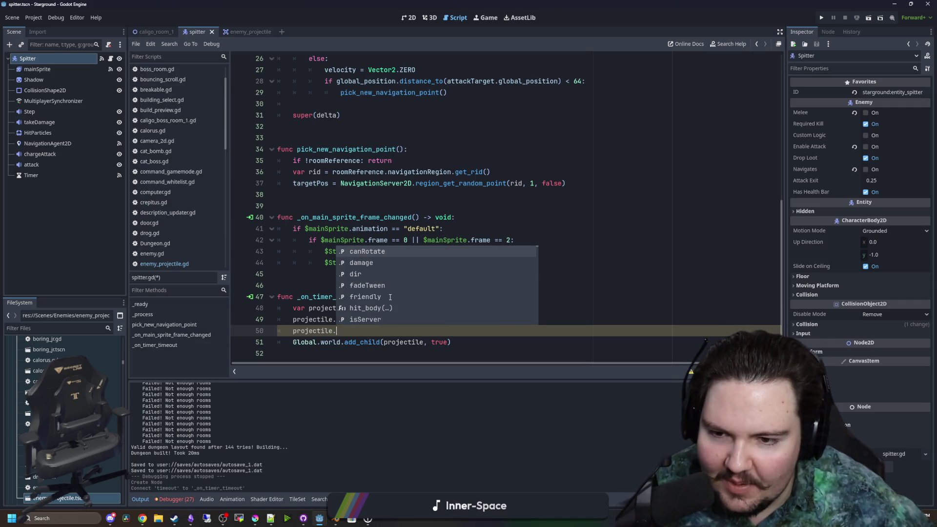
key(Escape)
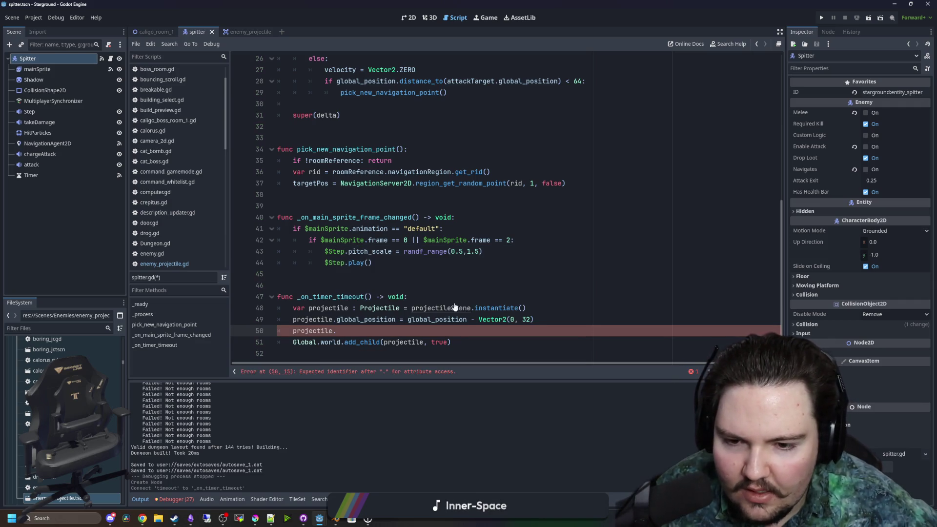
- Copy spriteOverride from the Projectile class and paste it after 'projectile.' on line 50
ctrl+click(366, 307)
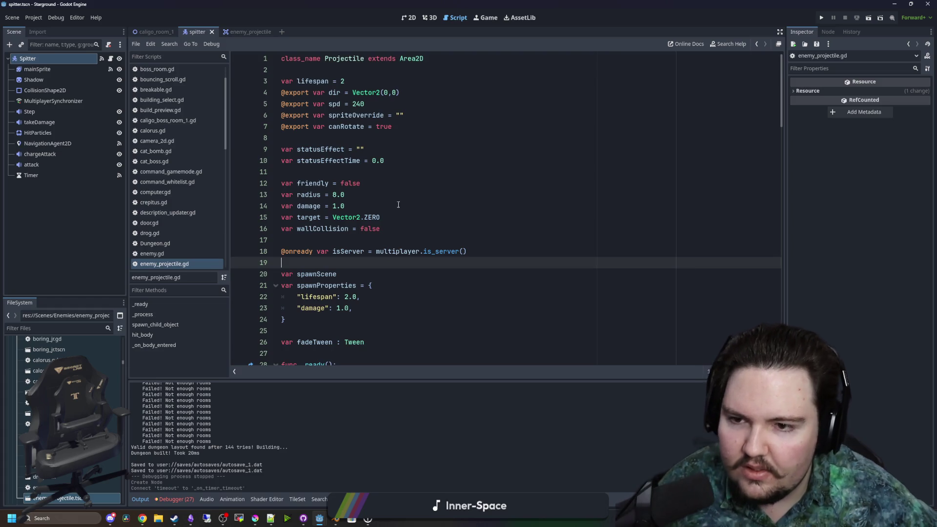
double_click(356, 115)
key(ctrl+c)
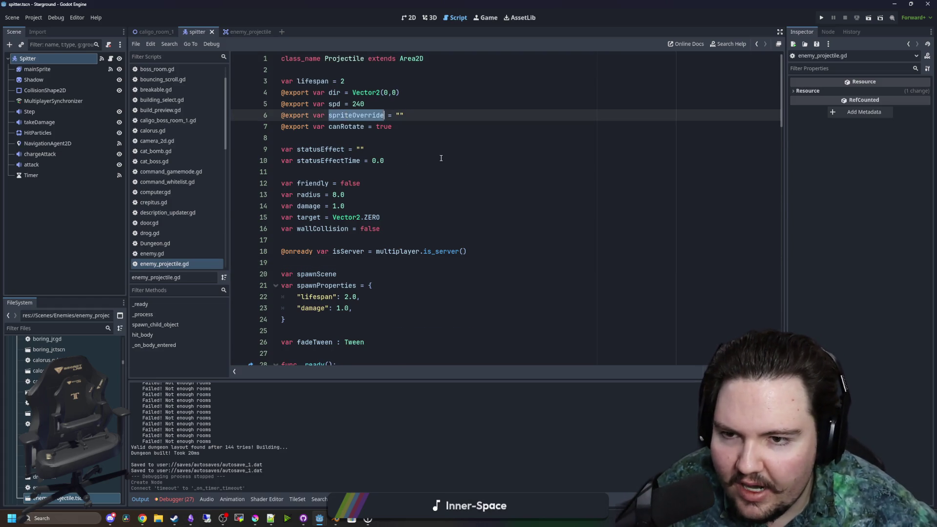
scroll(395, 195, down, 2)
key(alt+Left)
click(349, 330)
key(ctrl+v)
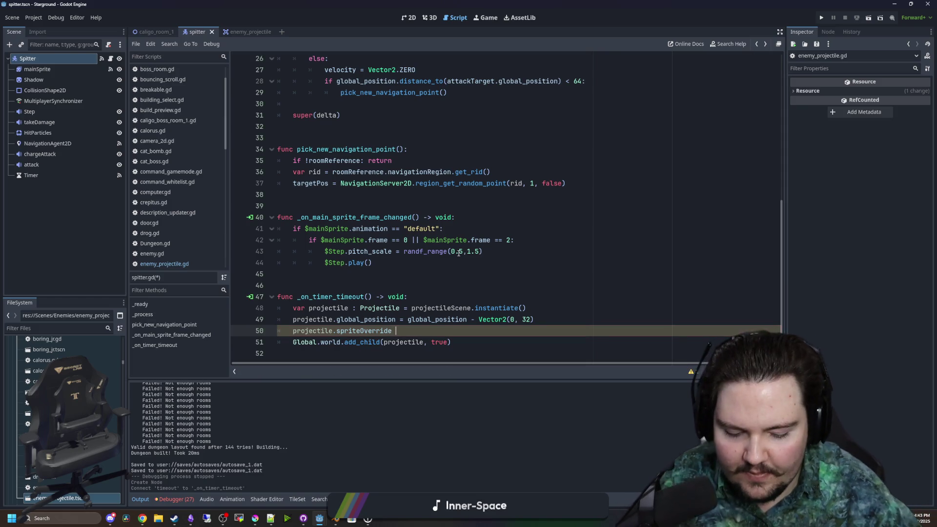
text(")
key(Escape)
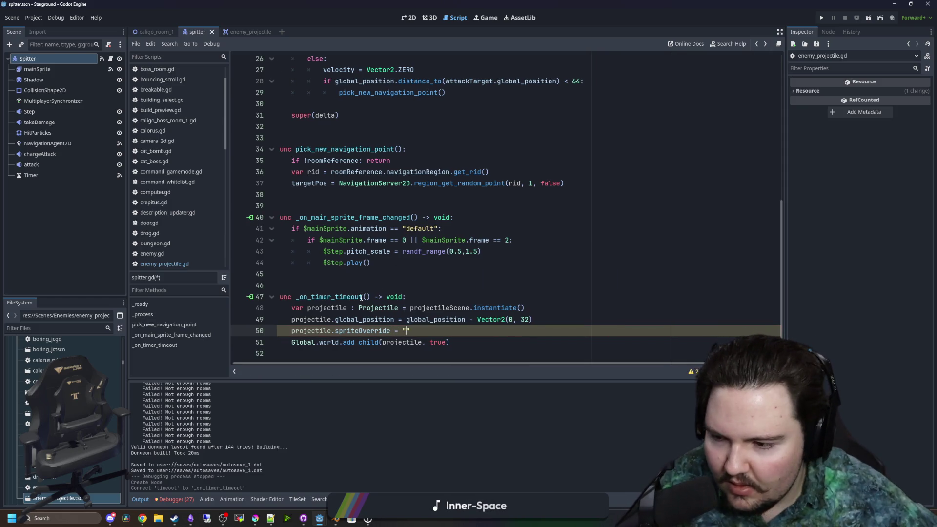
- Filter files for 'spit' and drop spit_projectile.png's path between the quotes
click(80, 328)
text(spit)
drag(37, 416, 406, 331)
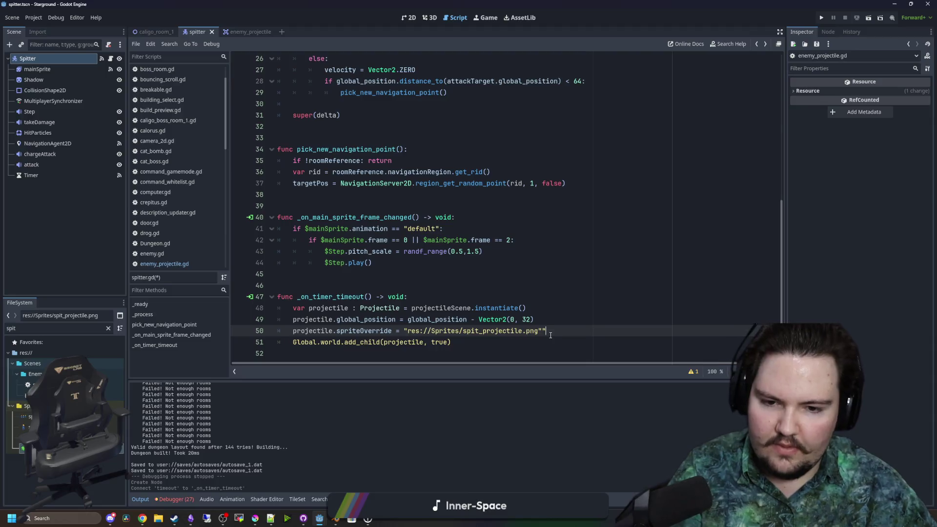
click(571, 309)
- Save spitter.gd and jump to the Projectile class in enemy_projectile.gd
click(417, 270)
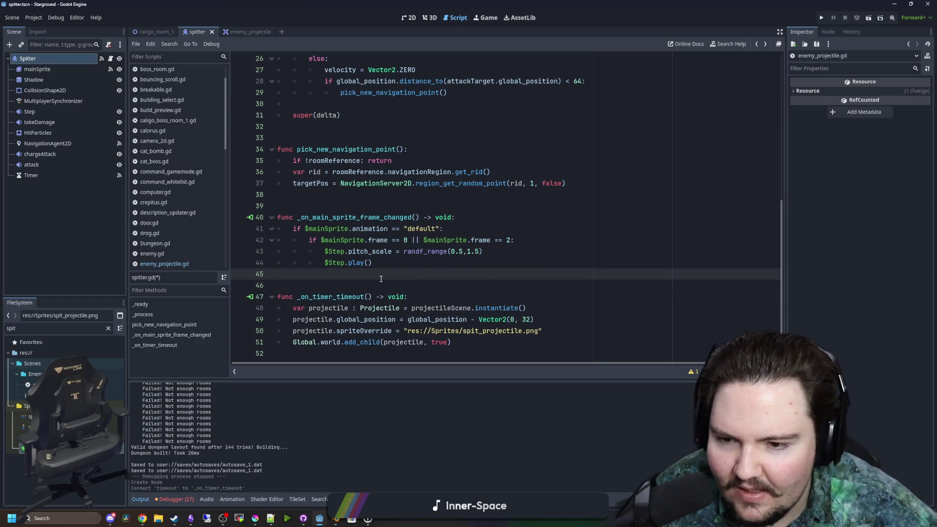
click(414, 285)
key(ctrl+s)
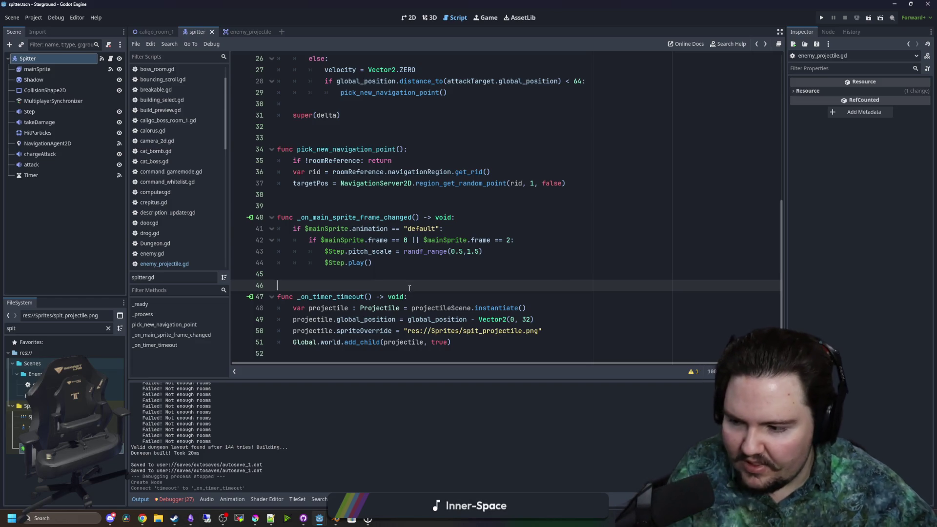
key(ctrl+s)
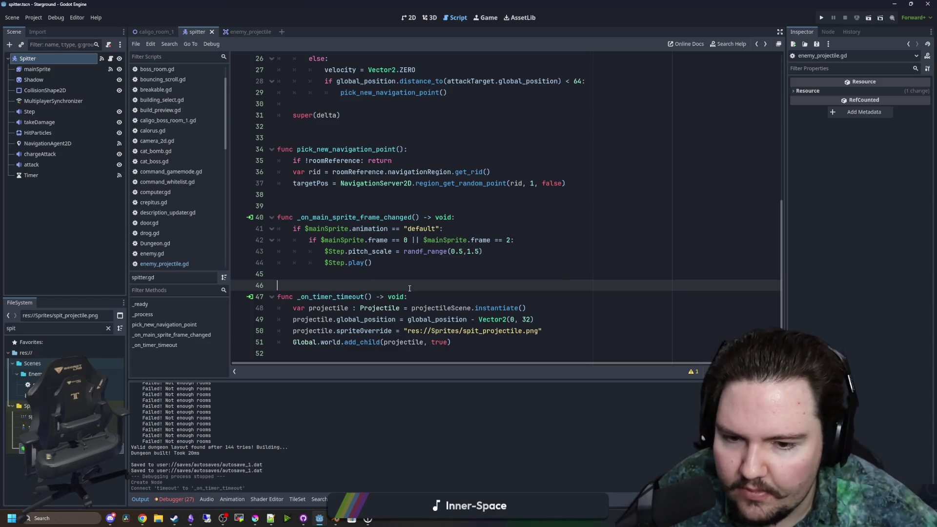
scroll(409, 288, down, 1)
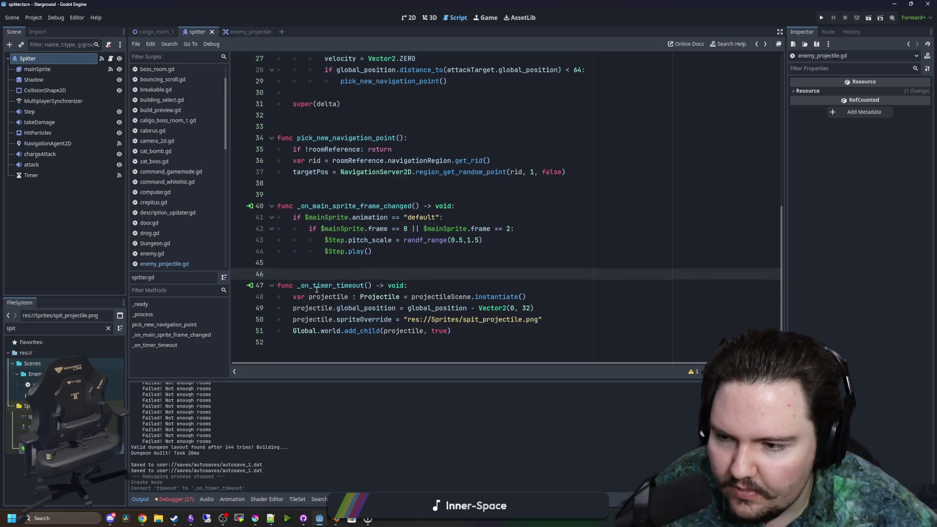
click(362, 267)
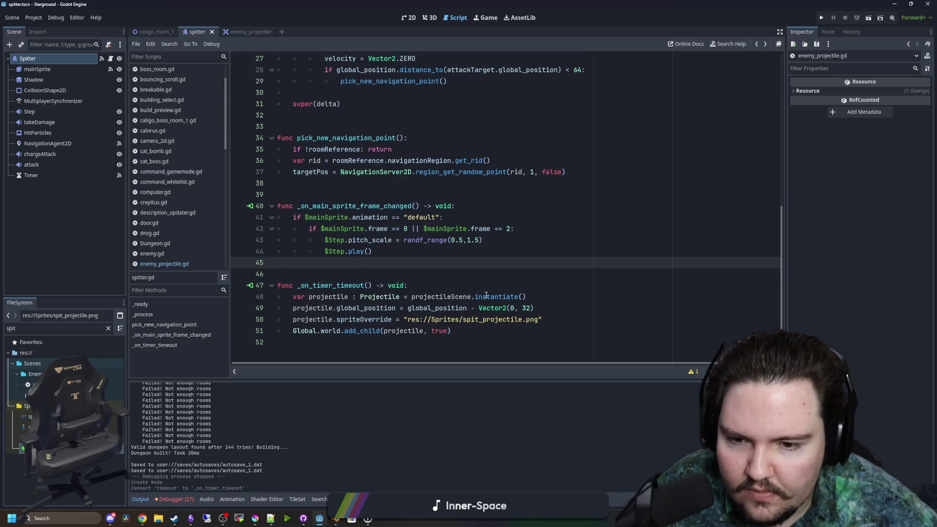
ctrl+click(389, 297)
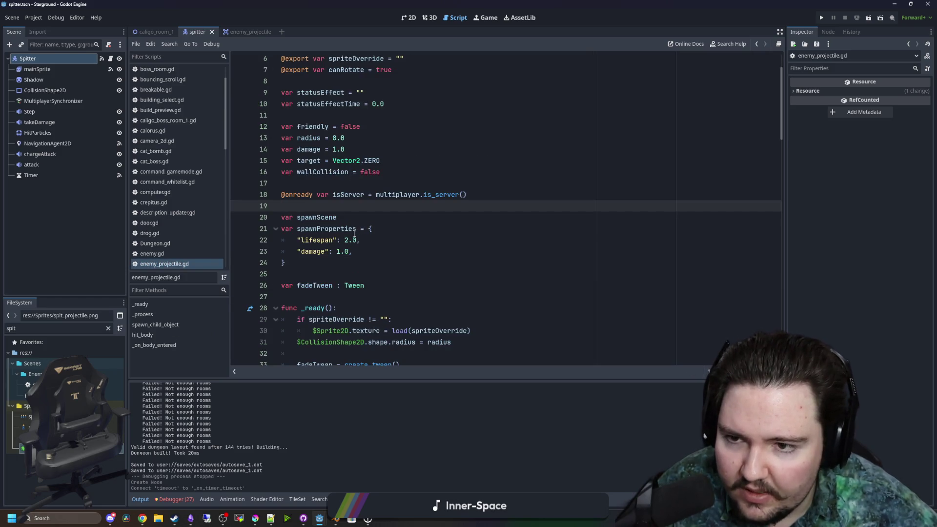
- Scroll enemy_projectile.gd down to its _on_body_entered handler, then clear the 'spit' filter
scroll(354, 234, up, 2)
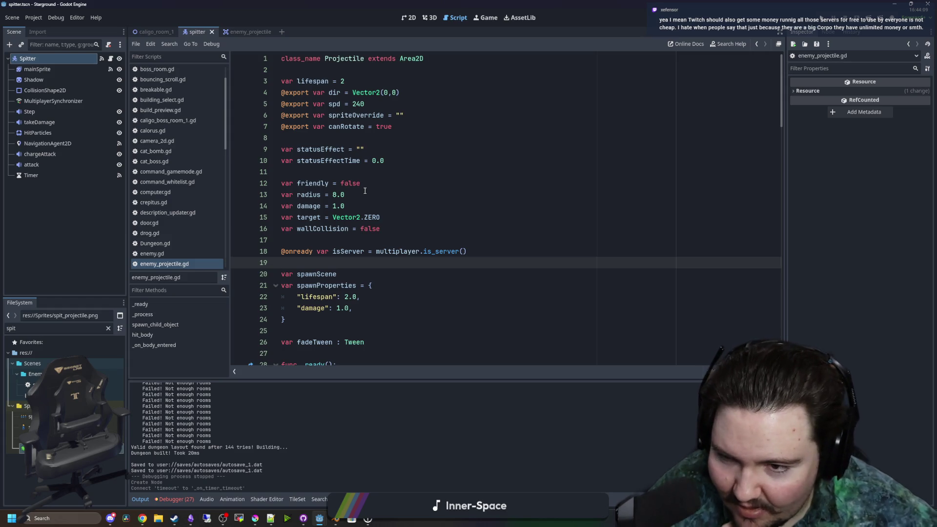
scroll(326, 230, down, 4)
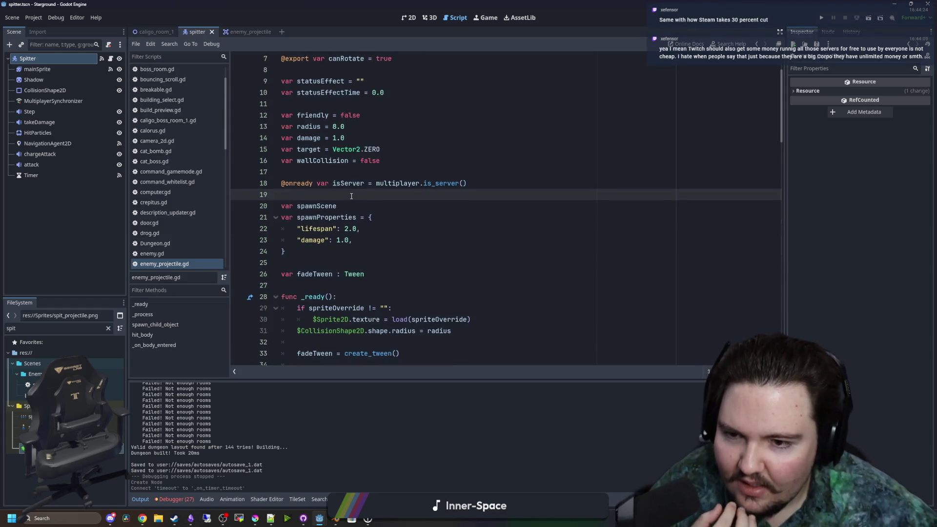
scroll(341, 221, down, 3)
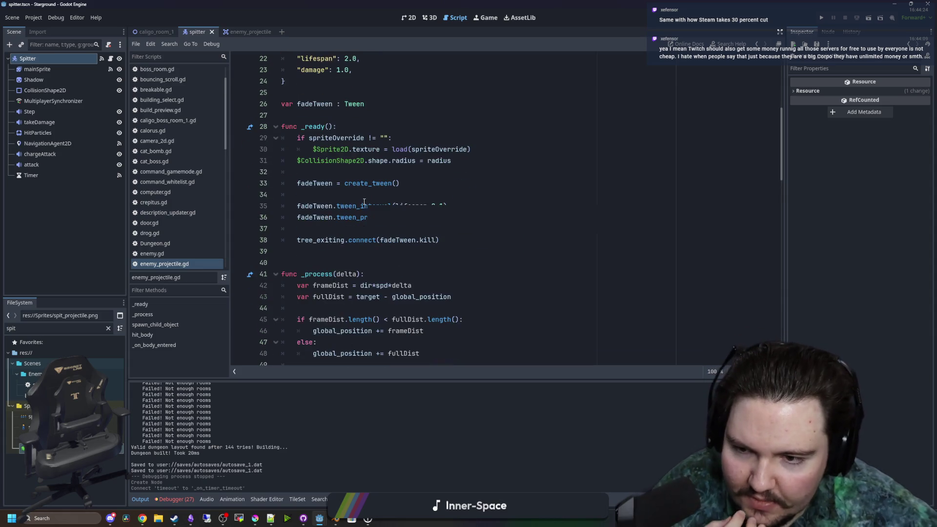
scroll(356, 196, down, 12)
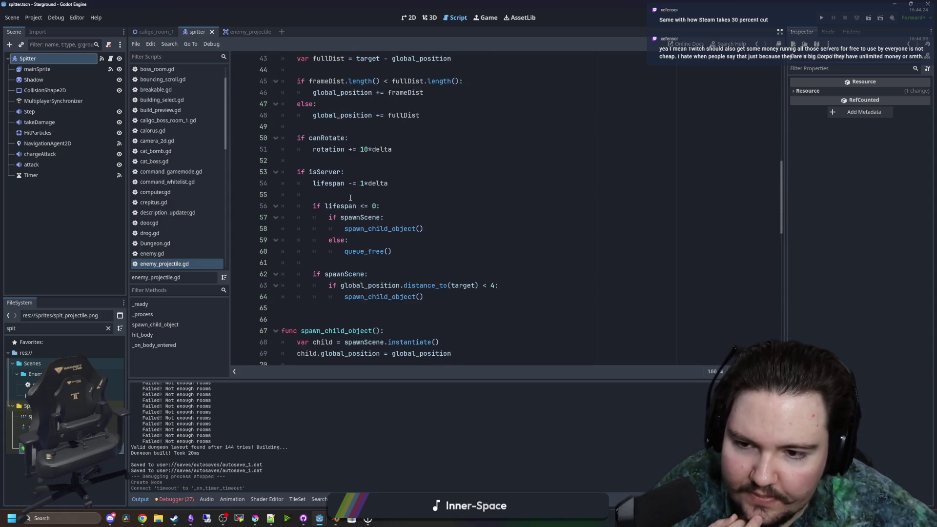
scroll(347, 197, down, 12)
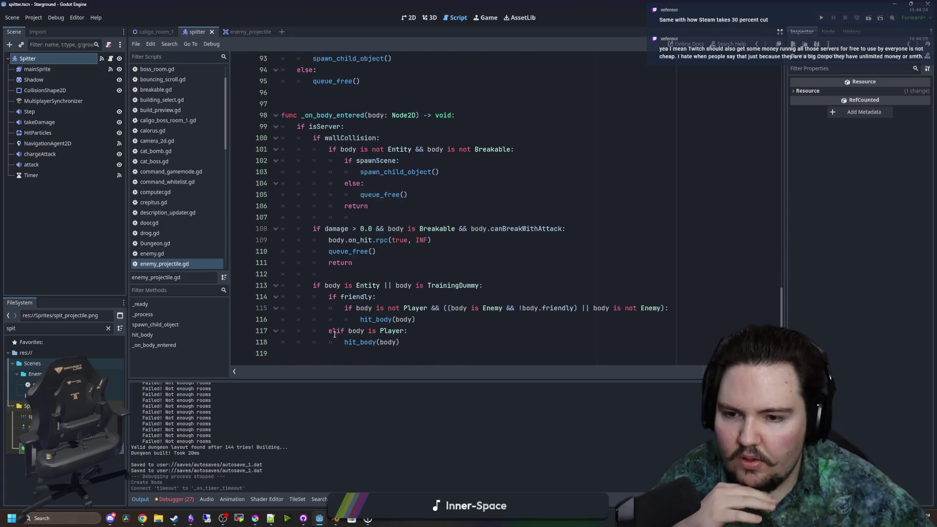
click(108, 328)
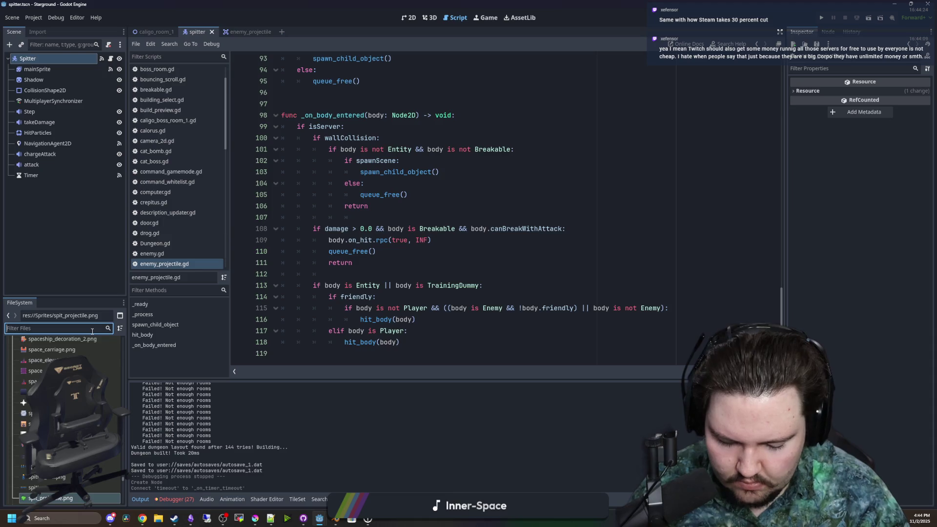
- Filter the FileSystem by 'mushroom' and open mushroom_boss.gd
text(tr)
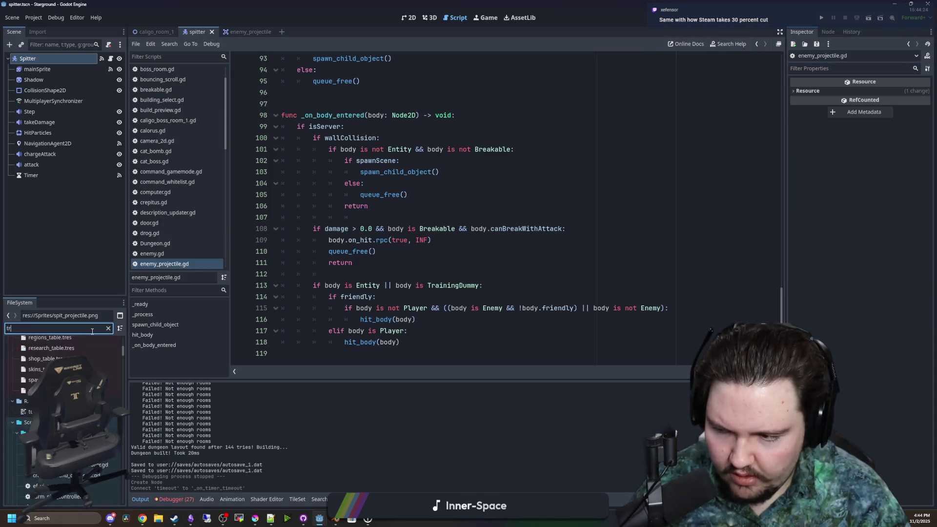
key(BackSpace)
key(BackSpace)
text(mushroom)
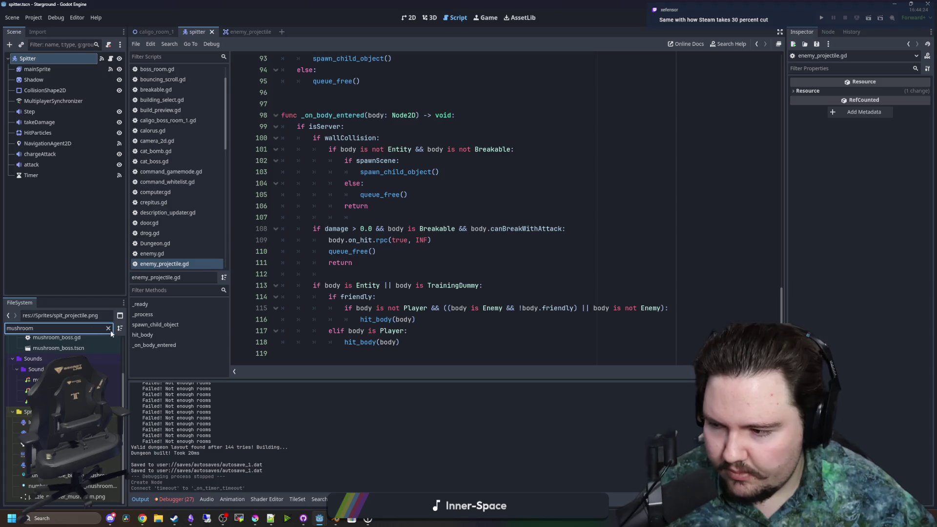
double_click(57, 337)
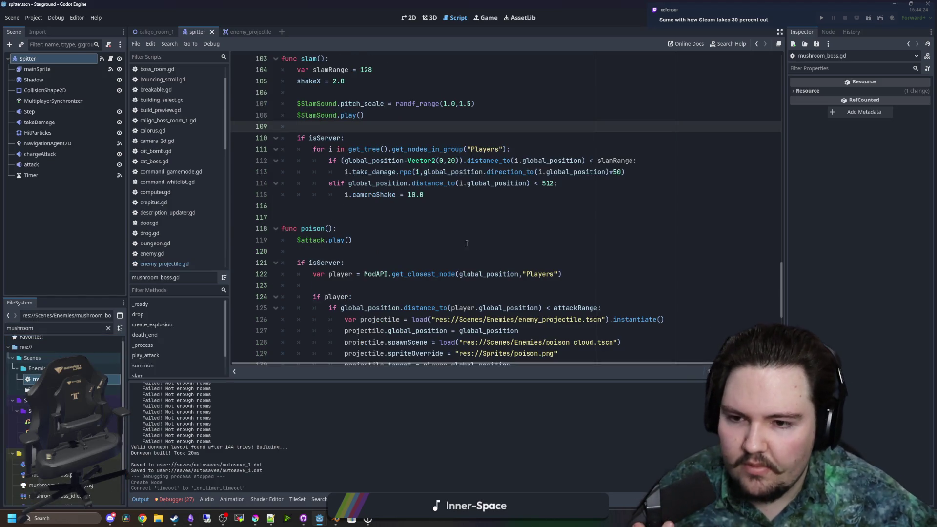
- Browse mushroom_boss.gd to locate the poison() function
click(446, 220)
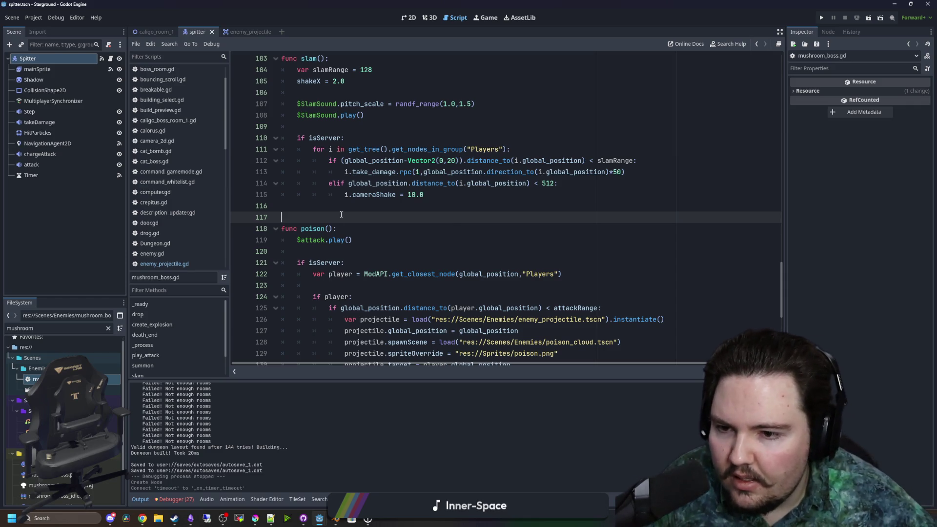
scroll(406, 258, down, 2)
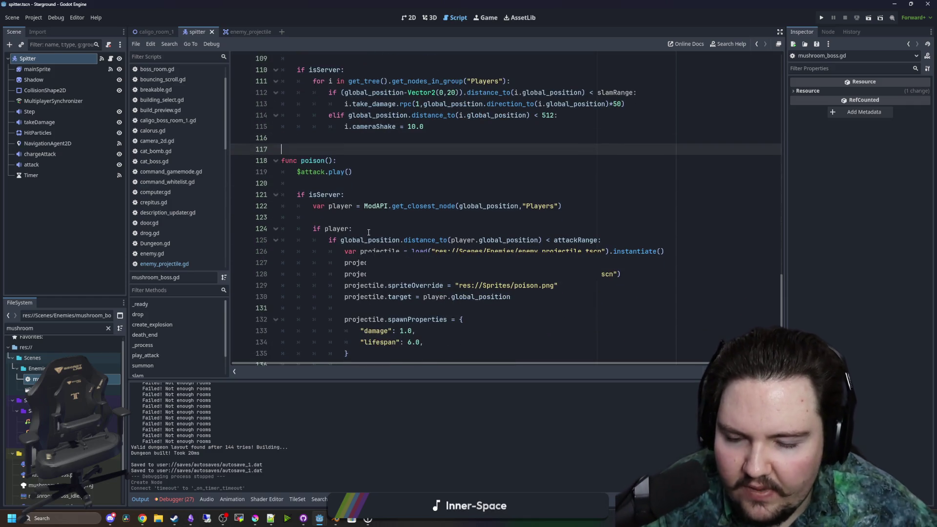
scroll(472, 274, down, 2)
scroll(361, 287, down, 3)
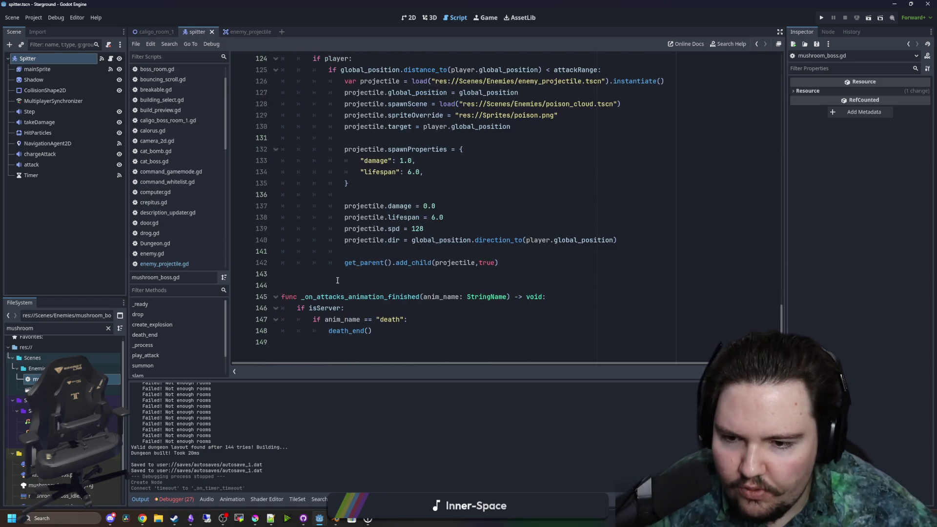
scroll(334, 265, up, 10)
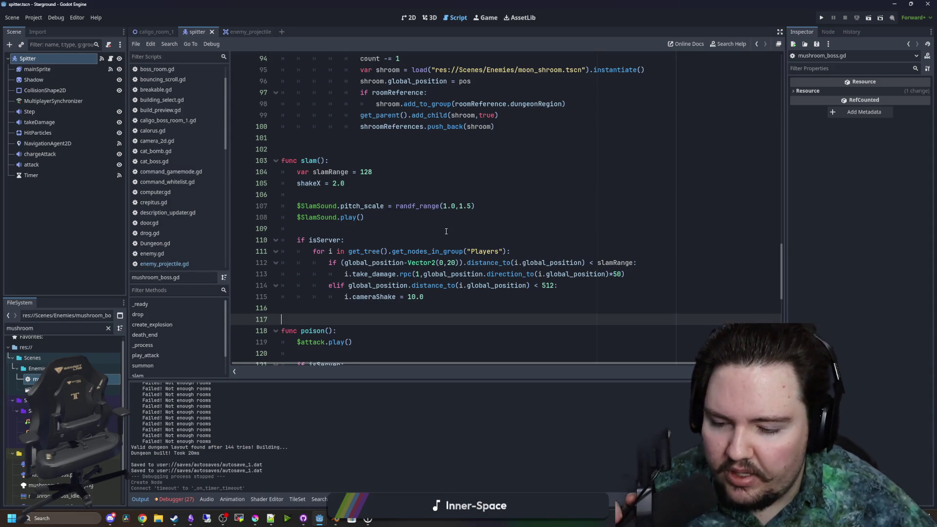
click(371, 228)
scroll(354, 210, up, 2)
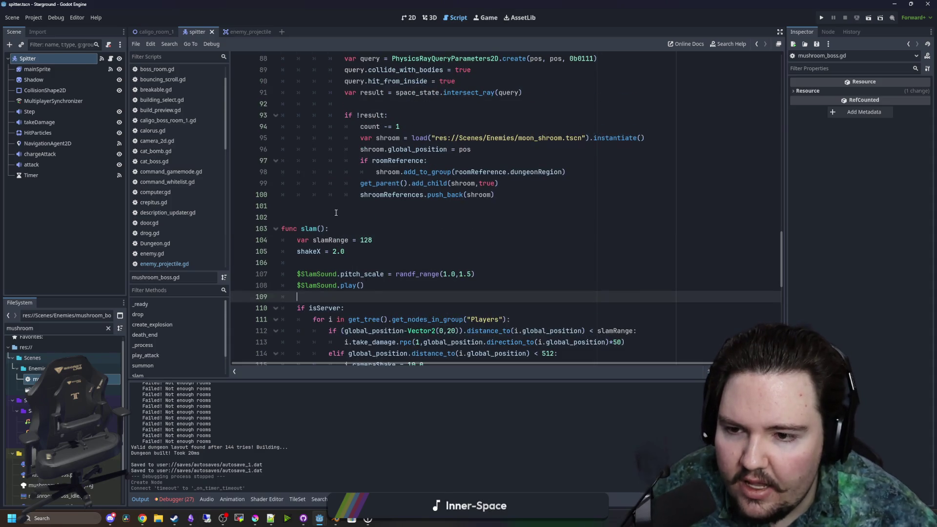
click(335, 214)
click(370, 207)
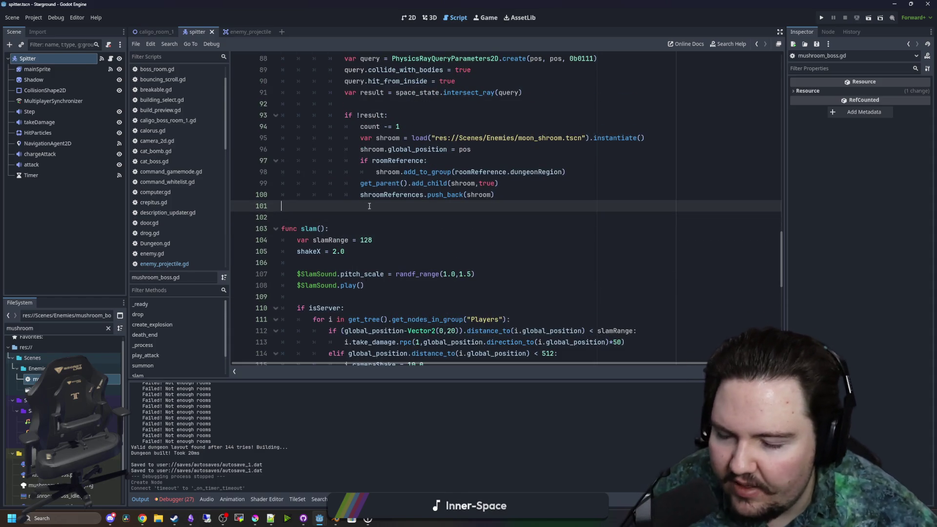
click(323, 212)
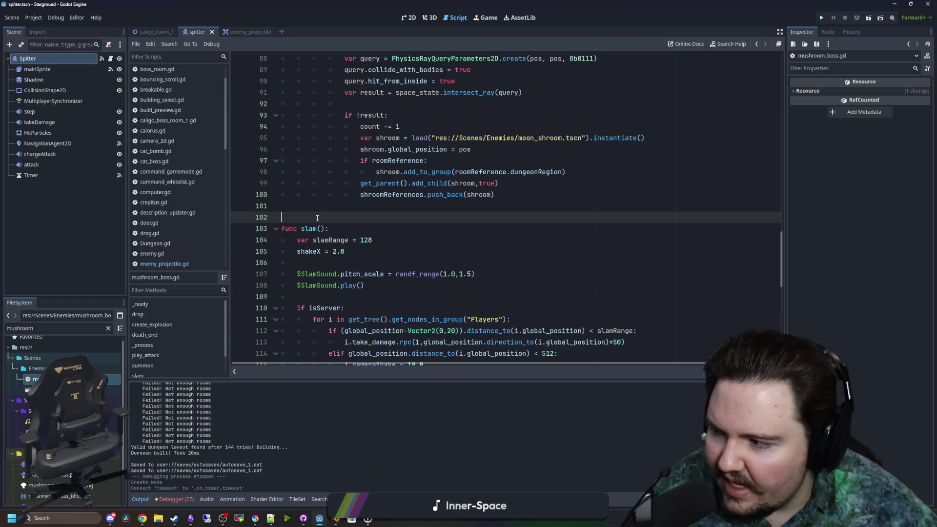
click(356, 251)
- Copy the spd and dir lines 139–140 from poison() and return to spitter.gd
scroll(357, 250, down, 3)
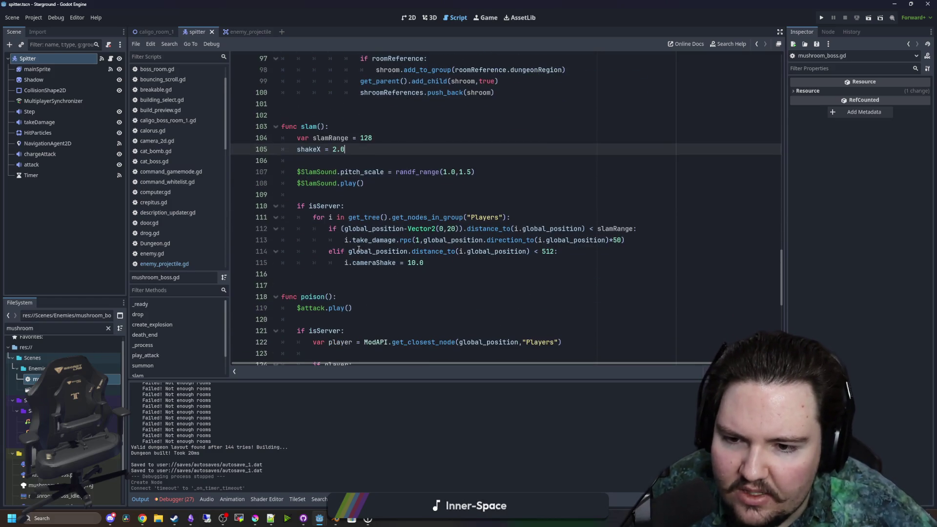
scroll(358, 250, down, 5)
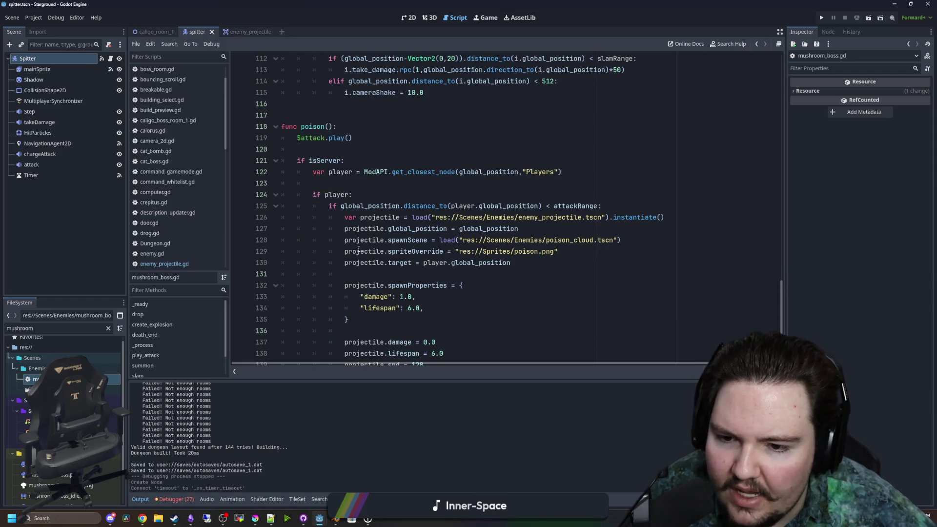
scroll(354, 250, down, 1)
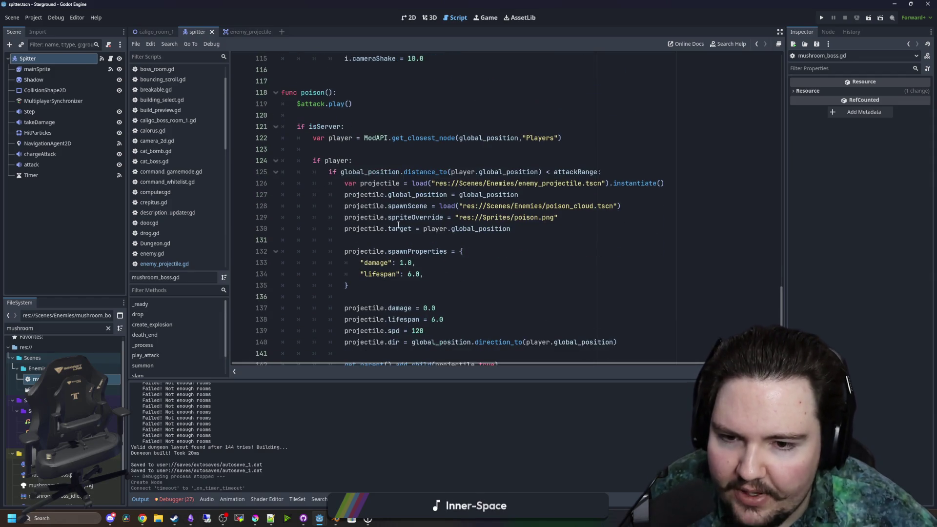
scroll(417, 230, down, 1)
scroll(425, 230, down, 1)
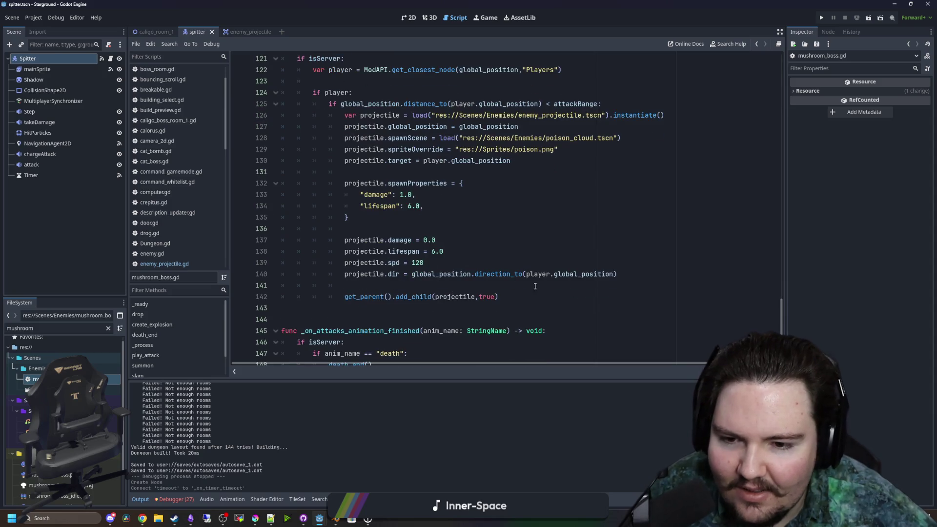
click(559, 259)
drag(648, 274, 281, 263)
key(ctrl+c)
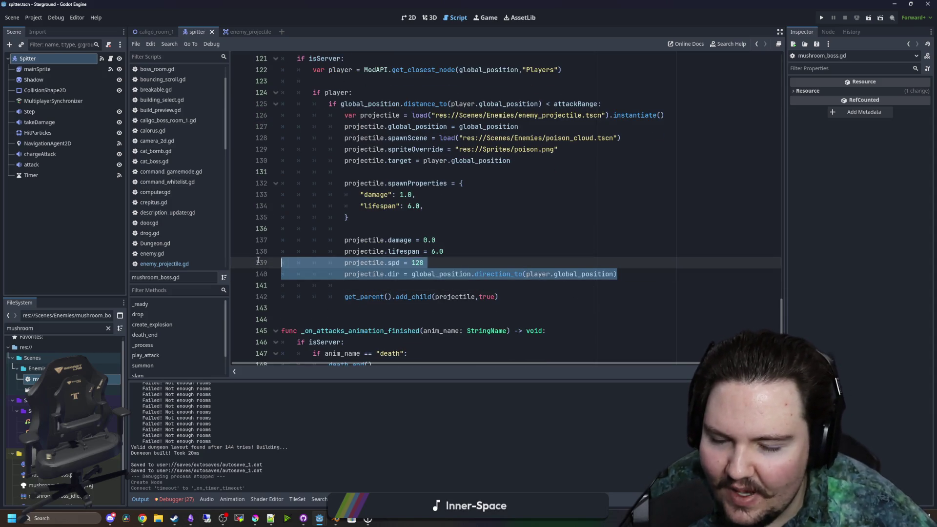
click(369, 228)
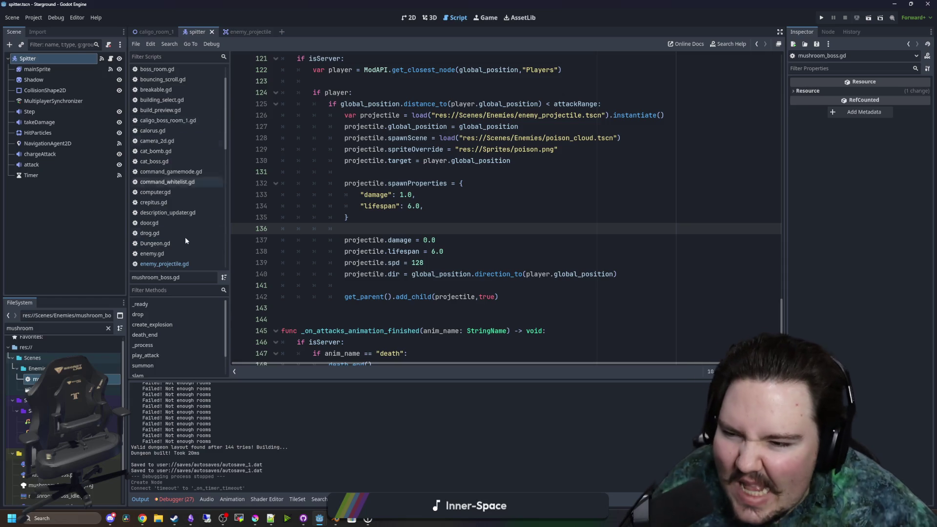
click(110, 58)
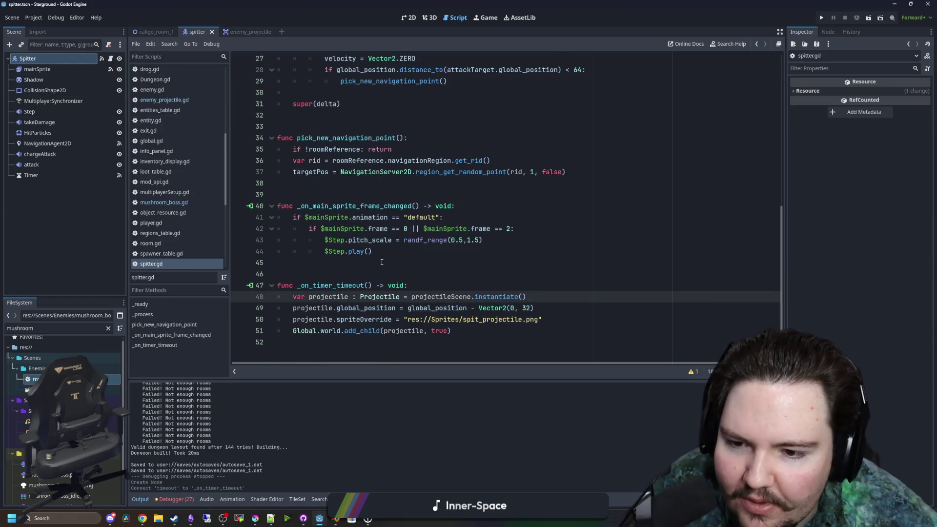
- Paste the spd and dir lines into _on_timer_timeout, then remove the misplaced copy
click(405, 262)
click(410, 285)
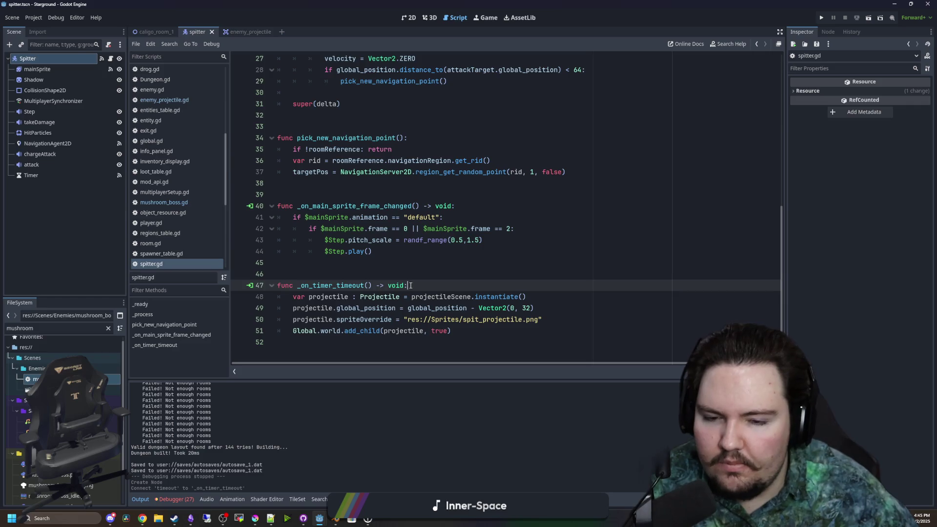
key(Return)
key(ctrl+v)
scroll(635, 277, down, 1)
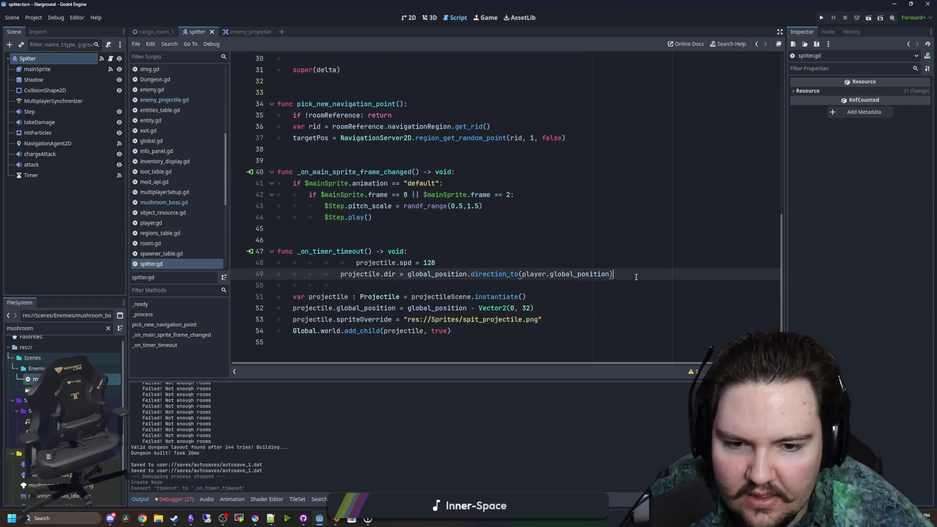
drag(636, 276, 266, 264)
key(BackSpace)
key(Delete)
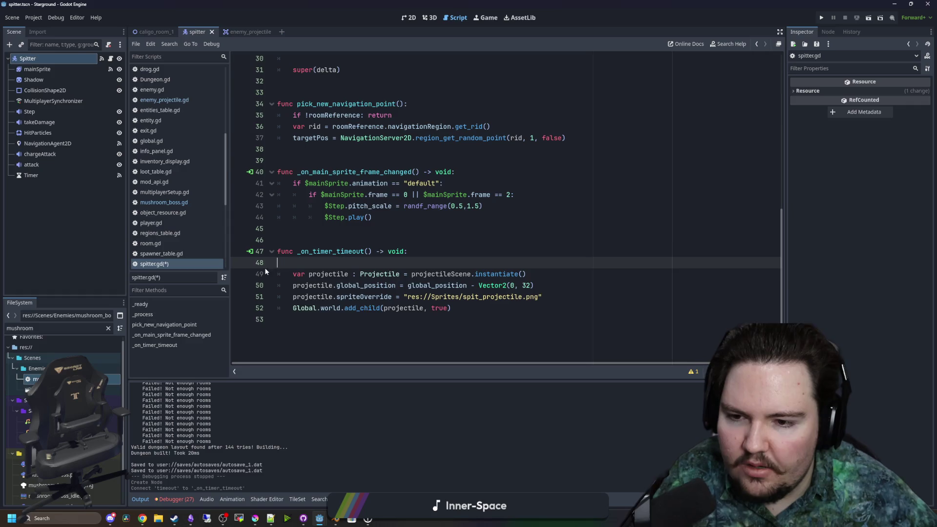
key(Delete)
- Paste the spd and dir lines after the projectile setup and fix their indentation
click(555, 285)
key(Return)
key(ctrl+v)
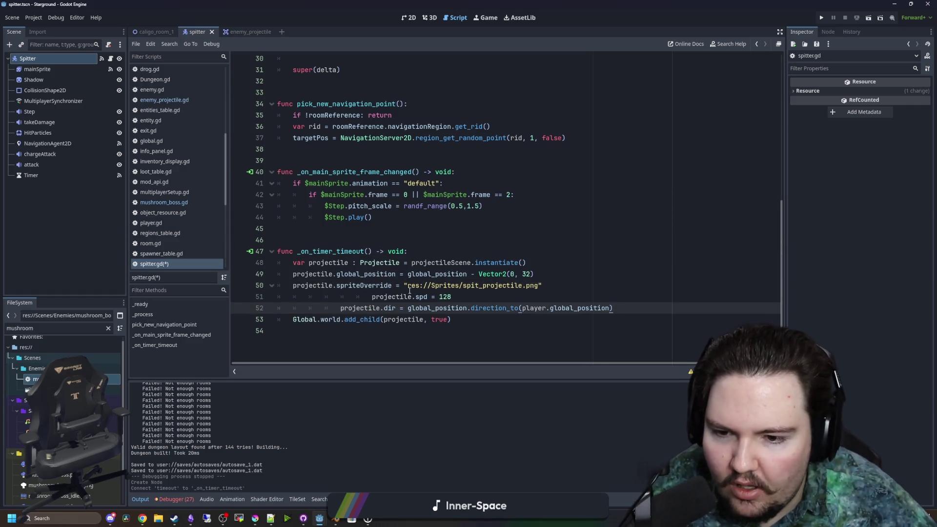
key(Up)
key(Home)
key(BackSpace)
key(BackSpace)
key(BackSpace)
key(Down)
key(Home)
key(BackSpace)
key(BackSpace)
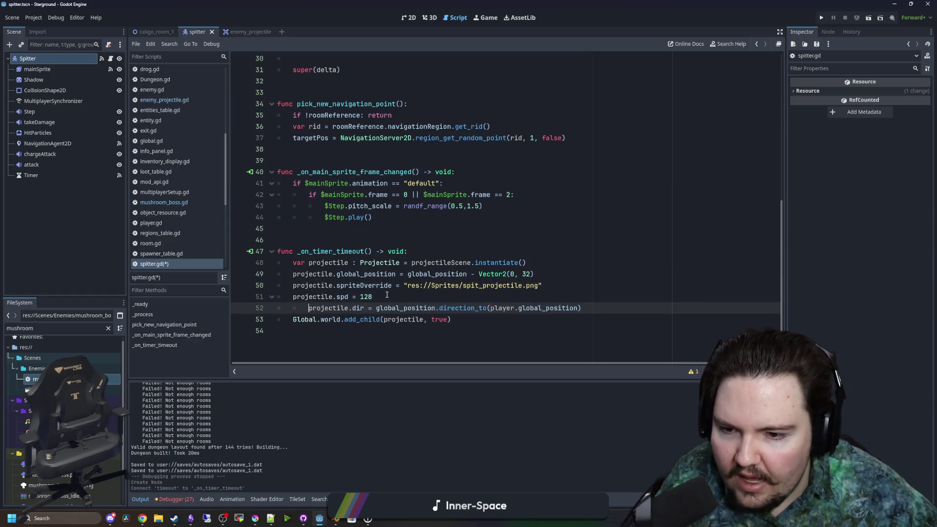
key(BackSpace)
- Aim the direction line at attackTarget instead of player
click(397, 299)
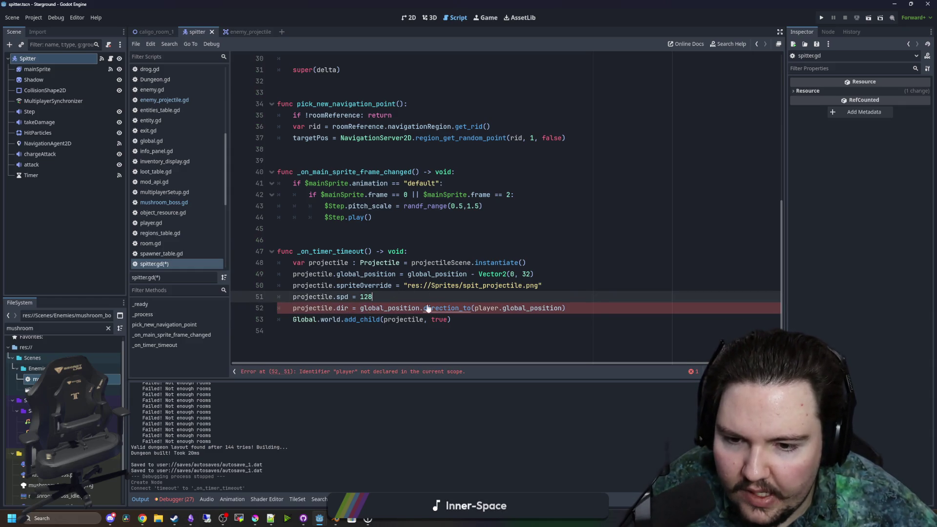
double_click(487, 308)
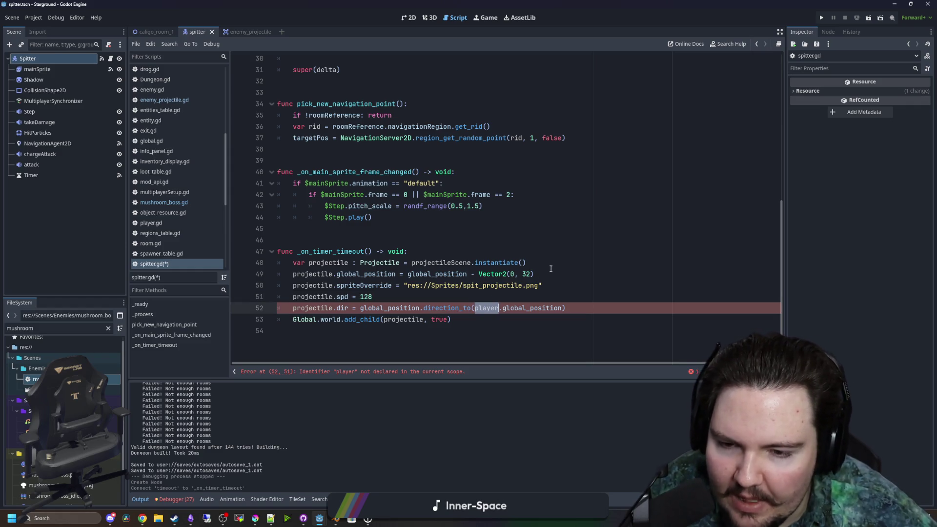
text(attac)
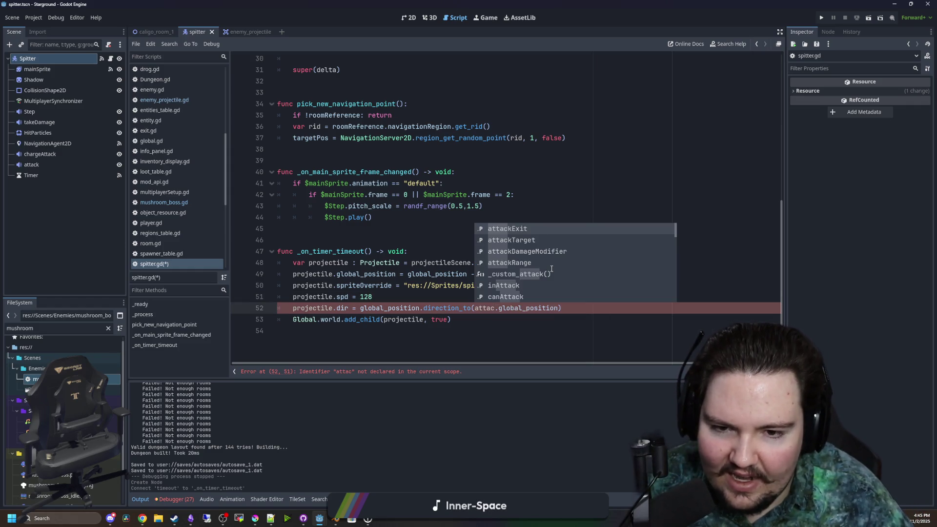
key(Return)
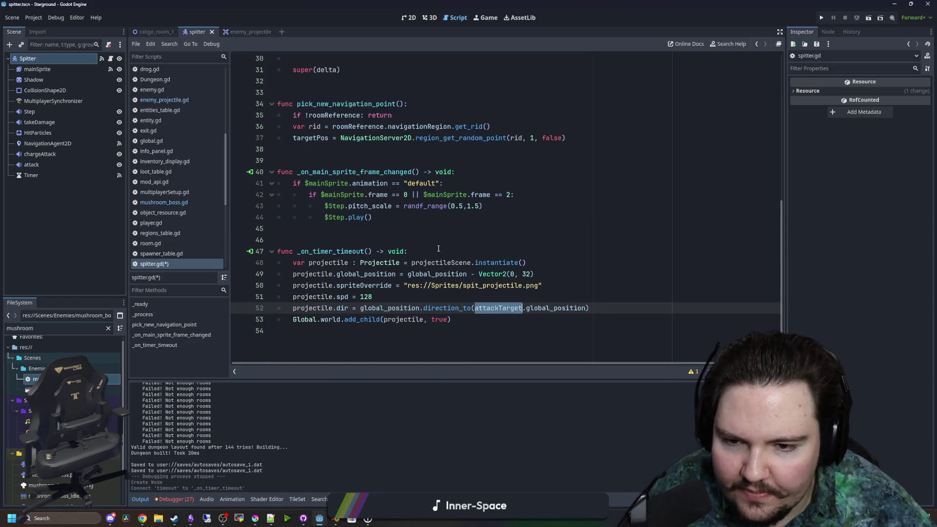
- Add 'if !attackTarget: return' as the timer function's first line and save
click(437, 245)
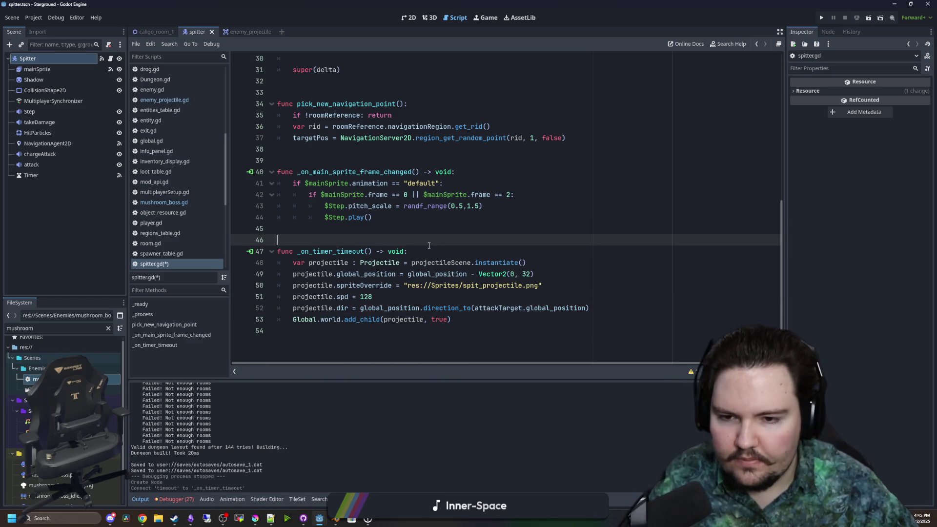
click(433, 250)
key(Return)
text(if !attackTarget)
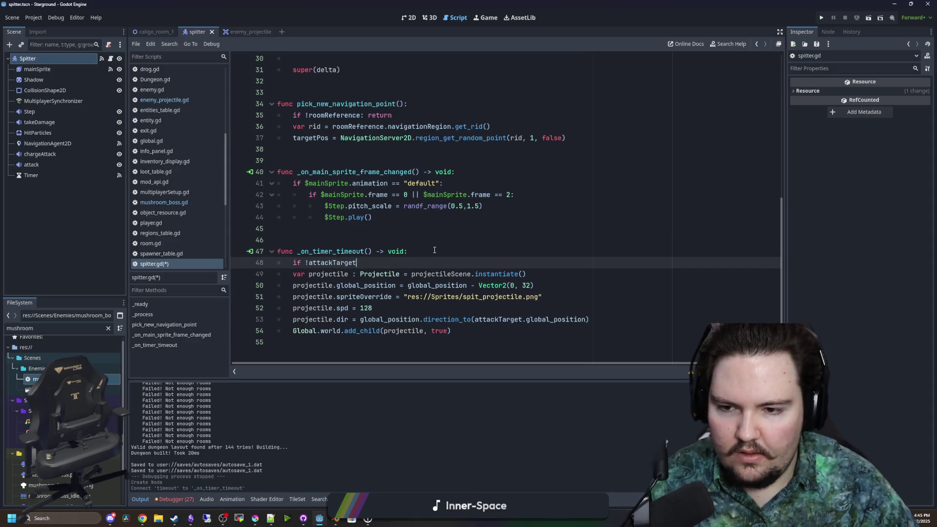
text(: return)
key(Return)
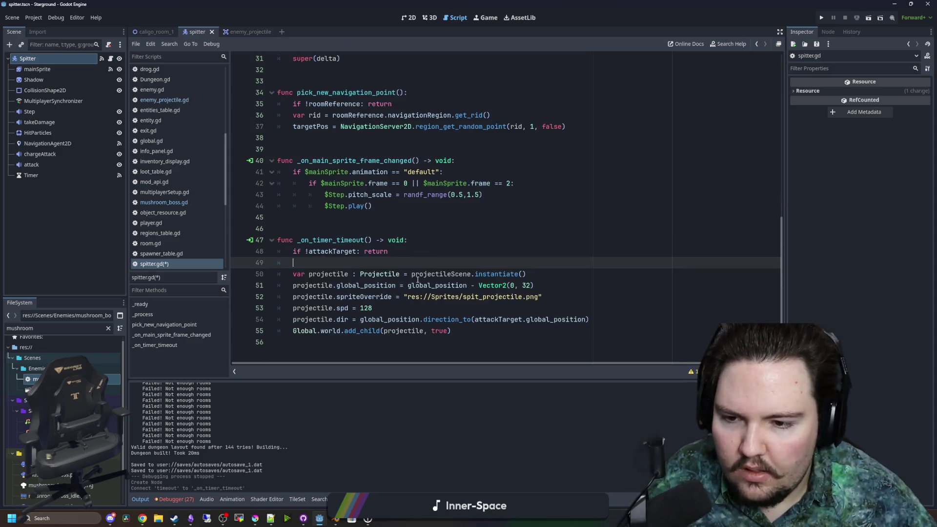
key(ctrl+s)
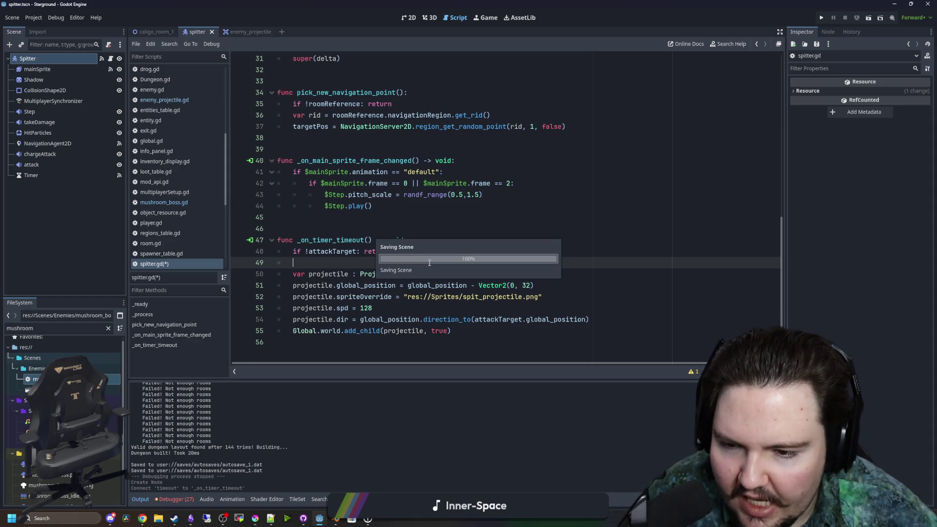
key(ctrl+s)
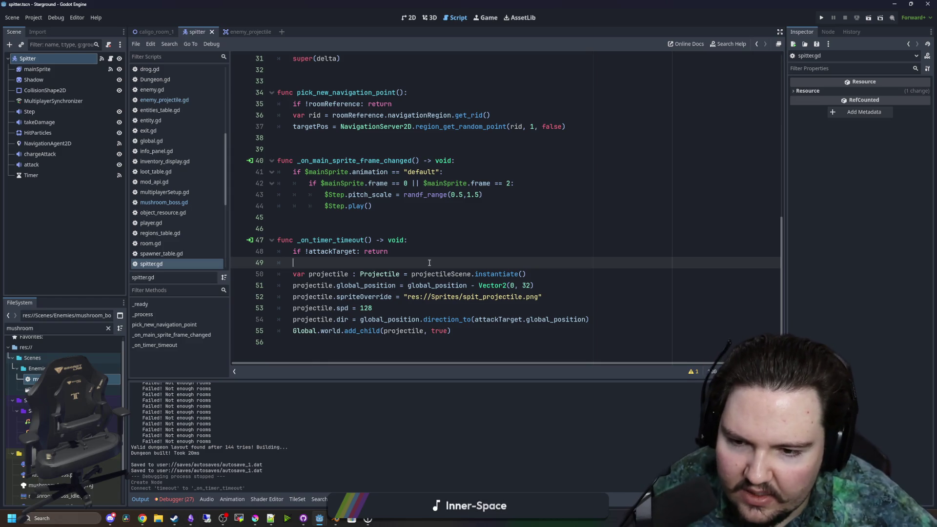
- Delete the projectile.spd = 128 line
click(390, 317)
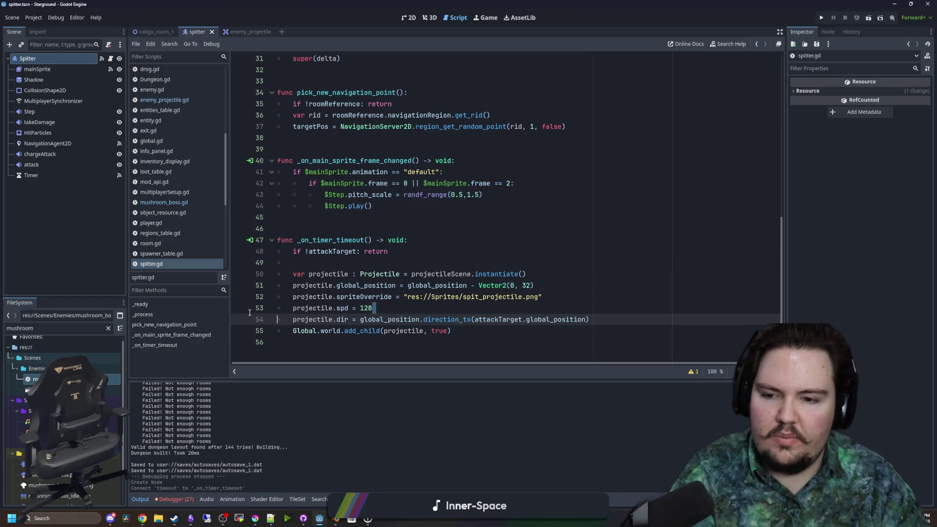
key(ctrl+shift+k)
click(476, 274)
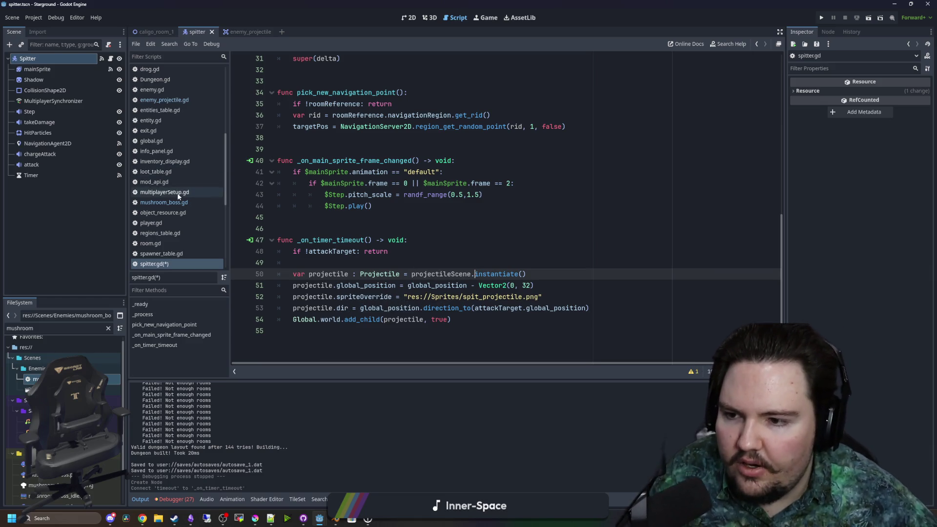
- Open enemy_projectile.gd and search all project files for 'projectile.target'
click(164, 100)
scroll(464, 203, up, 5)
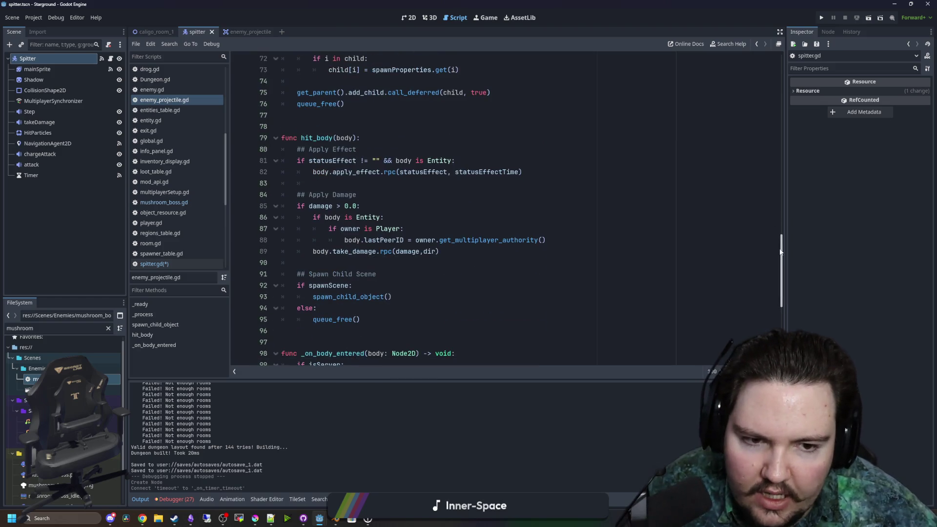
scroll(438, 191, up, 20)
scroll(438, 191, down, 1)
click(417, 194)
key(ctrl+shift+f)
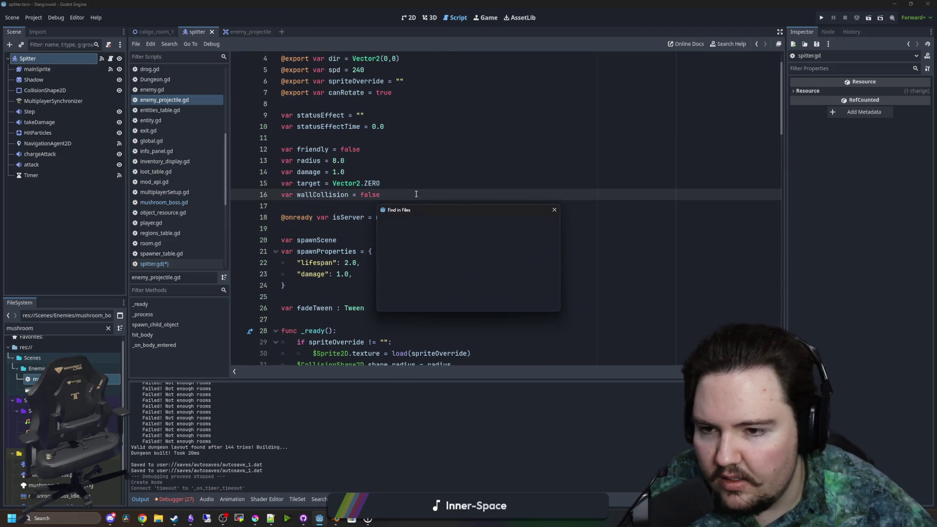
text(projectile.target)
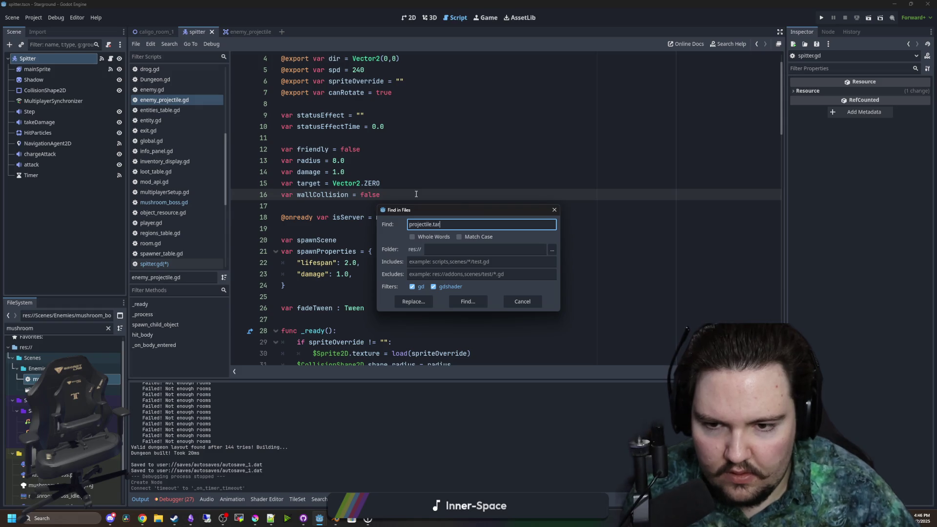
key(Return)
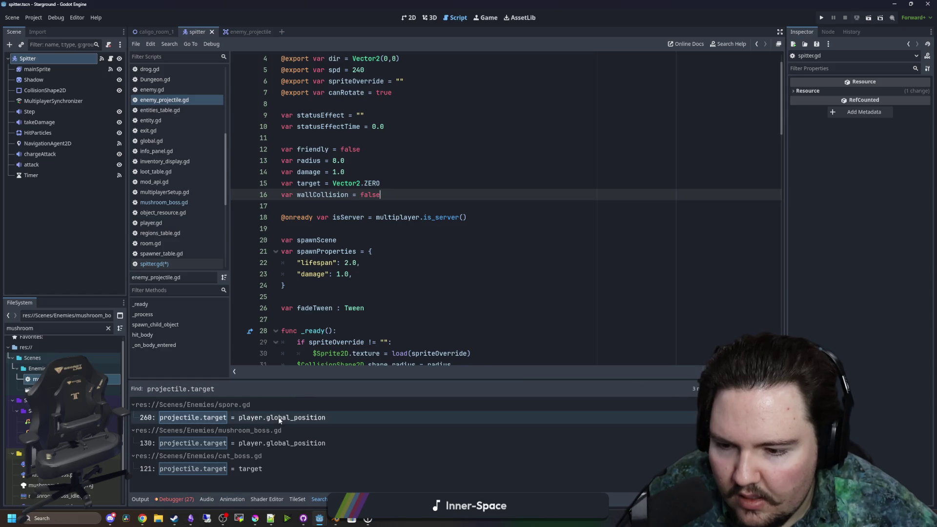
- Inspect the spore.gd and cat_boss.gd matches, then return to enemy_projectile.gd
click(278, 417)
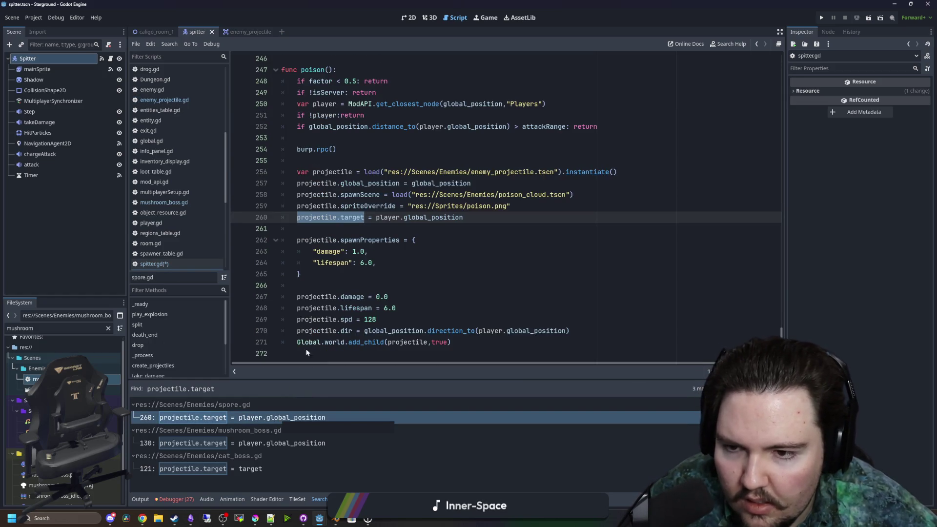
click(361, 223)
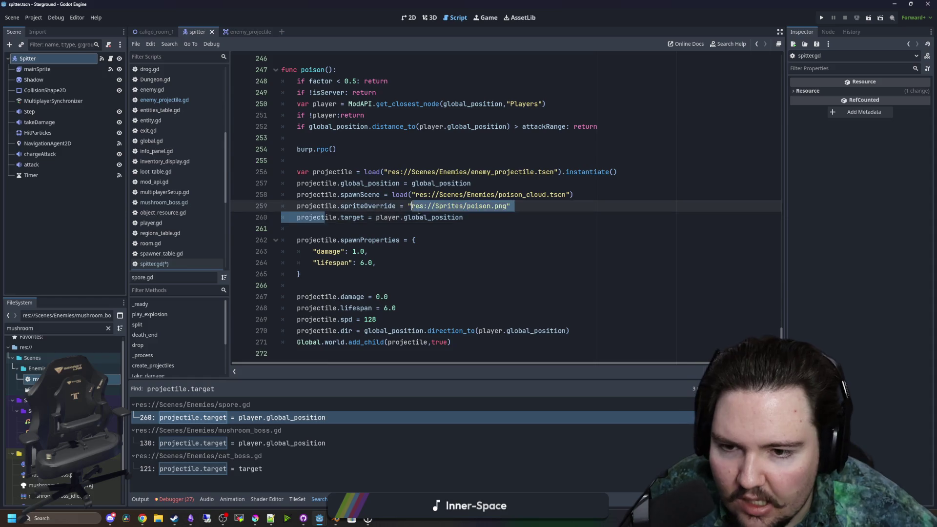
drag(332, 218, 463, 217)
click(464, 217)
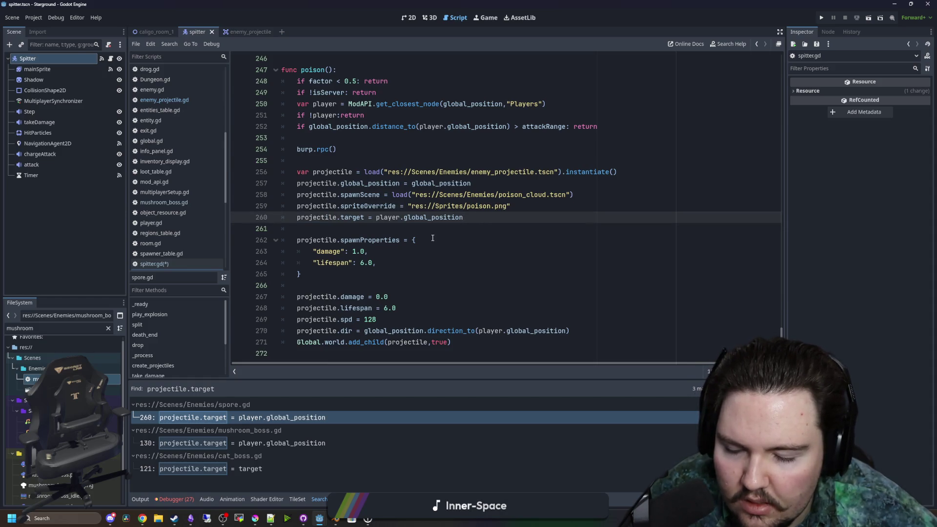
click(271, 468)
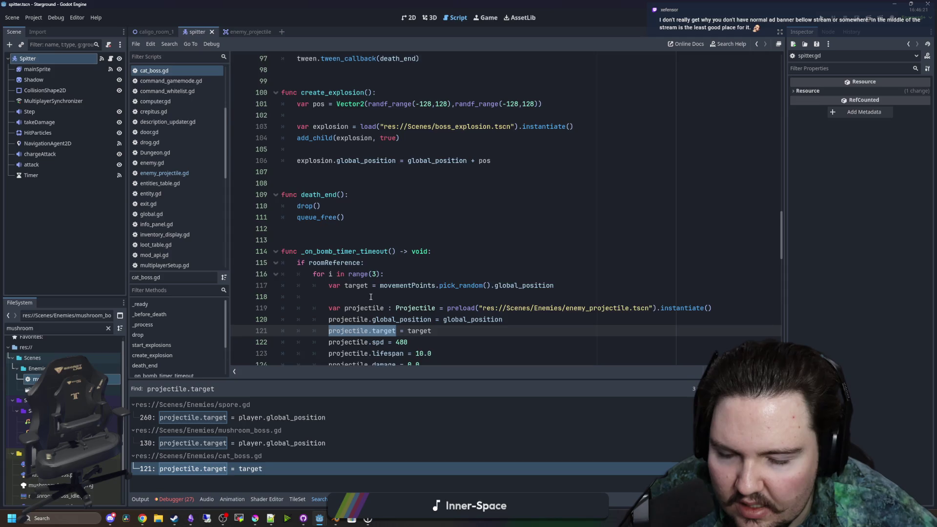
scroll(371, 296, down, 1)
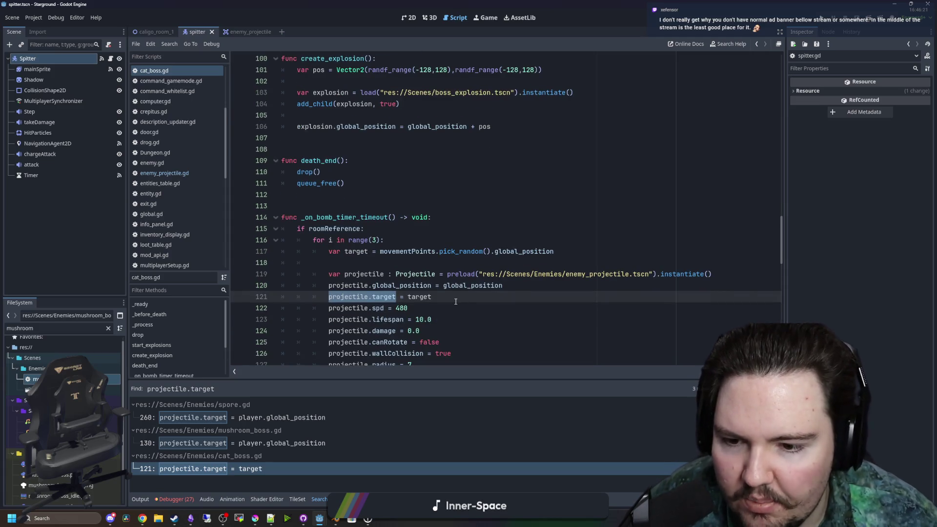
scroll(454, 298, down, 1)
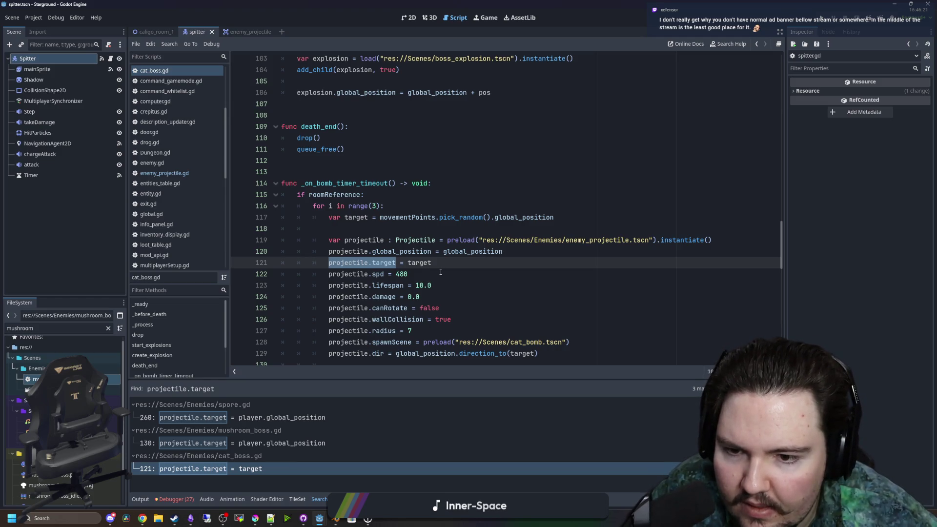
scroll(441, 268, down, 1)
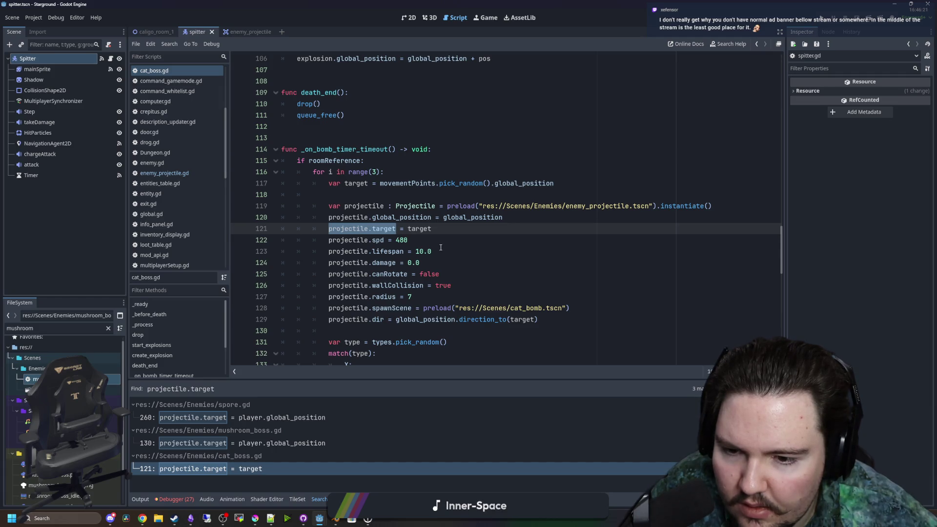
scroll(440, 247, up, 1)
click(165, 173)
click(363, 228)
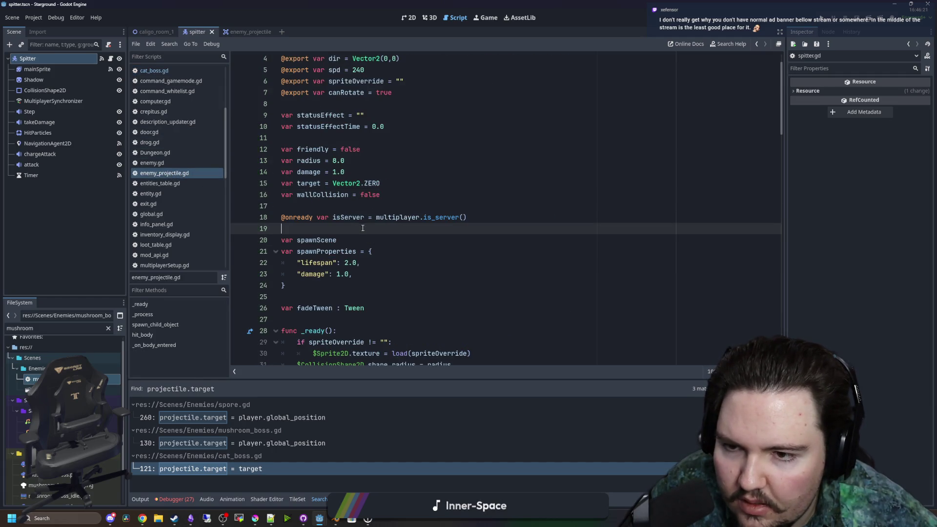
- Look over the script, save the spitter scene with Ctrl+S, and run the project
scroll(386, 184, down, 8)
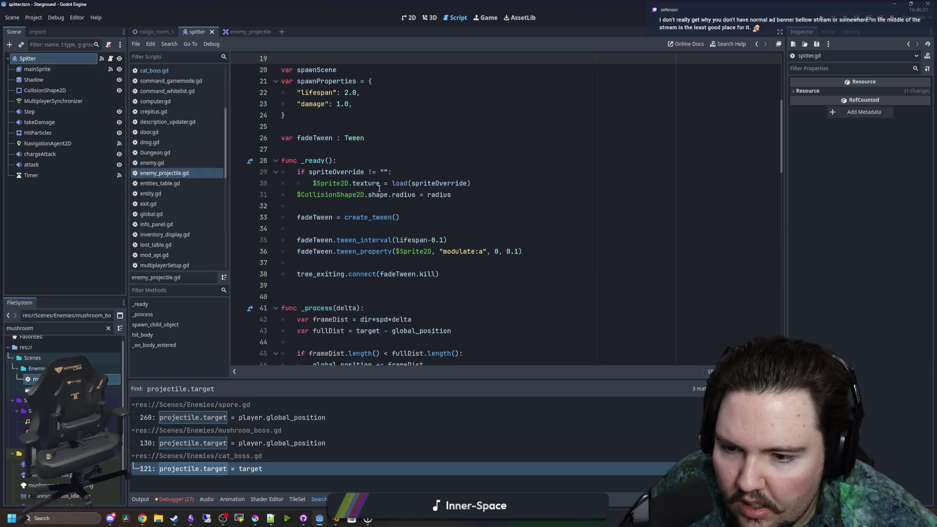
scroll(336, 292, down, 1)
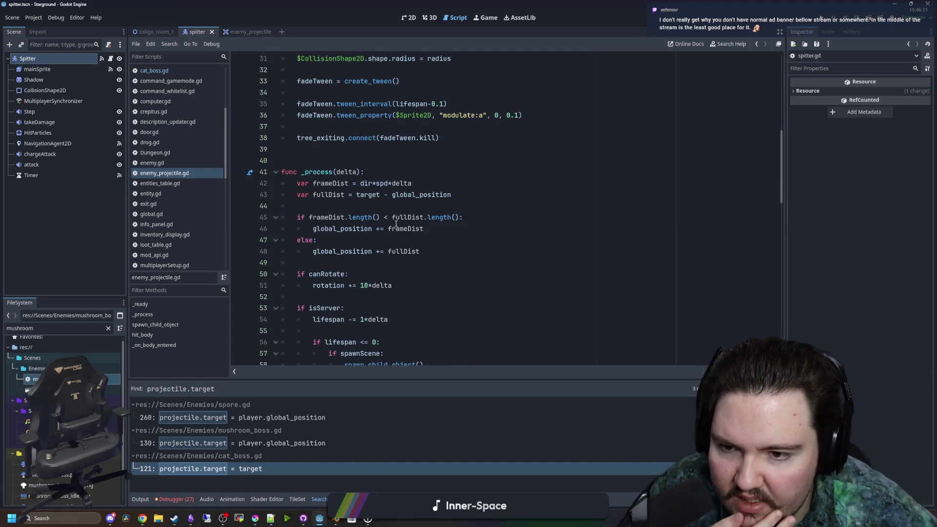
scroll(410, 198, down, 1)
scroll(409, 199, down, 3)
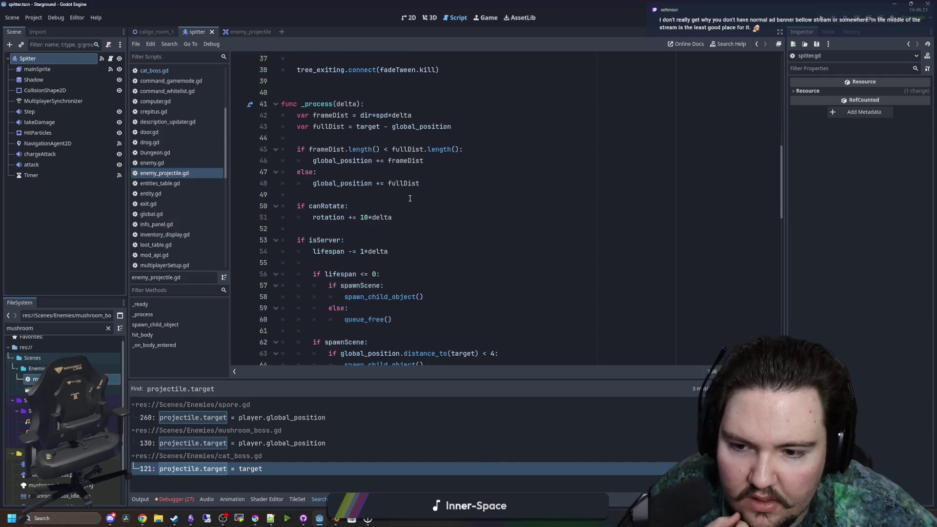
drag(433, 287, 499, 287)
click(499, 286)
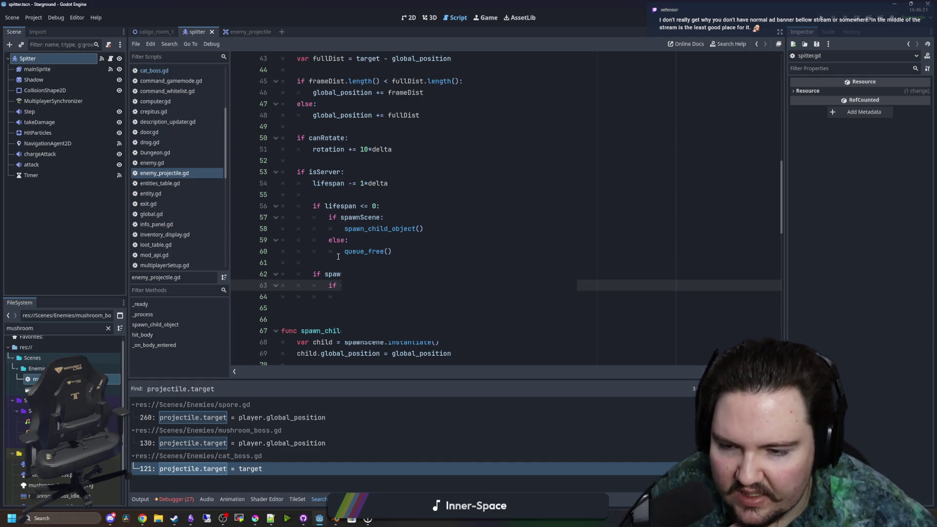
click(356, 259)
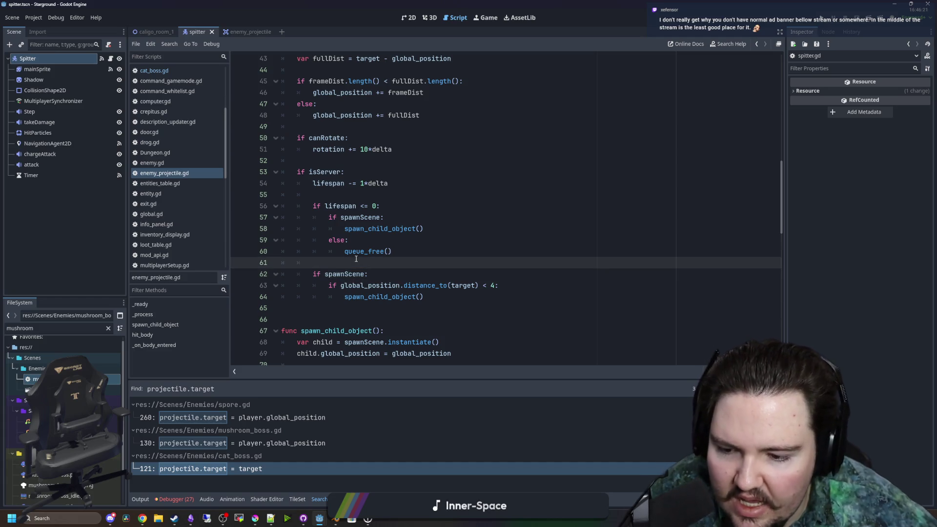
scroll(301, 160, up, 9)
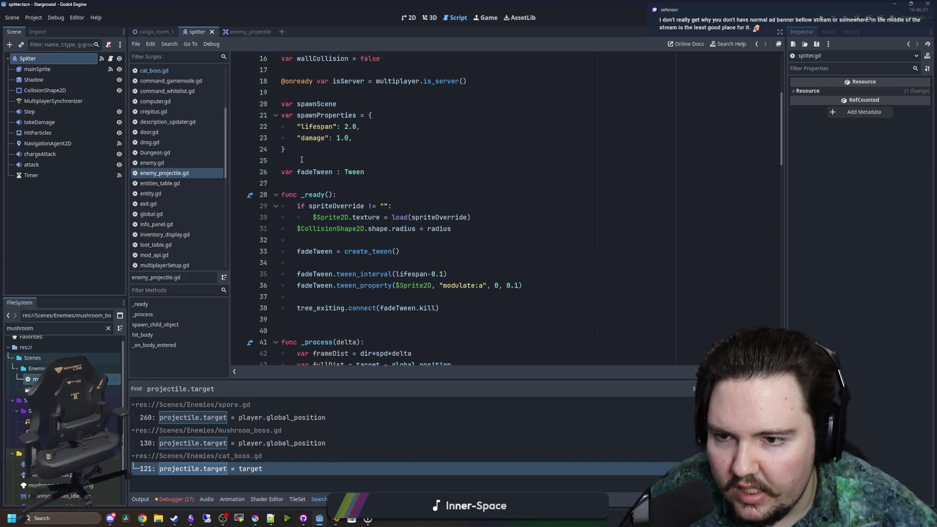
click(301, 160)
key(ctrl+s)
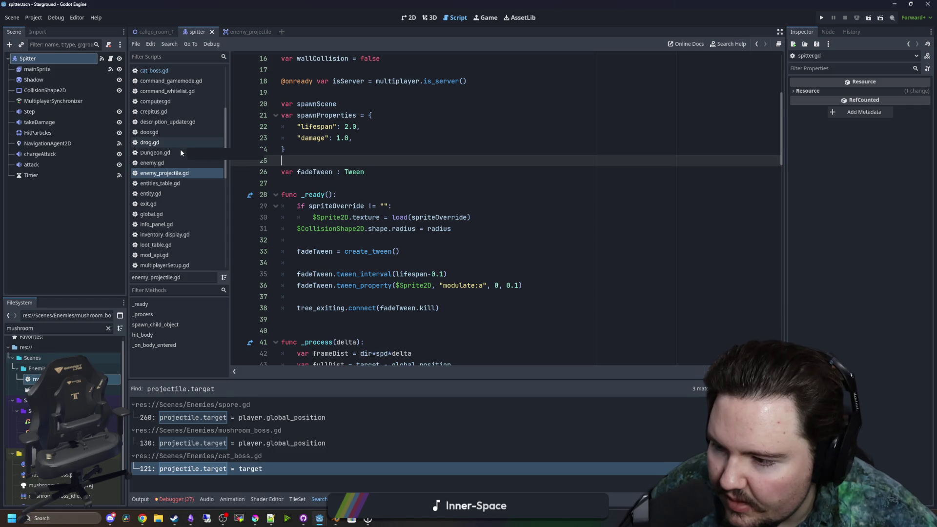
key(ctrl+s)
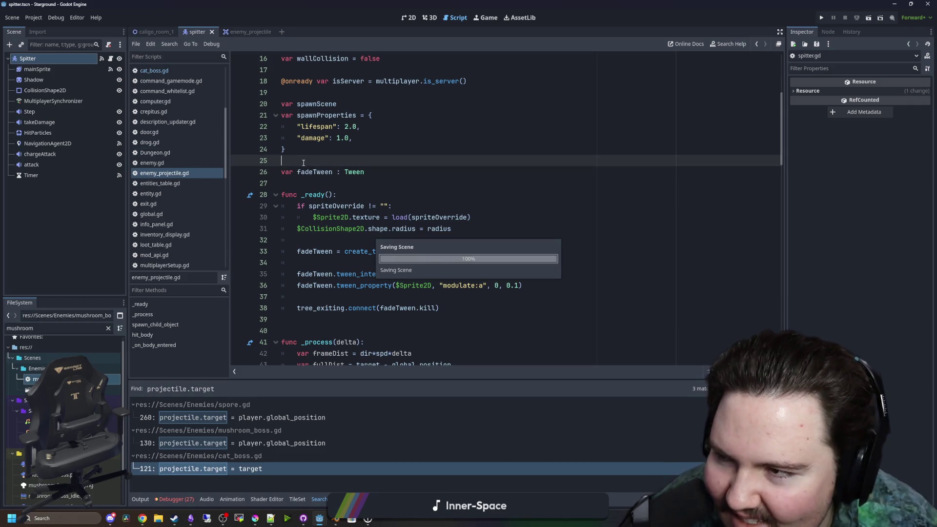
click(822, 18)
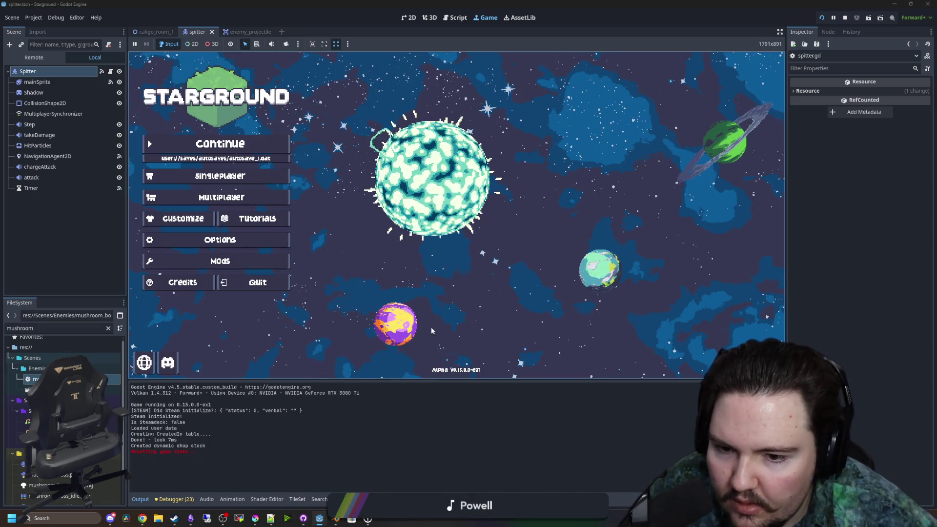
- Continue the saved game and launch the Starlauncher to the Caligo planet
click(272, 144)
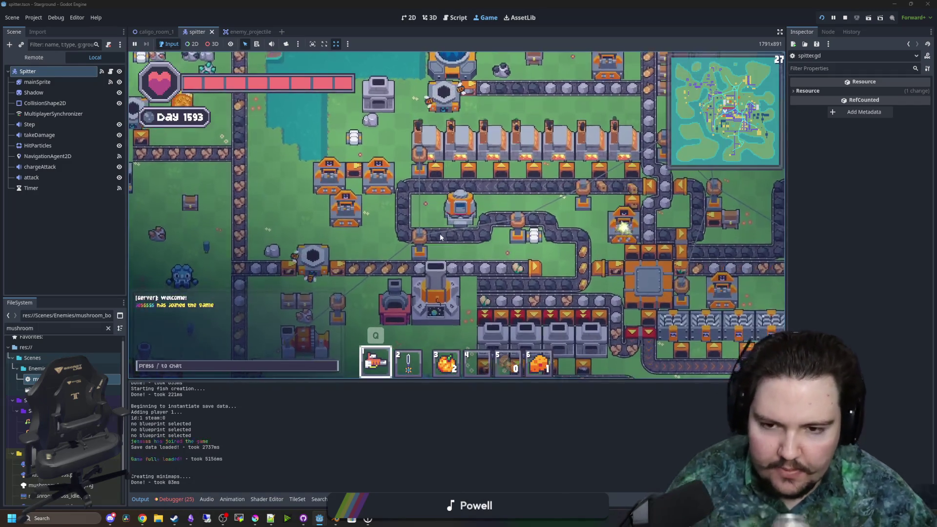
click(436, 293)
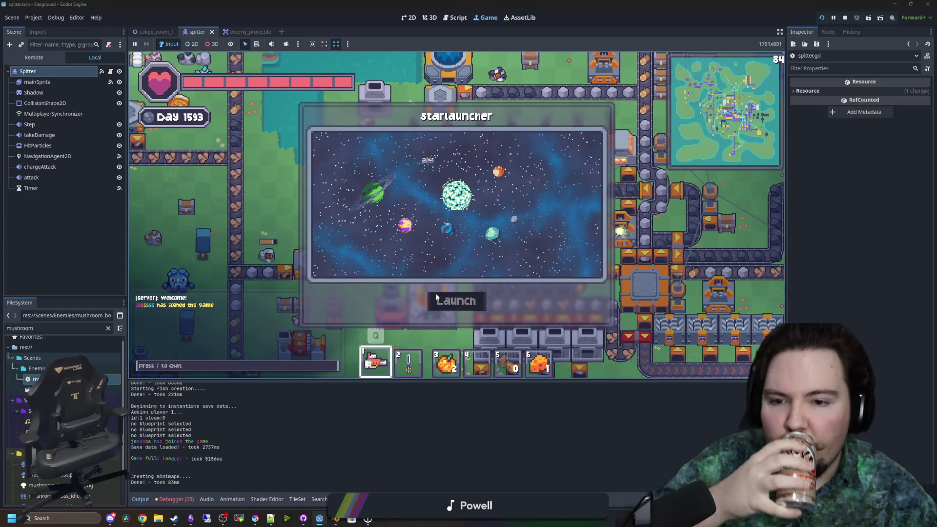
mouse_move(411, 226)
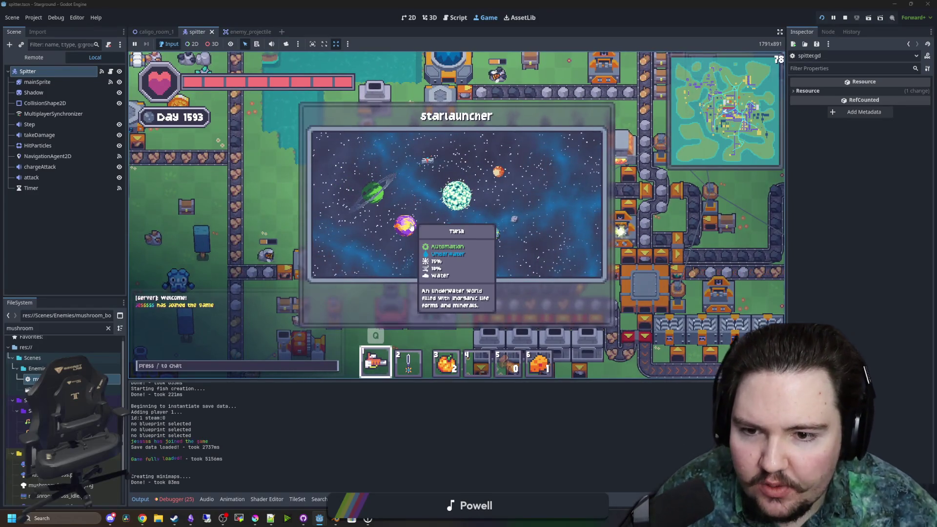
click(452, 234)
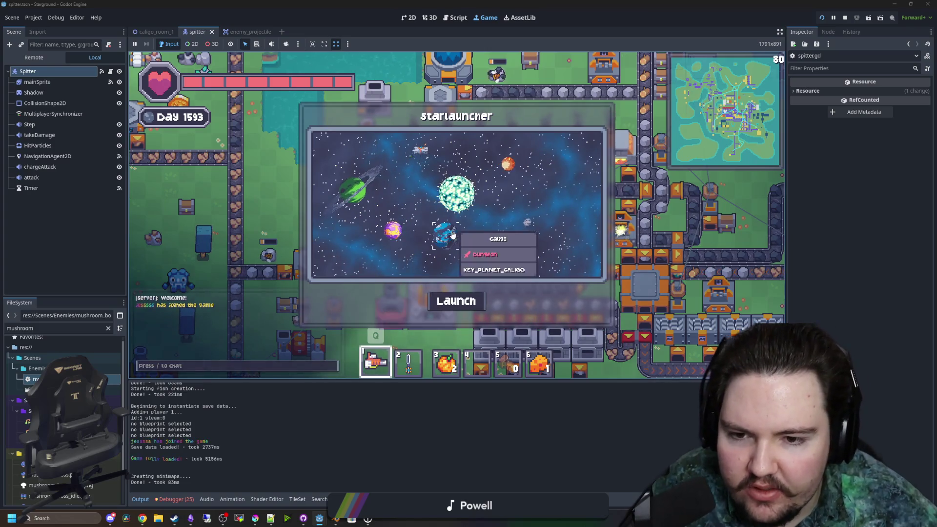
click(445, 239)
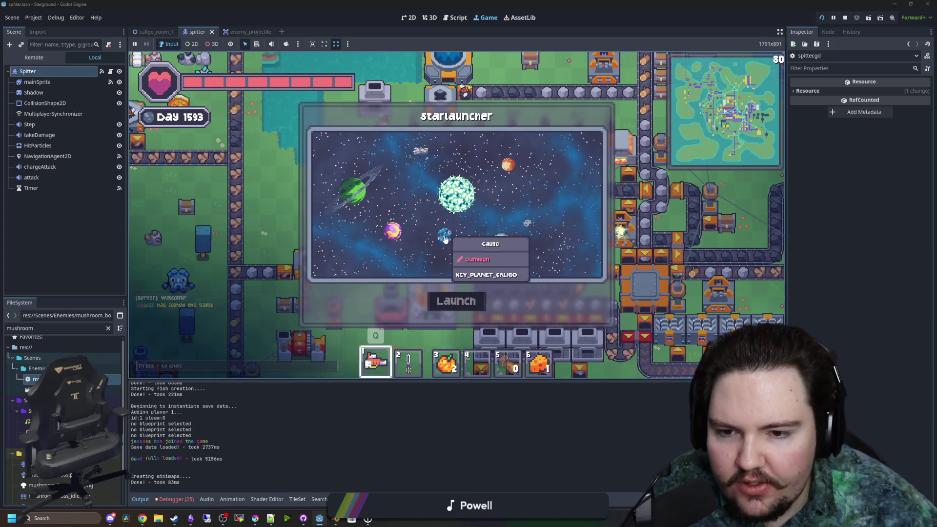
click(445, 239)
click(457, 298)
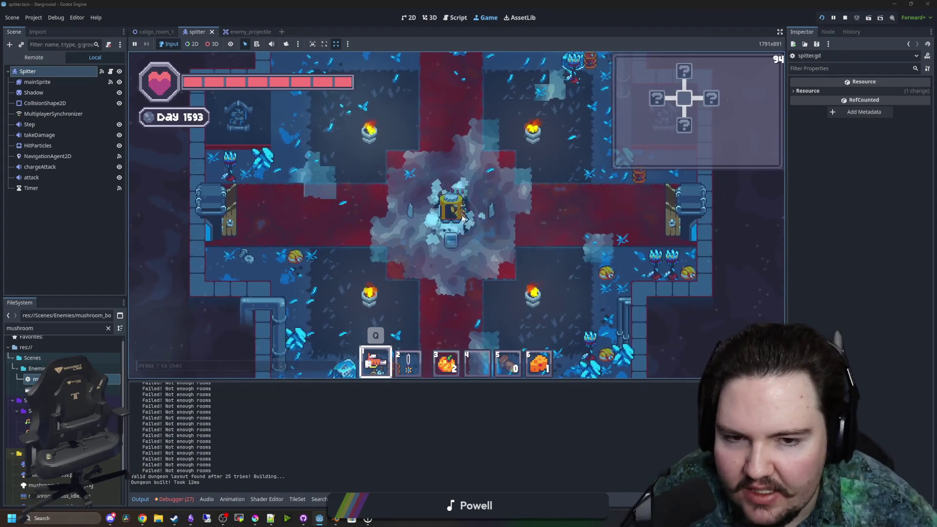
- Walk through the east door into the spitter room and move around taking their spit
key(d)
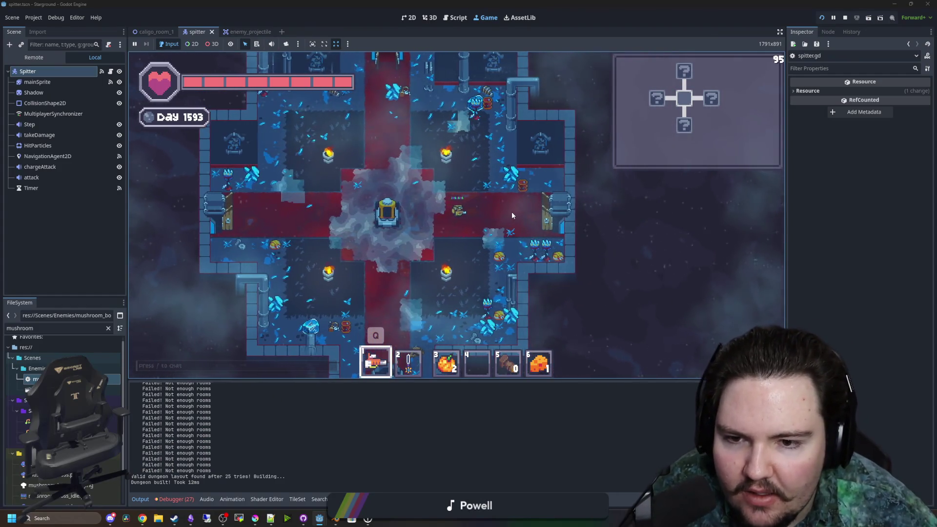
key(d)
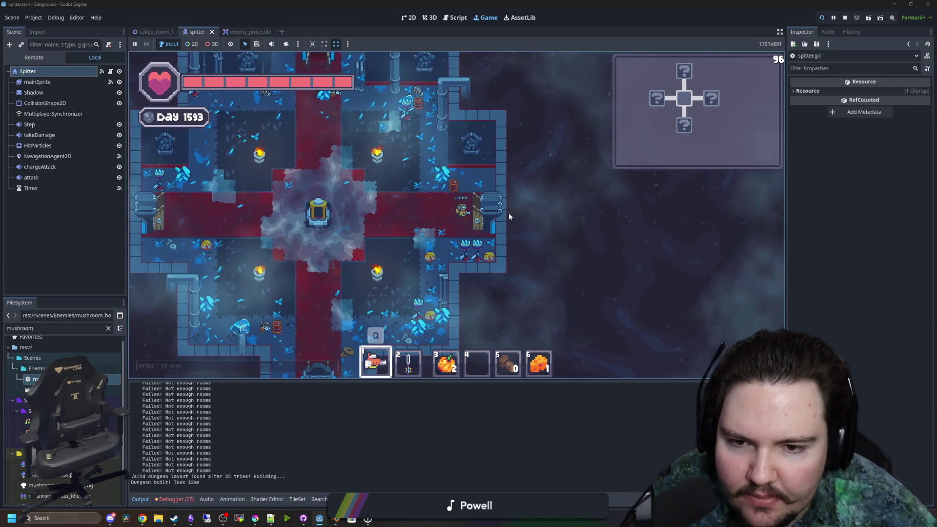
key(d)
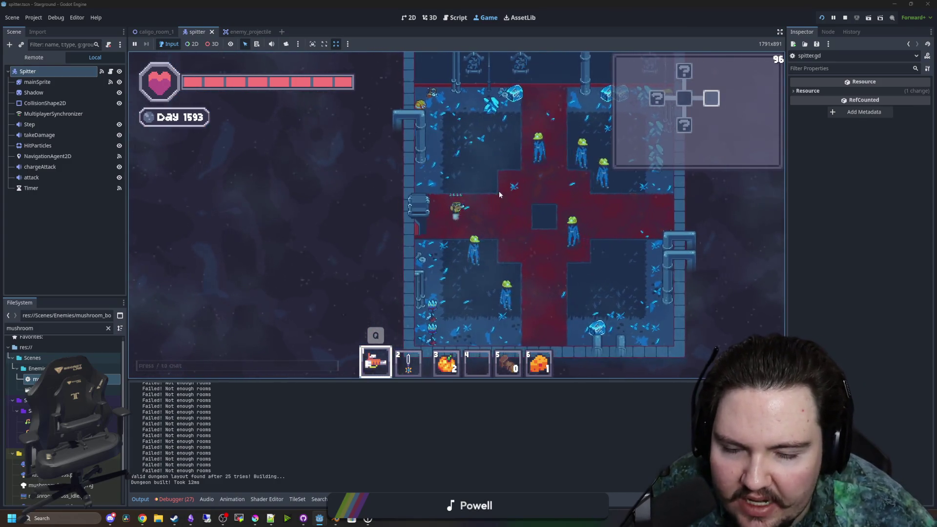
key(w)
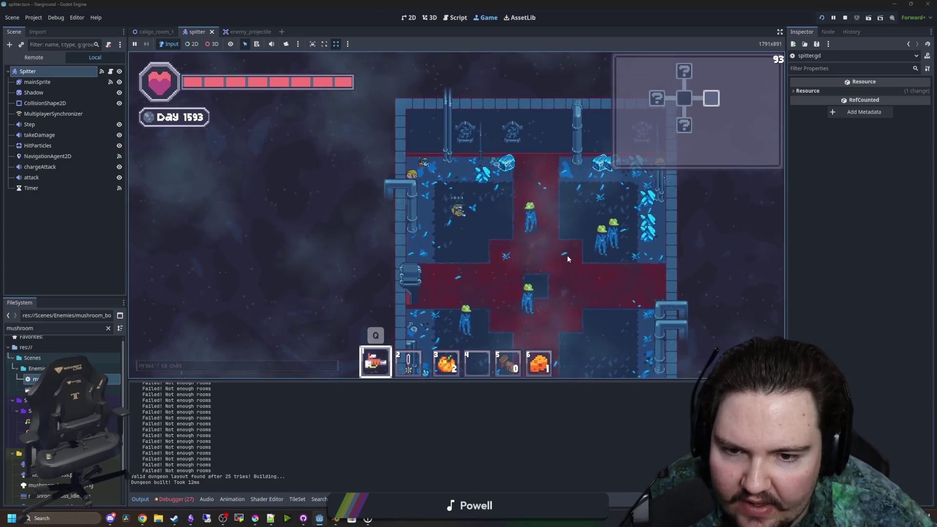
key(s)
key(d)
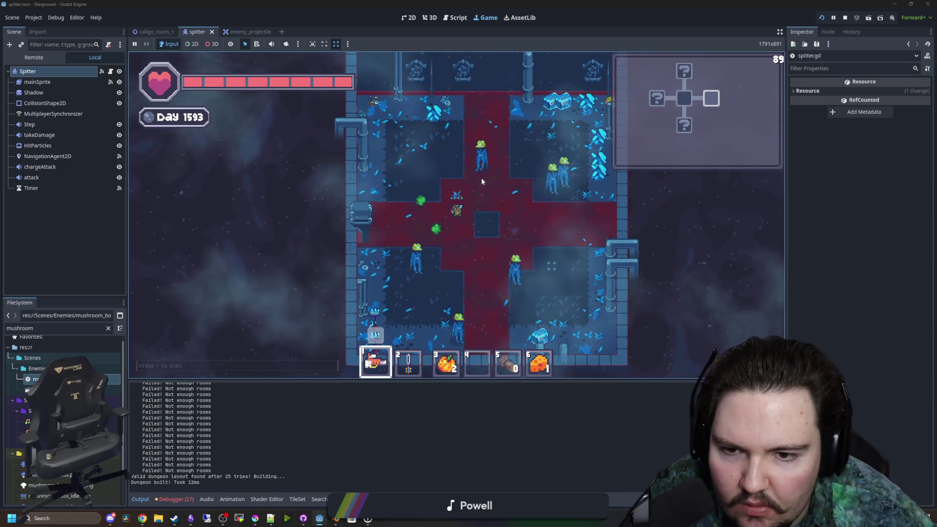
key(w)
key(a)
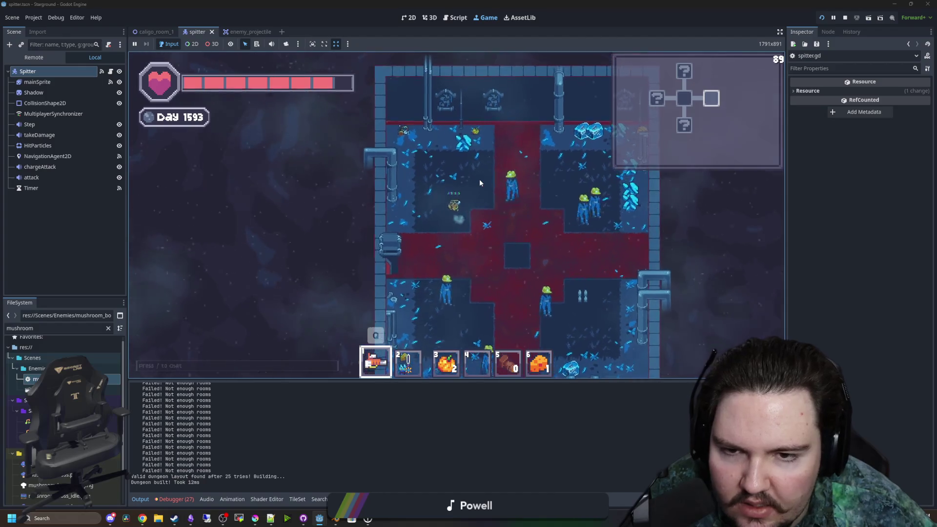
key(d)
key(s)
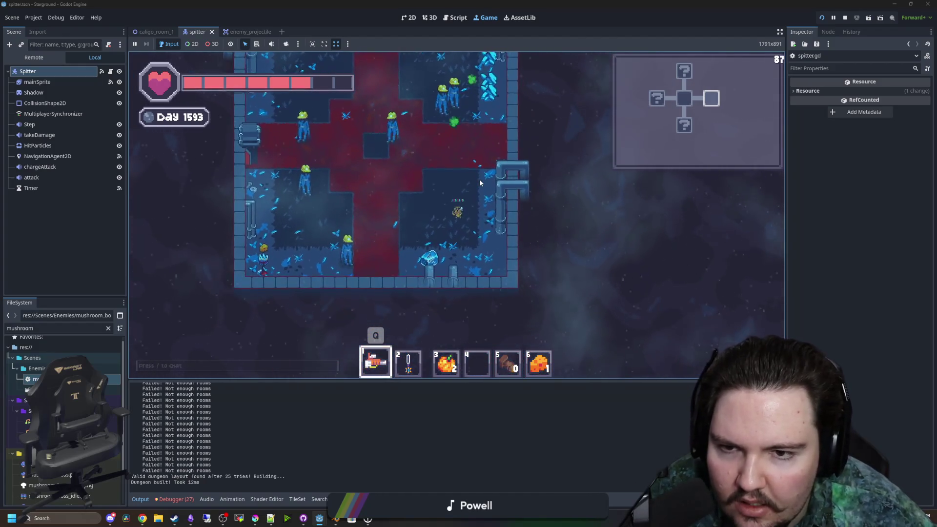
key(d)
key(s)
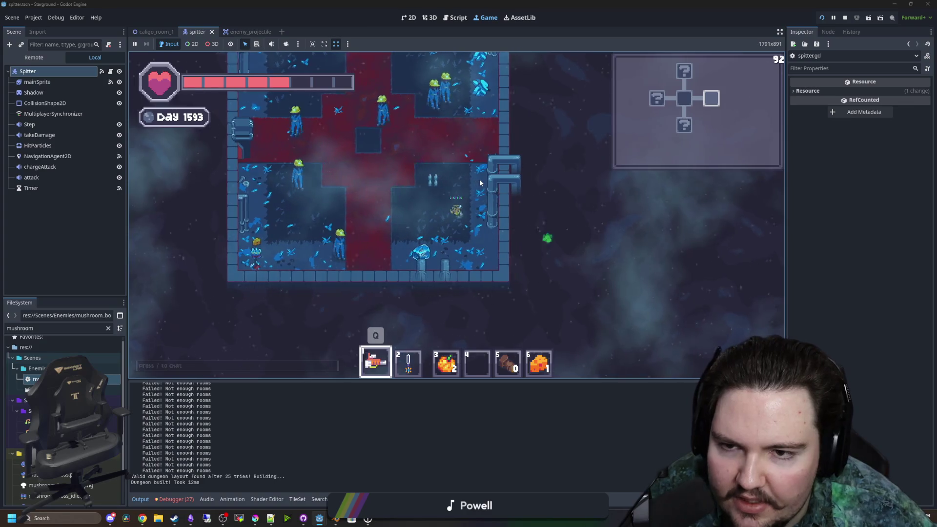
key(6)
key(1)
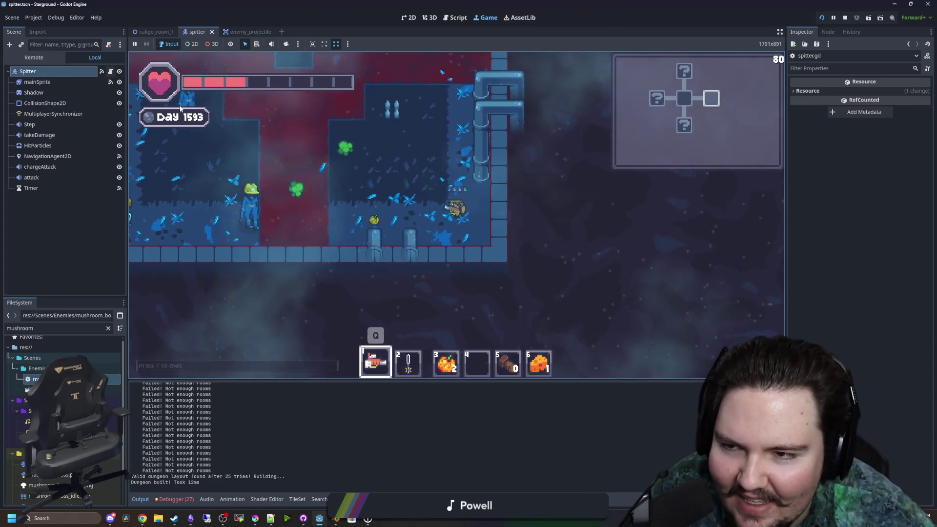
click(111, 71)
- Cut the spawn offset from the position line and start a startPos variable above it
click(461, 223)
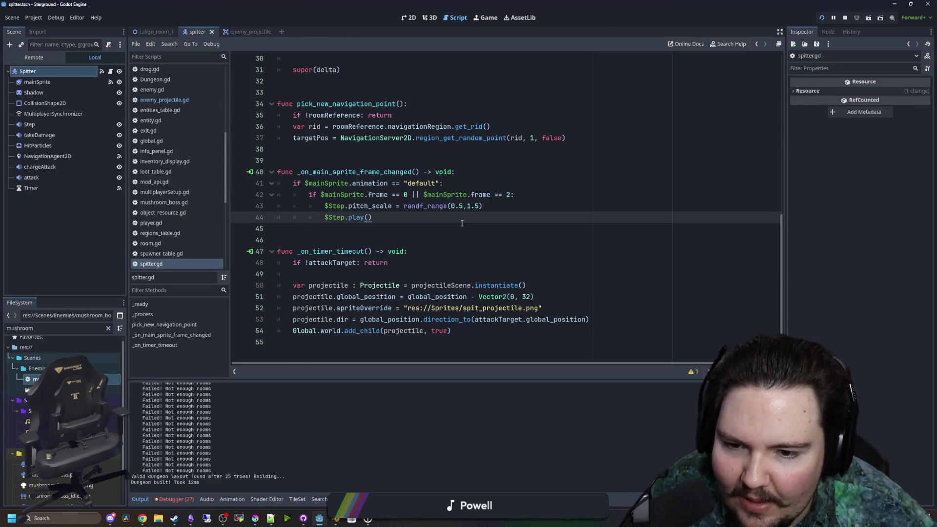
click(317, 297)
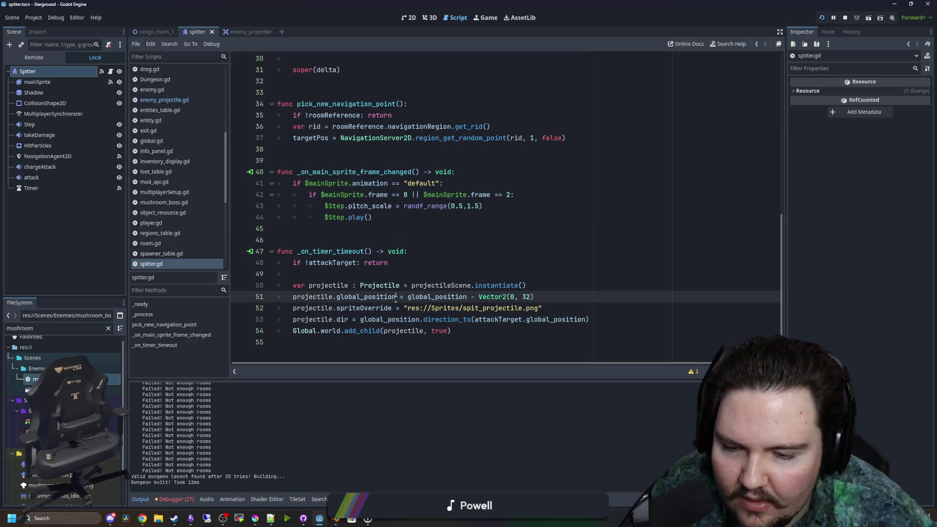
drag(396, 297, 299, 297)
click(522, 297)
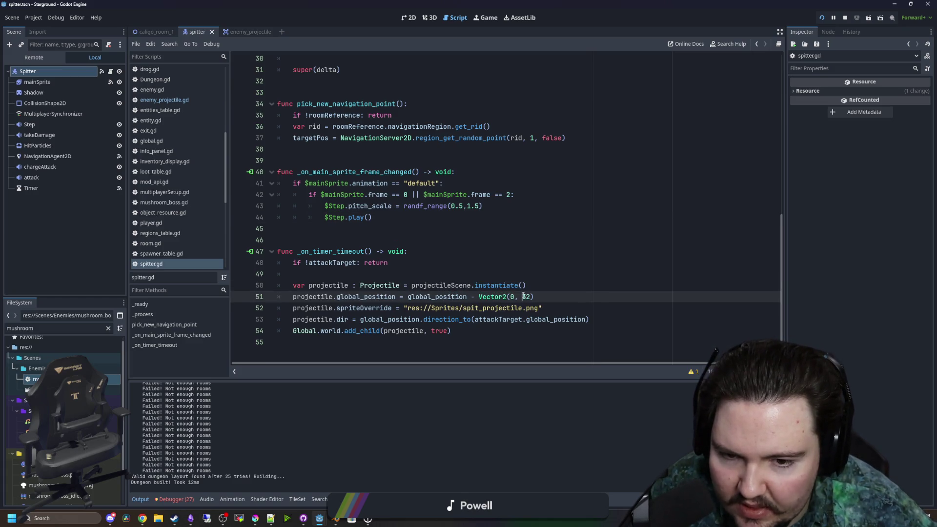
key(ctrl+x)
click(374, 270)
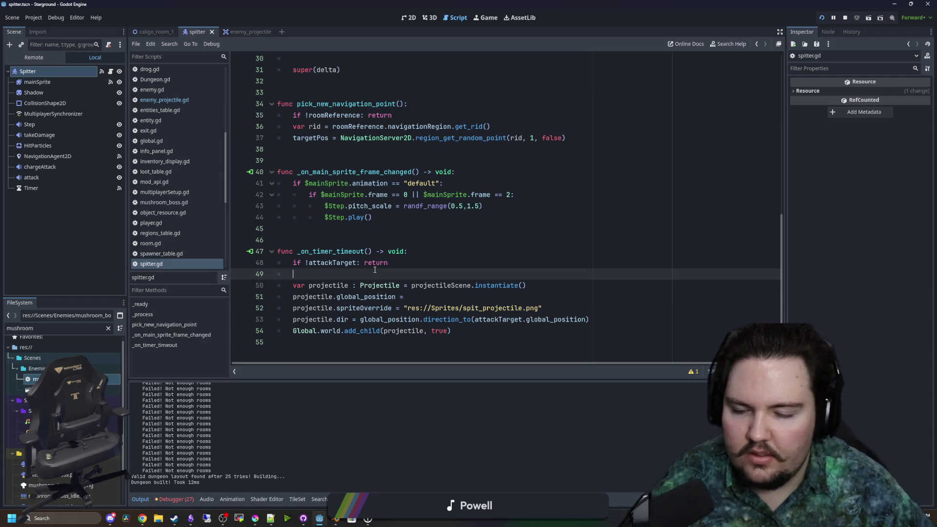
key(Return)
key(Return)
text(var star)
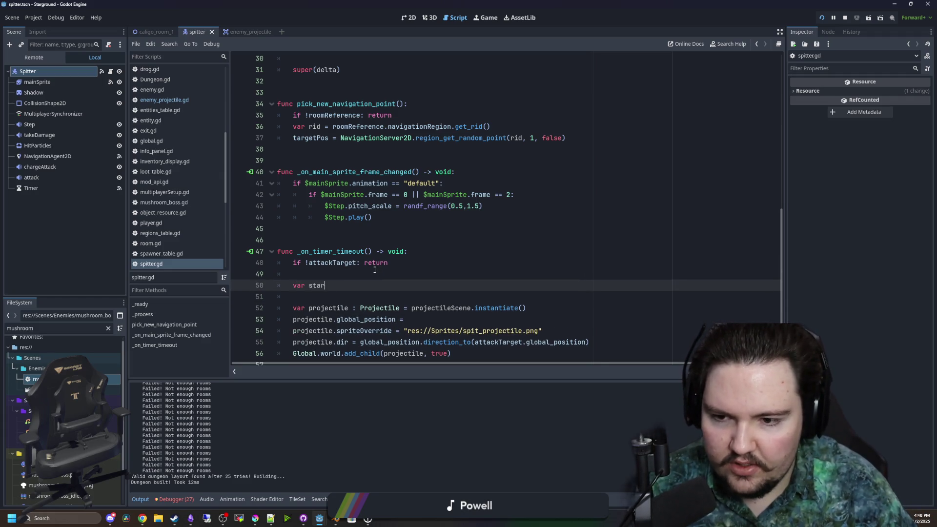
scroll(371, 272, down, 1)
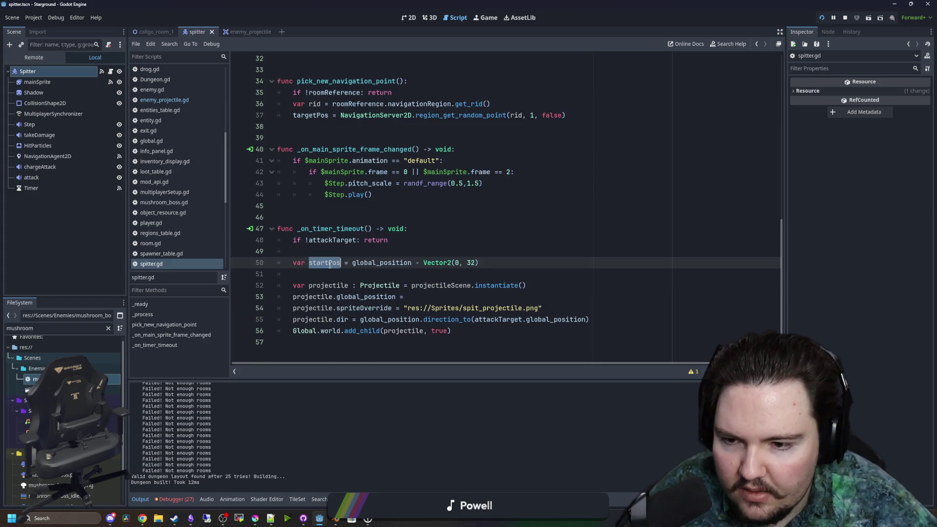
- Use startPos in the direction_to line, save, rerun the game, and switch to the browser
click(419, 297)
text(startPos)
click(394, 293)
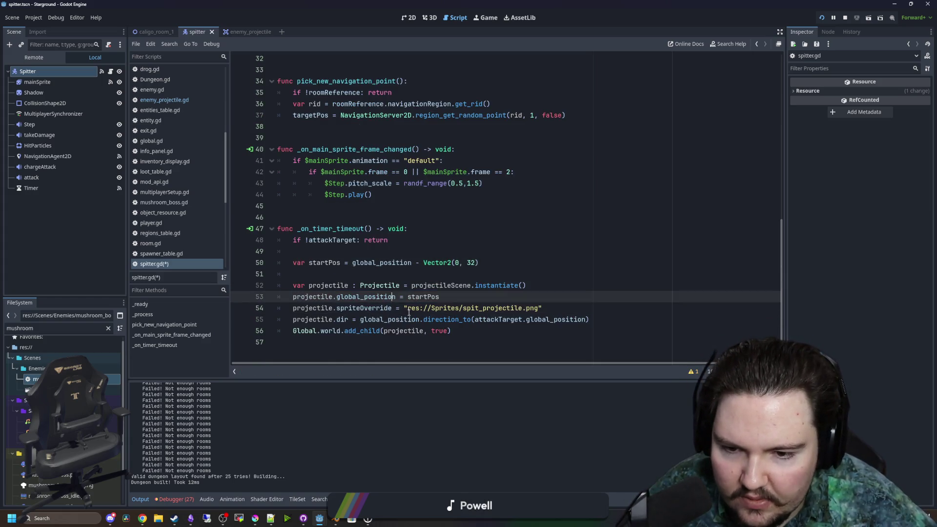
double_click(400, 319)
text(startPos)
click(427, 285)
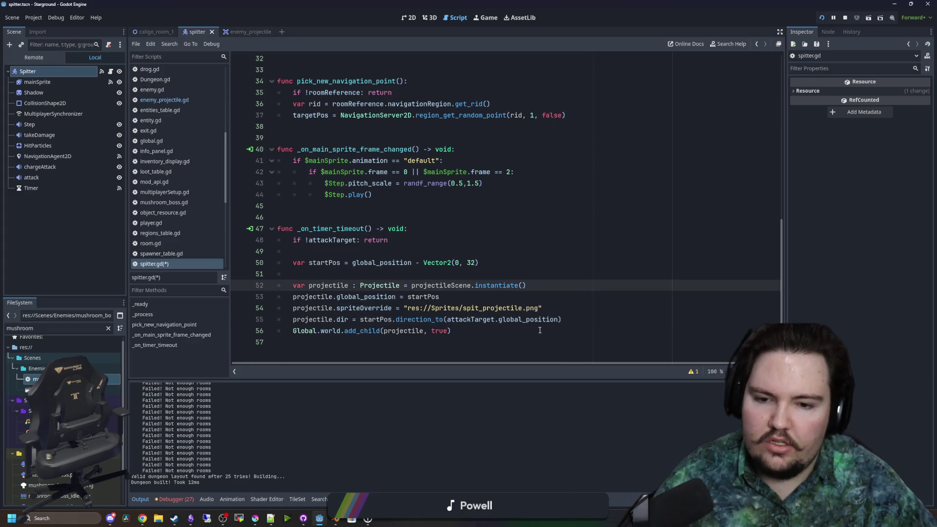
click(448, 276)
key(ctrl+s)
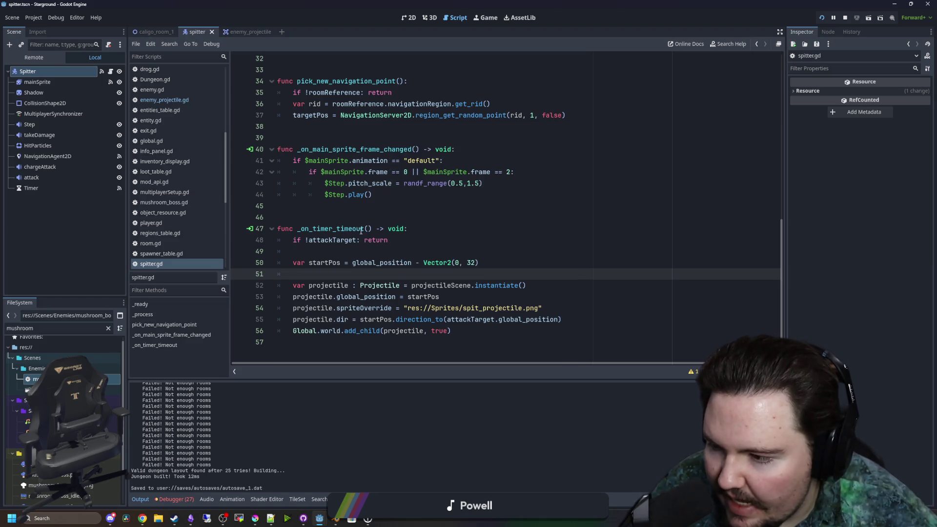
click(335, 220)
key(ctrl+s)
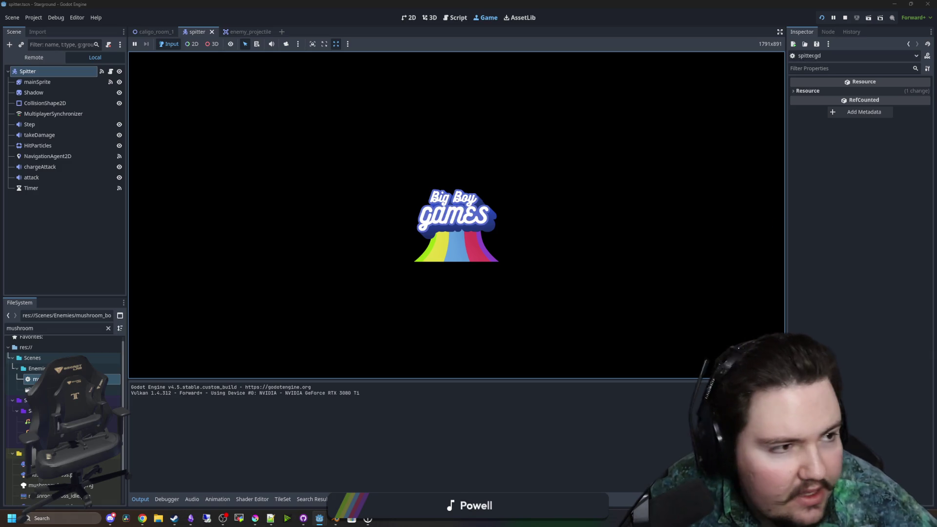
key(alt+Tab)
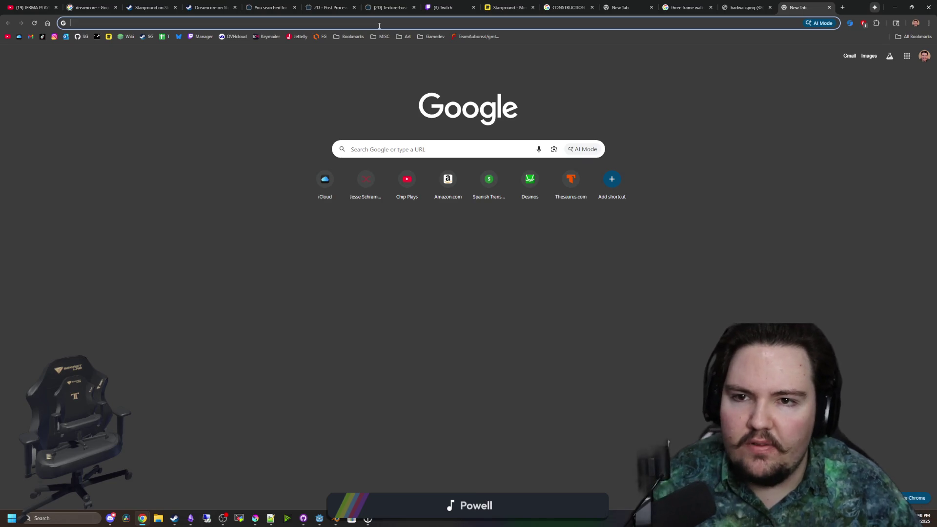
- Browse past broadcasts and highlights in Twitch's Video Producer, then switch to the new tab
click(441, 7)
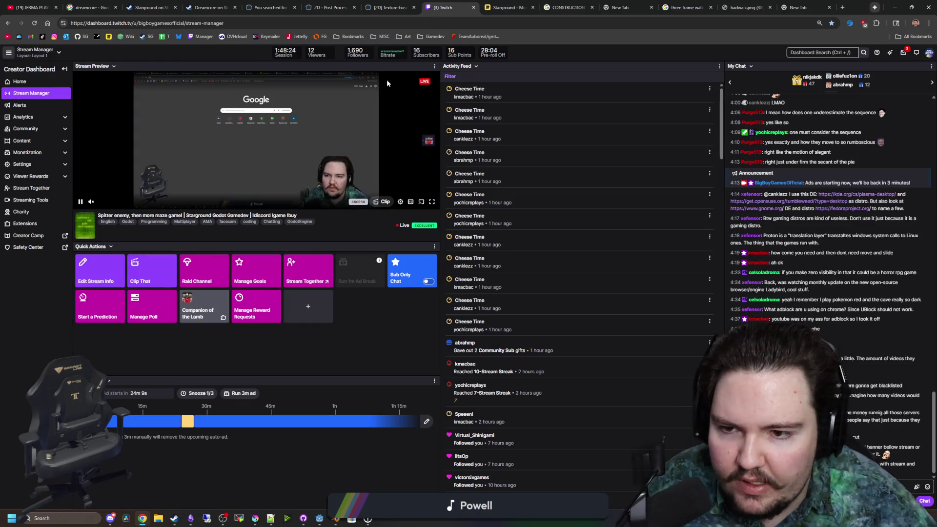
click(40, 140)
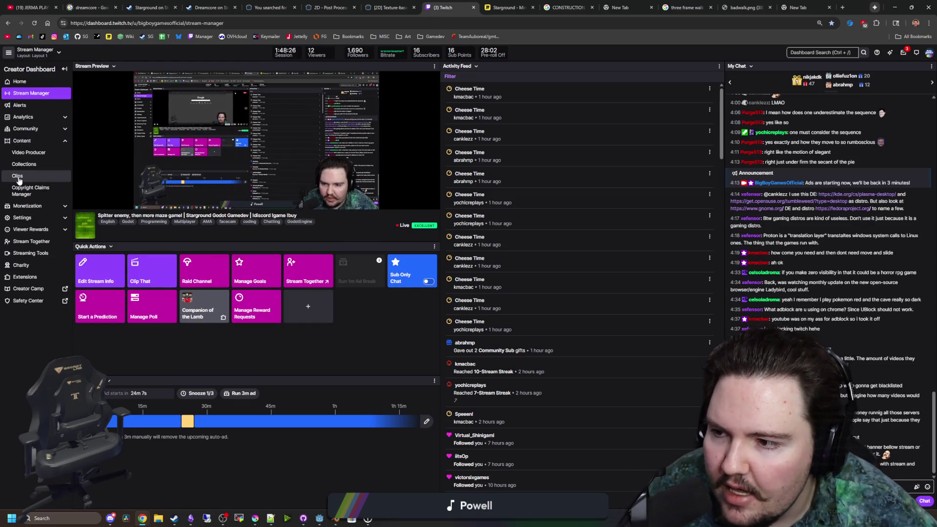
click(54, 152)
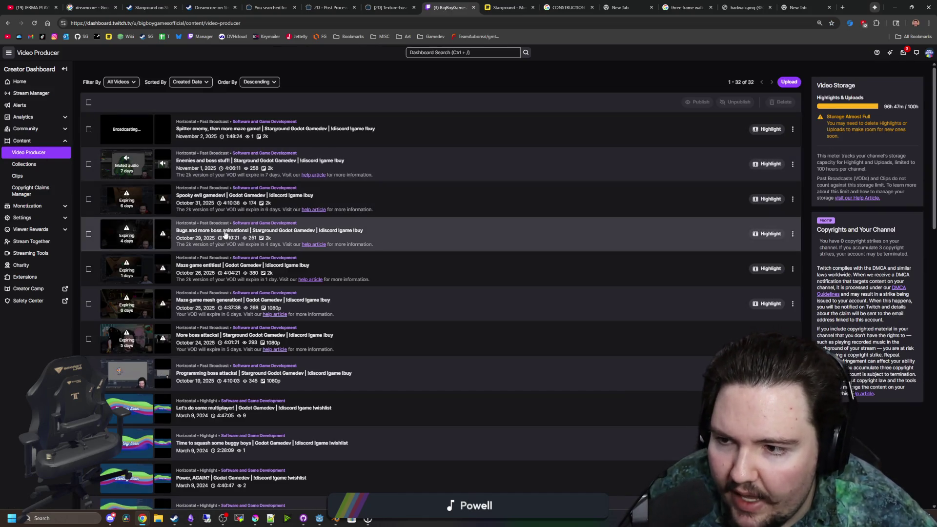
scroll(208, 265, down, 4)
scroll(208, 264, down, 10)
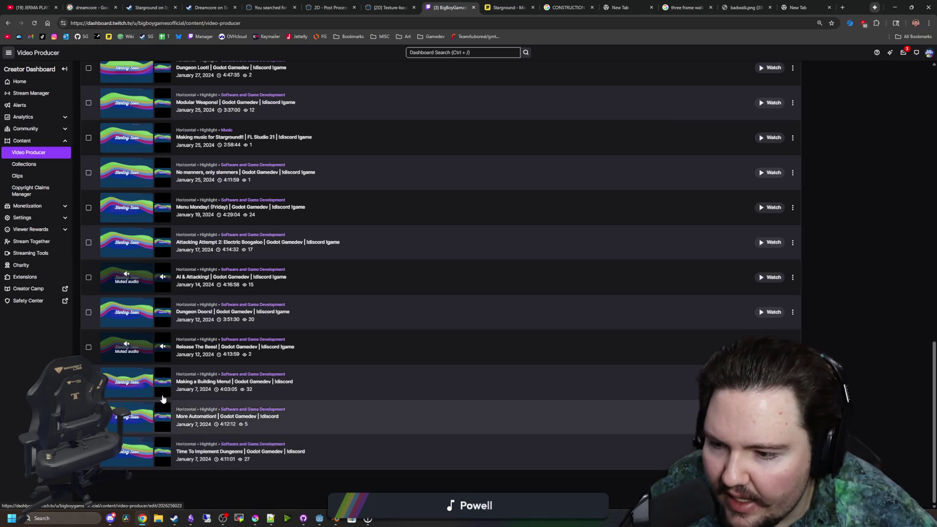
scroll(207, 446, up, 15)
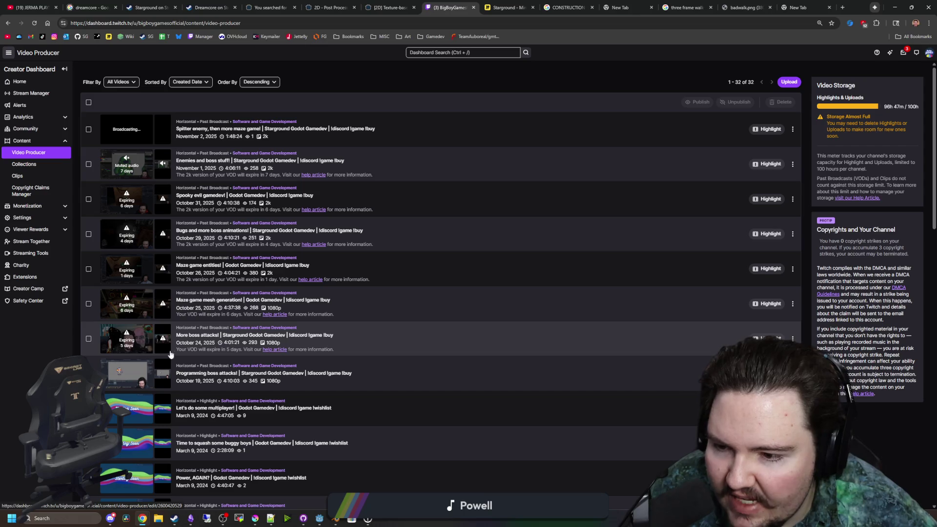
scroll(301, 330, down, 15)
scroll(379, 390, up, 3)
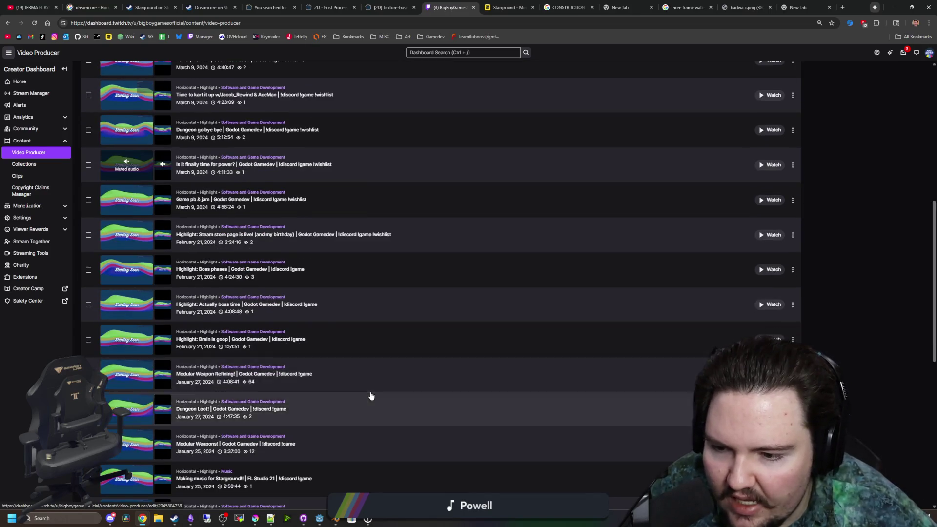
scroll(351, 392, up, 12)
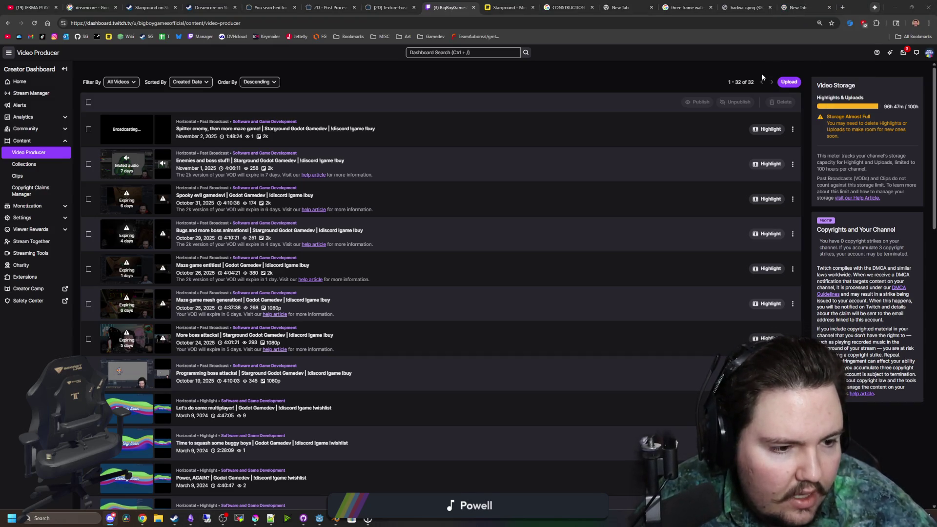
click(812, 2)
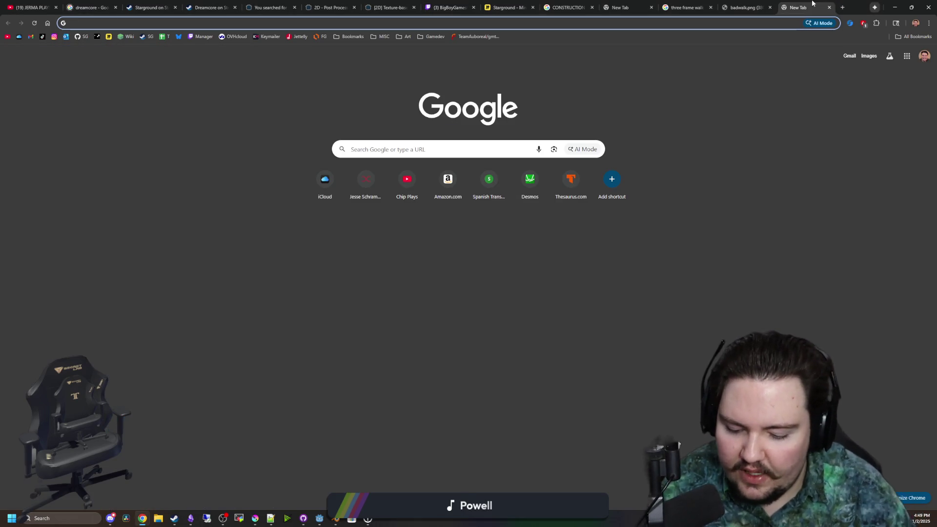
- Go to the Big Boy Games YouTube channel page from the new-tab shortcuts
click(406, 180)
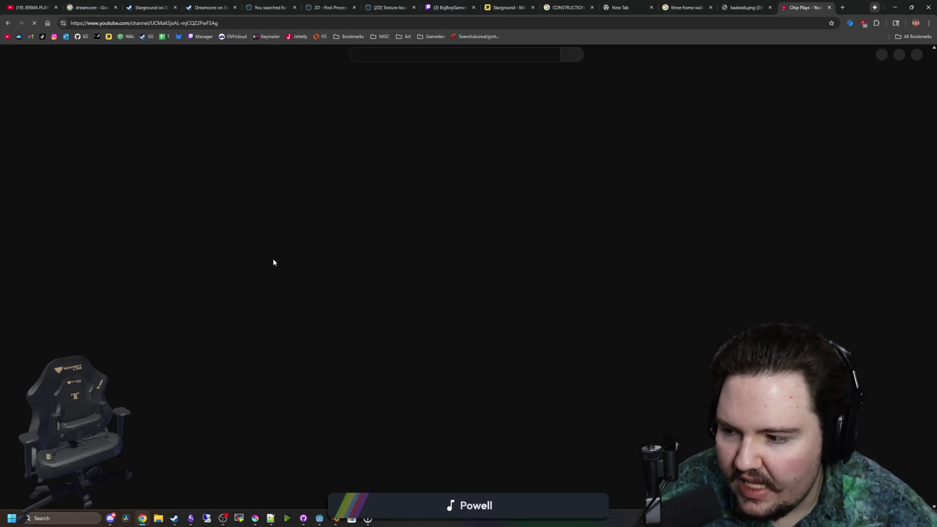
scroll(370, 352, down, 2)
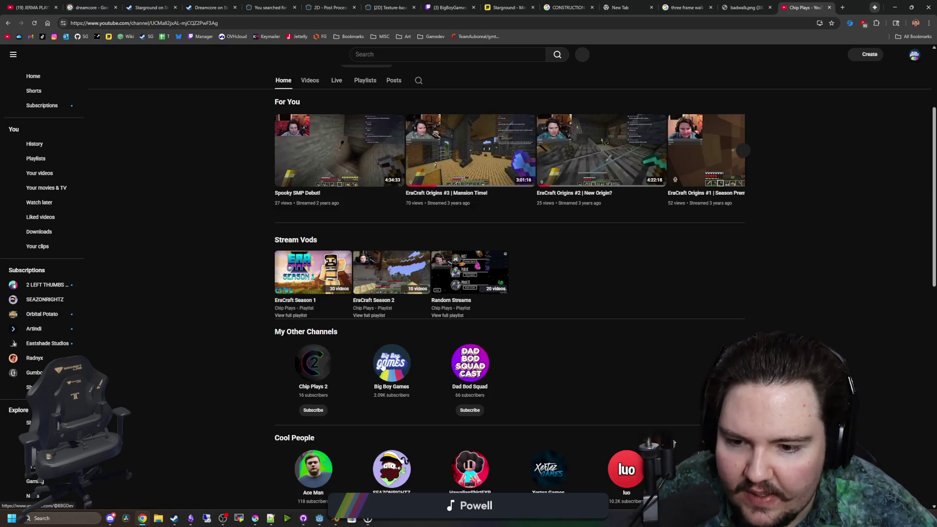
click(383, 367)
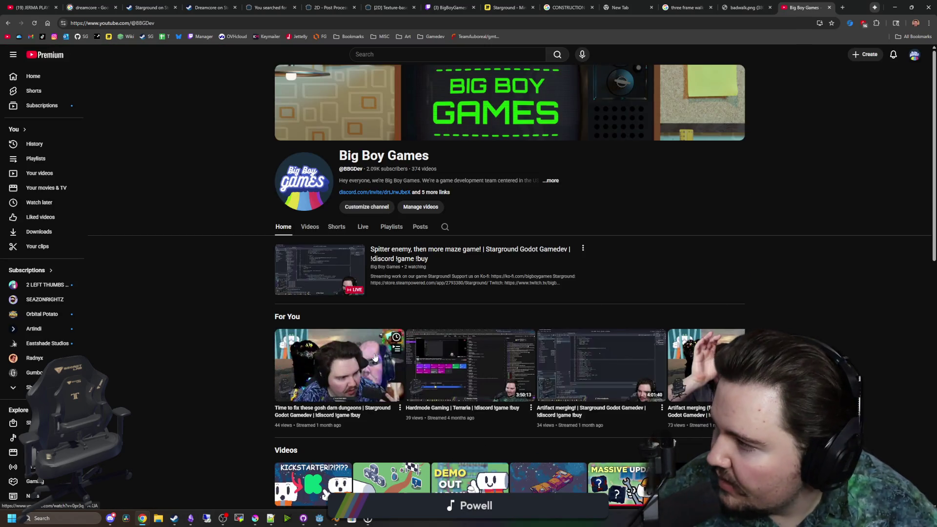
- Watch the channel's current live stream and briefly expand, then collapse, its description
click(309, 276)
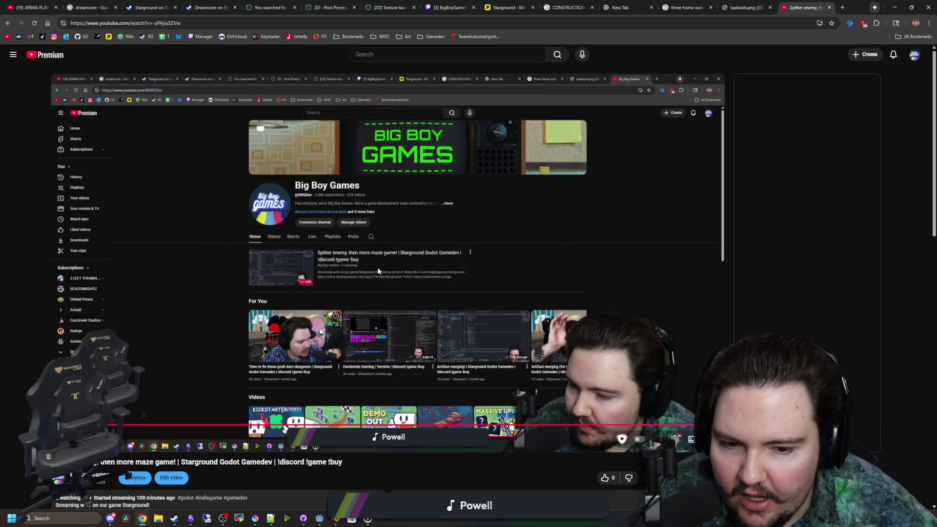
scroll(119, 373, down, 2)
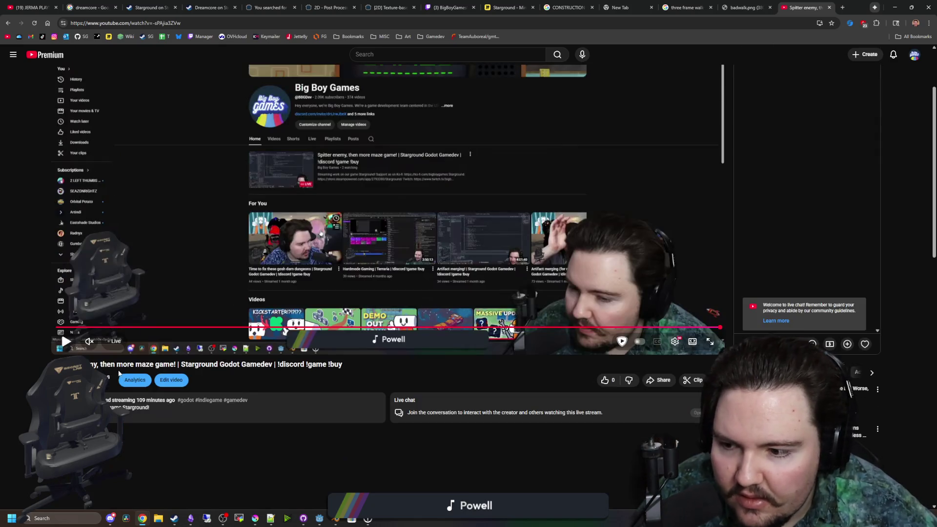
click(68, 342)
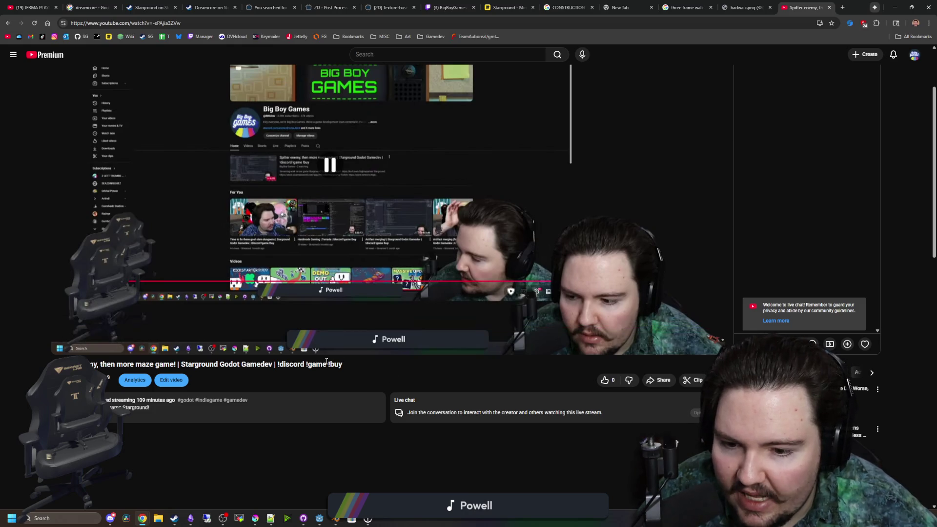
scroll(379, 336, down, 2)
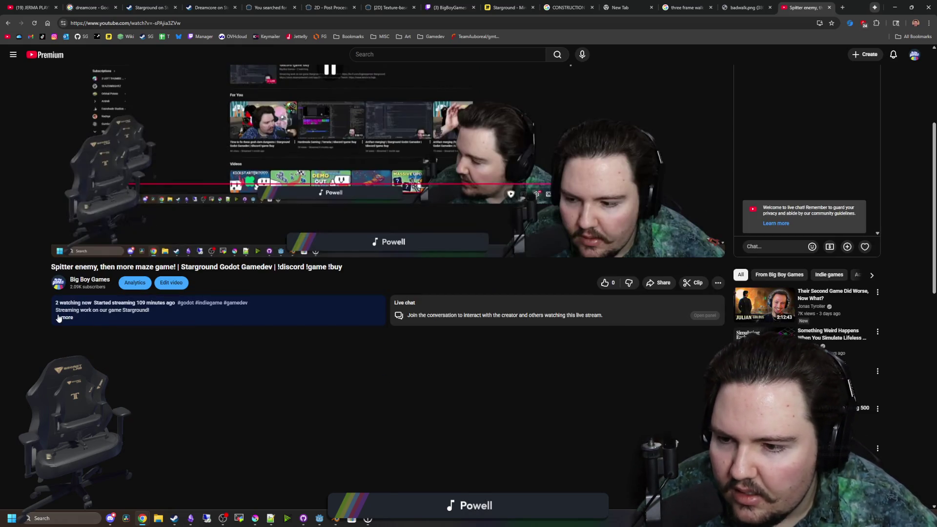
click(58, 314)
scroll(275, 351, down, 4)
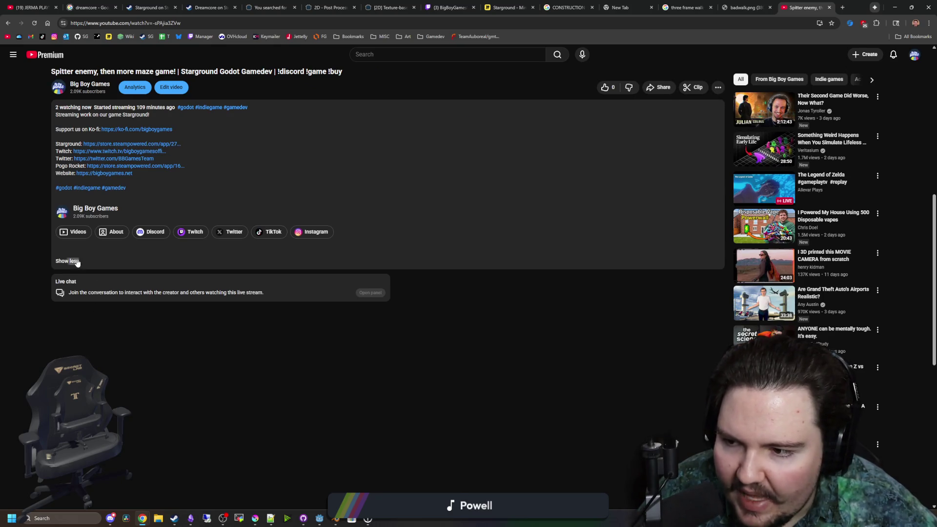
click(77, 262)
scroll(160, 330, down, 5)
scroll(350, 388, up, 10)
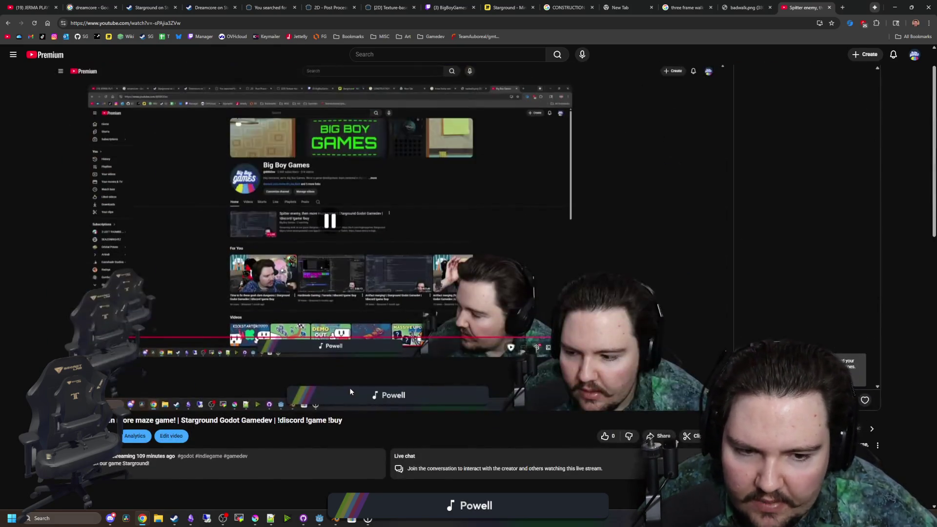
scroll(376, 303, up, 1)
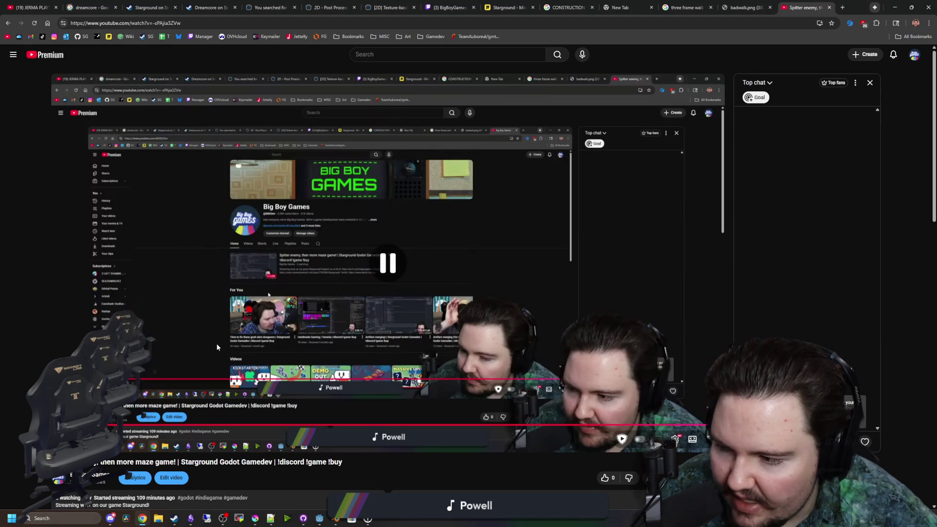
scroll(217, 340, down, 1)
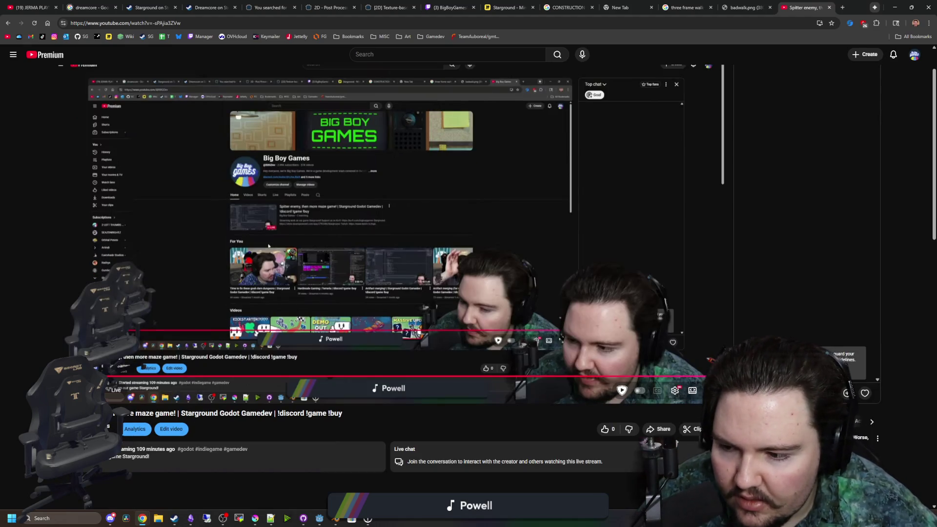
- Return to the Big Boy Games channel and browse down its Live tab of past streams
click(100, 426)
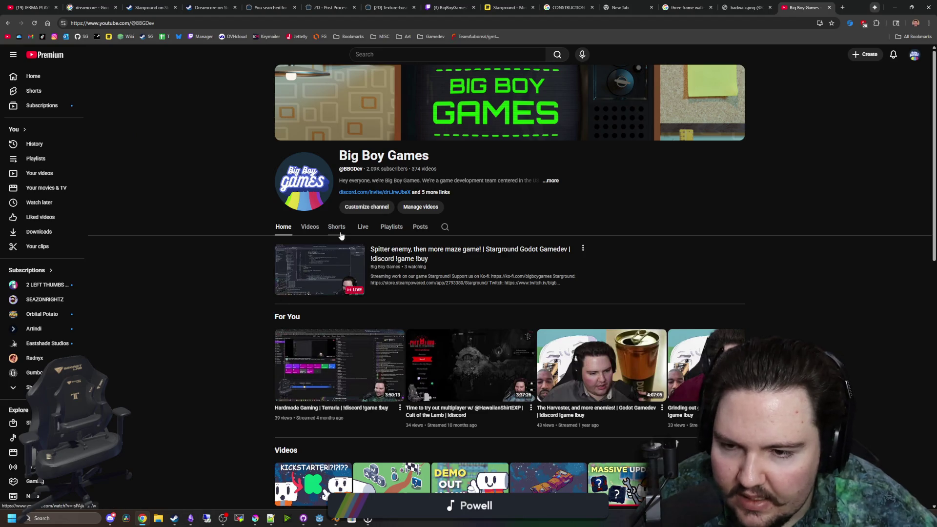
click(367, 228)
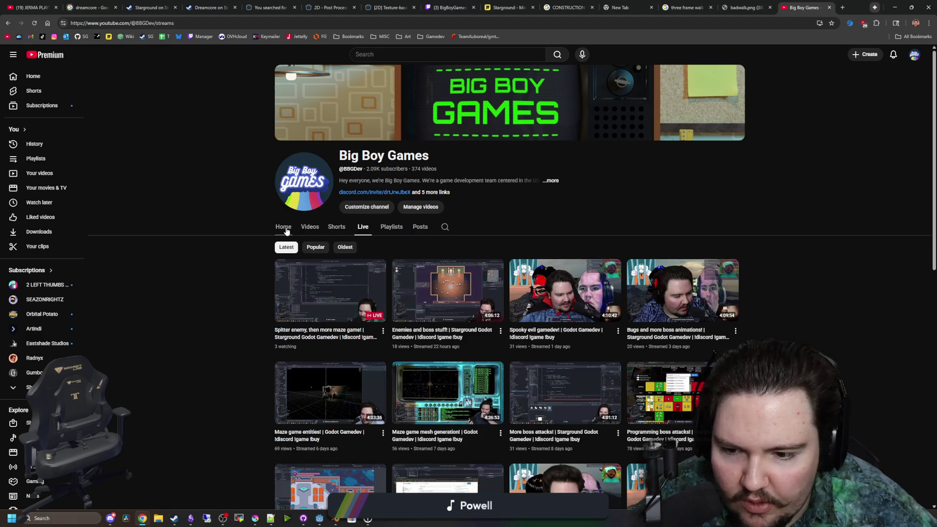
scroll(811, 321, down, 2)
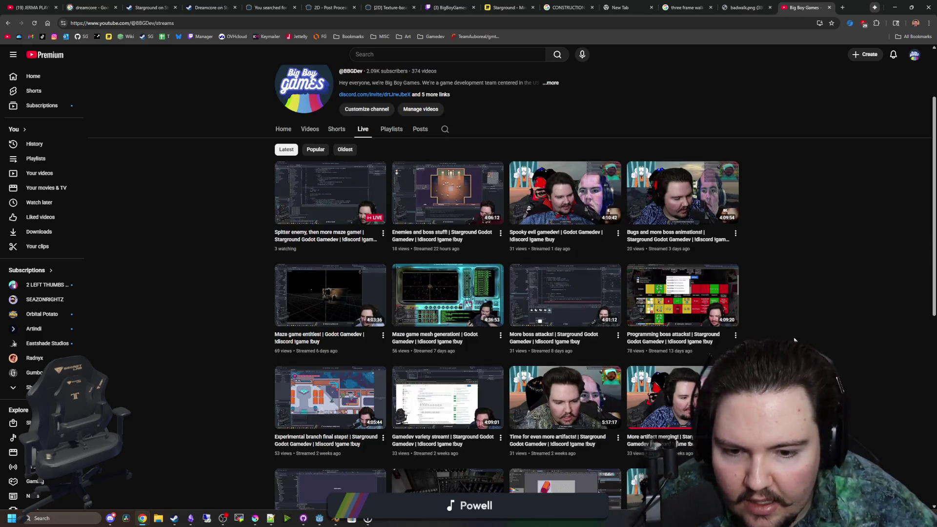
scroll(811, 321, down, 2)
scroll(811, 321, down, 5)
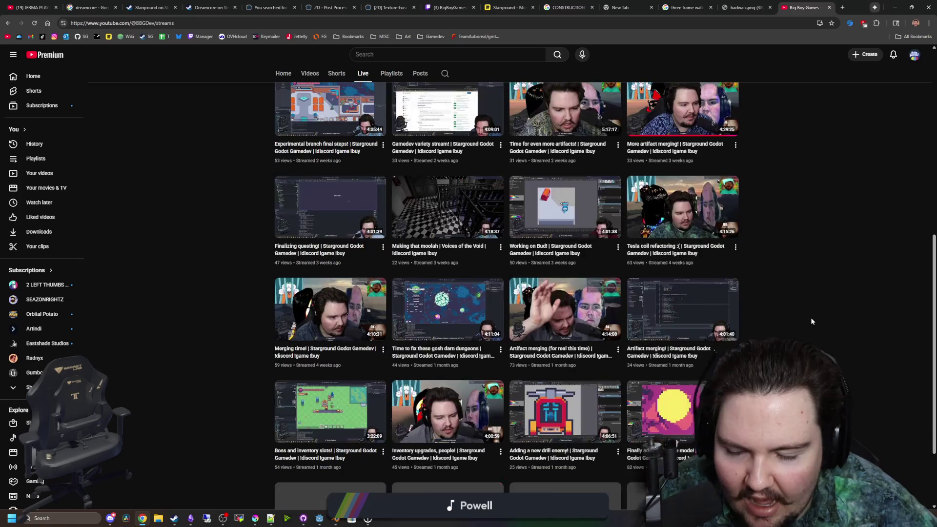
scroll(833, 306, down, 1)
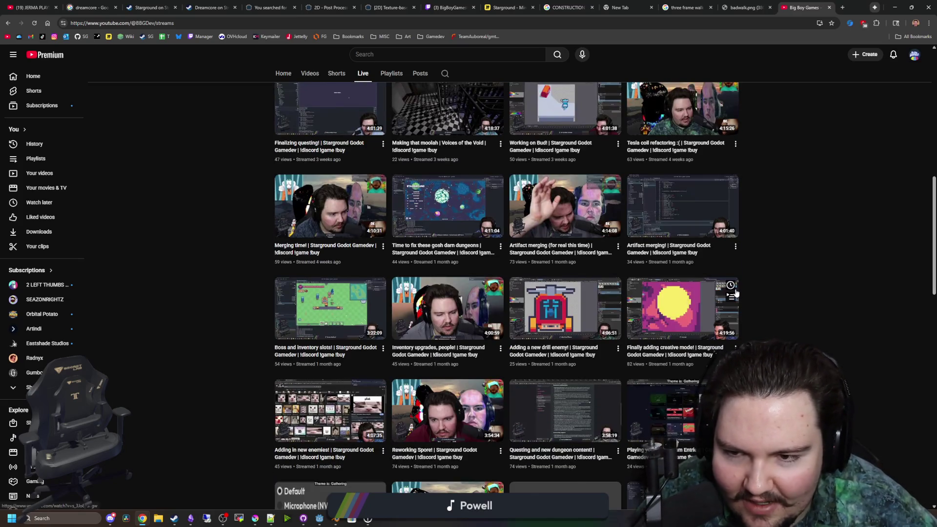
scroll(834, 305, down, 3)
scroll(732, 278, down, 6)
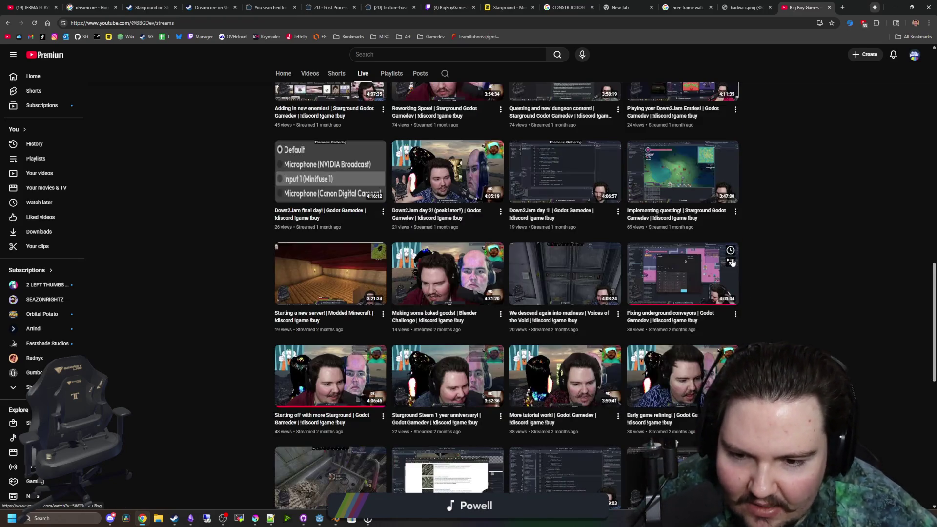
scroll(732, 262, down, 6)
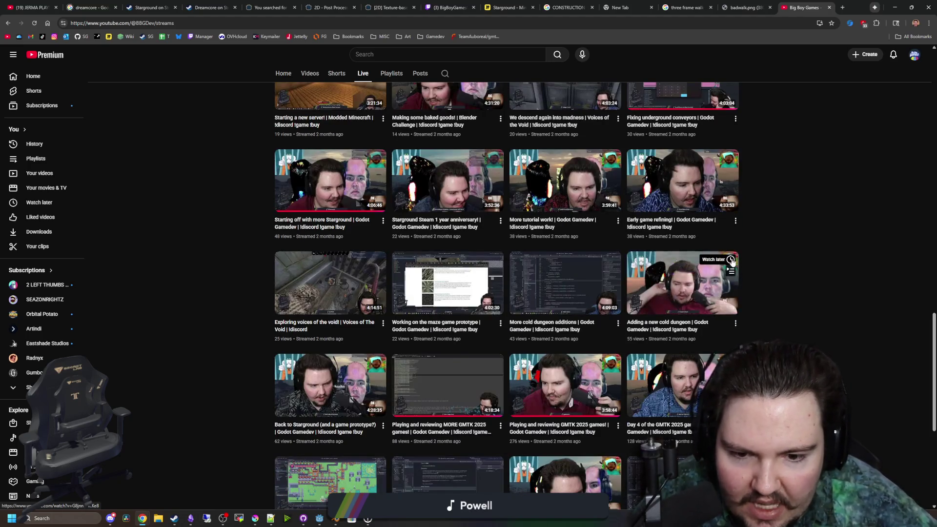
scroll(499, 328, down, 2)
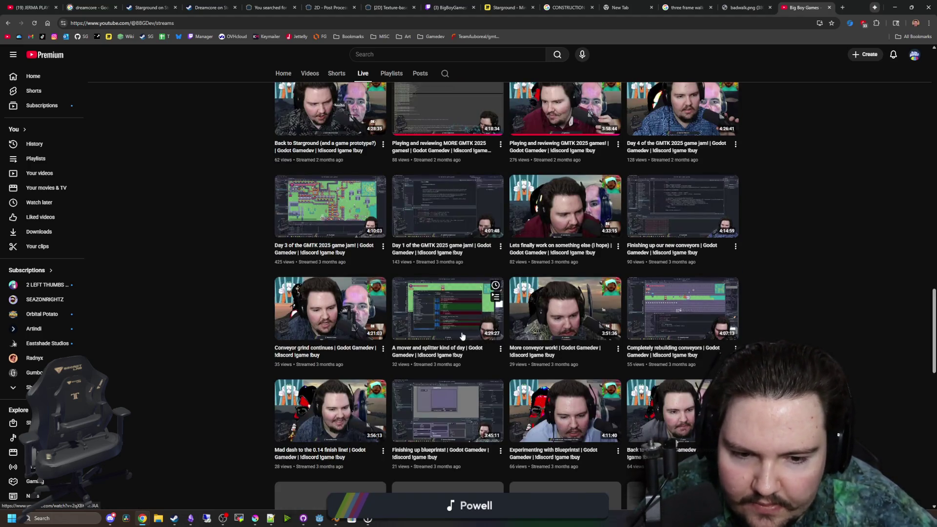
scroll(473, 327, down, 4)
scroll(472, 327, down, 3)
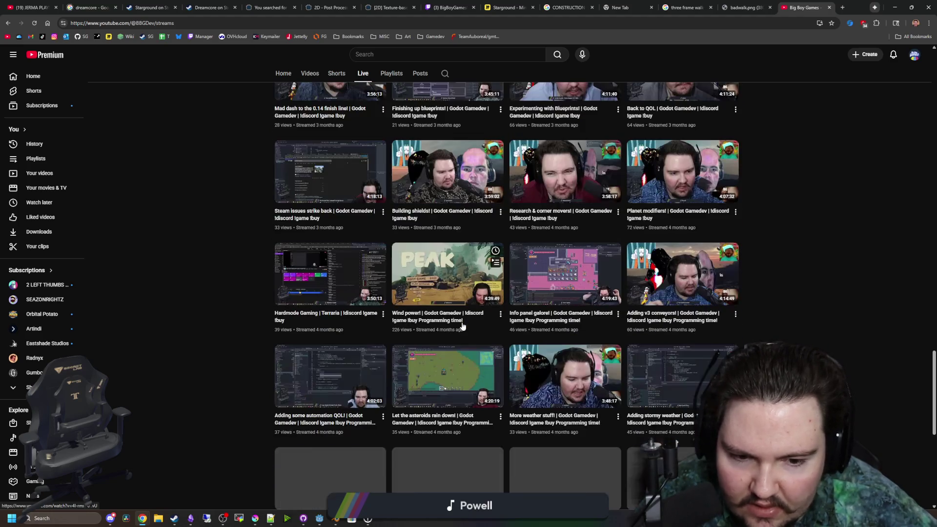
scroll(462, 325, down, 3)
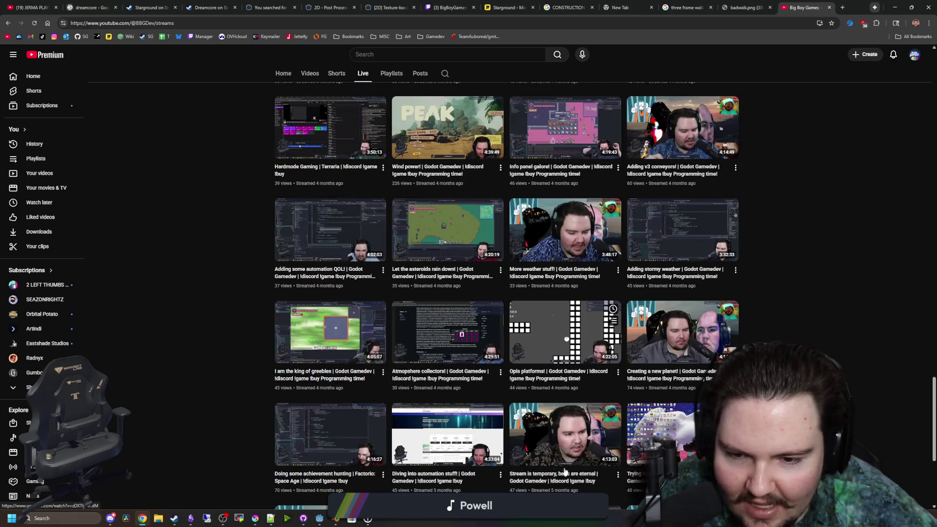
- Scroll back to the top of the Live tab, showing the banner and Latest/Popular/Oldest chips
scroll(584, 307, up, 15)
scroll(585, 308, up, 20)
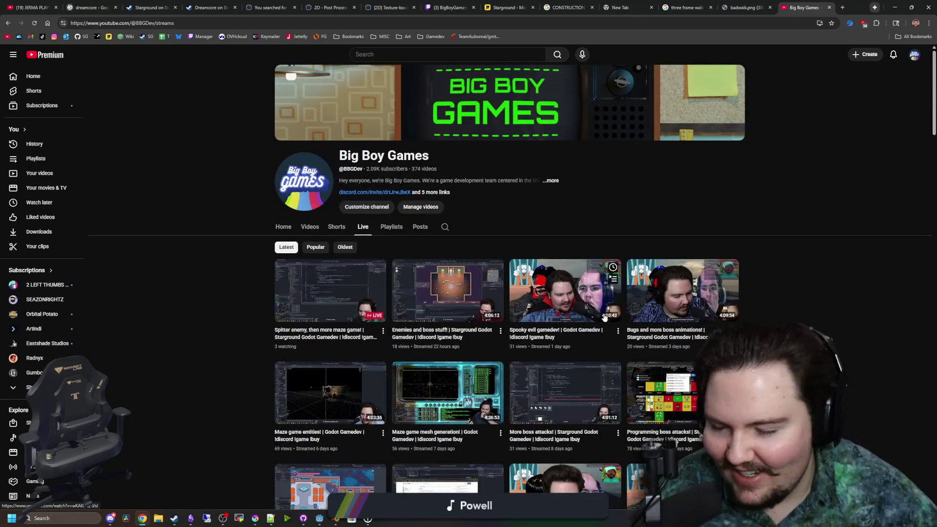
scroll(605, 225, down, 20)
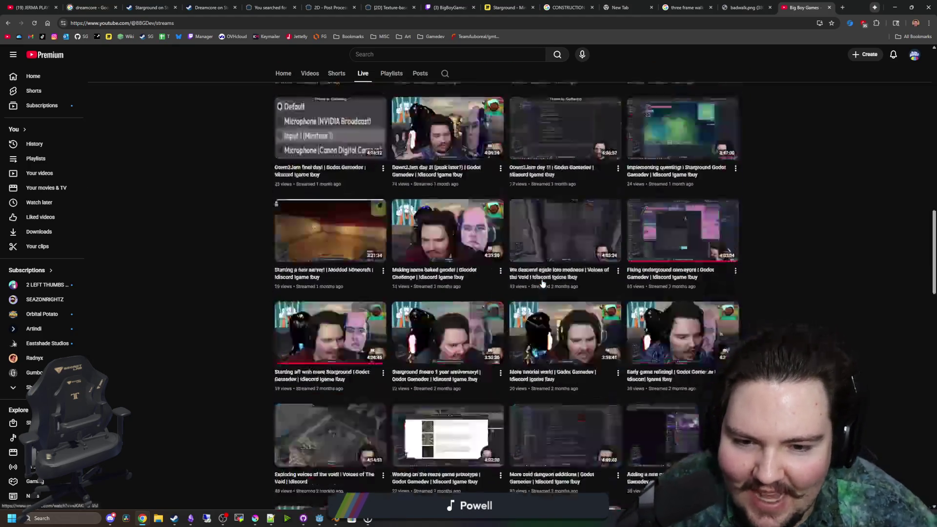
scroll(541, 259, down, 10)
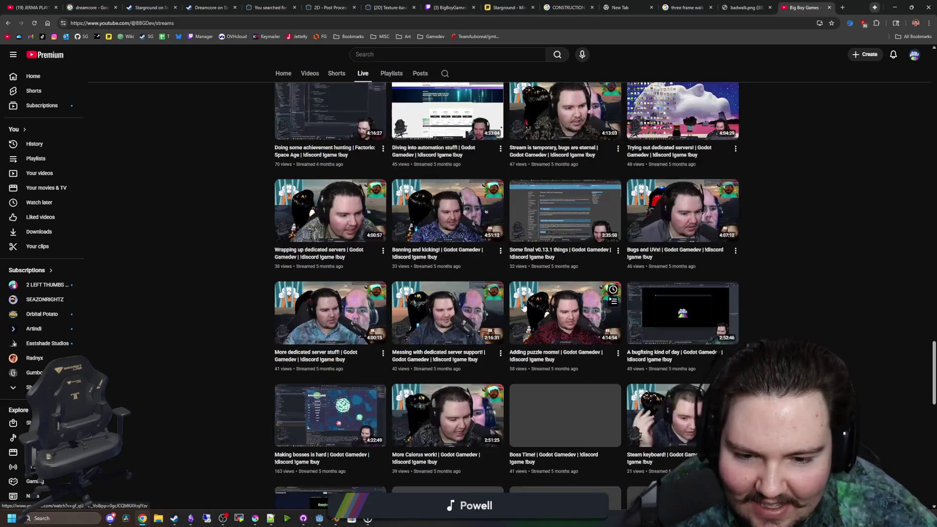
scroll(524, 306, up, 10)
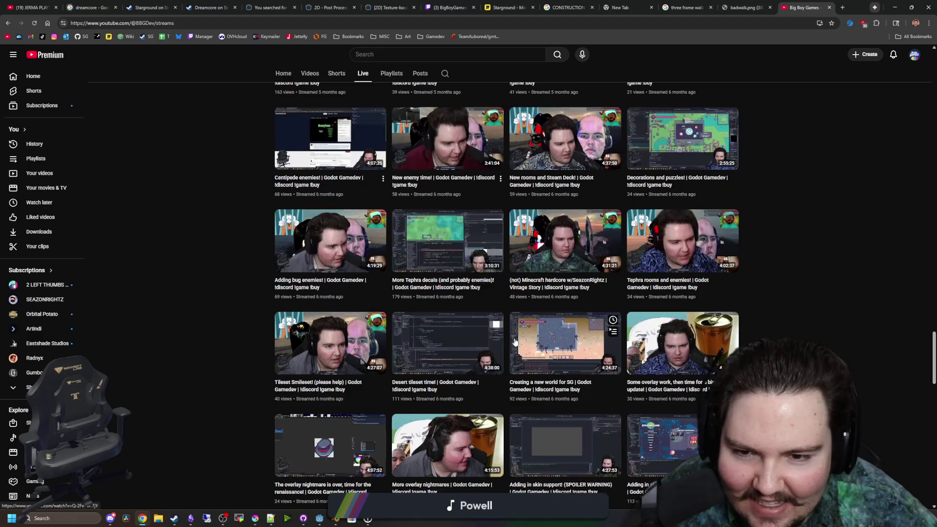
scroll(510, 345, up, 2)
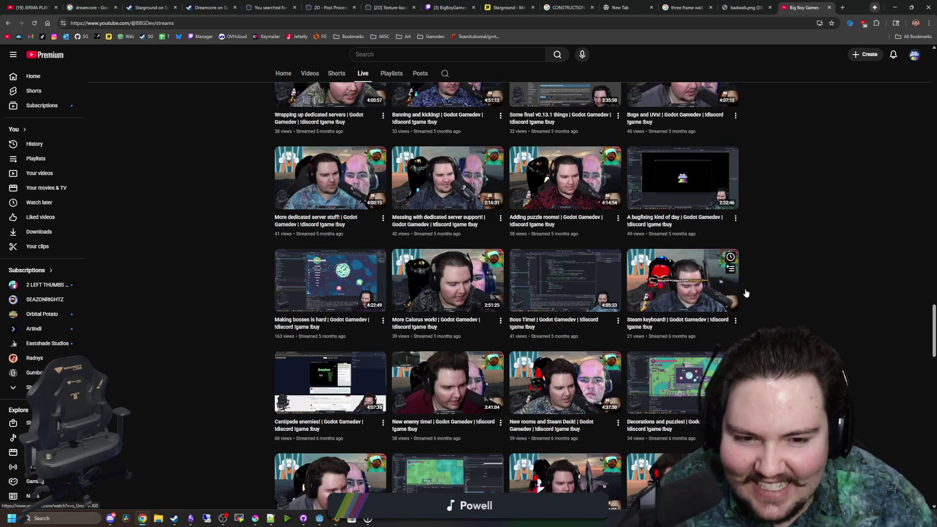
scroll(222, 316, up, 5)
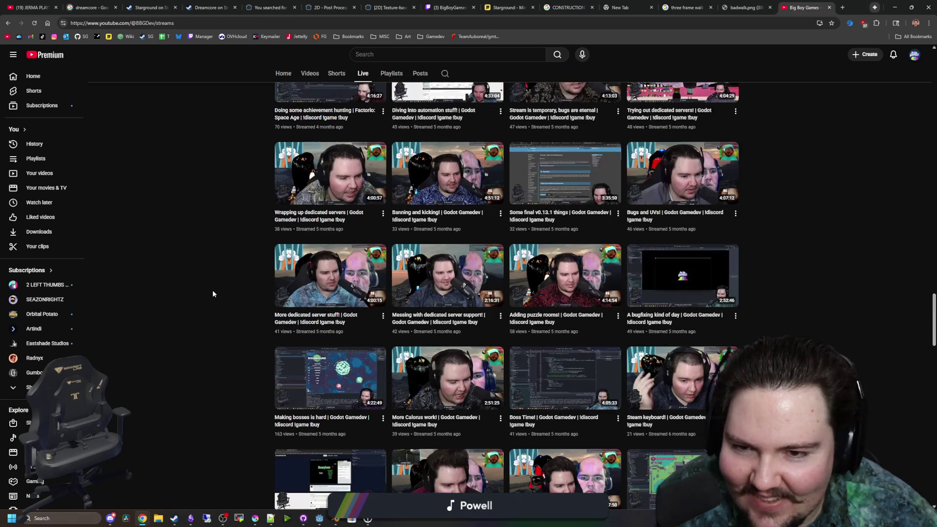
scroll(706, 334, up, 9)
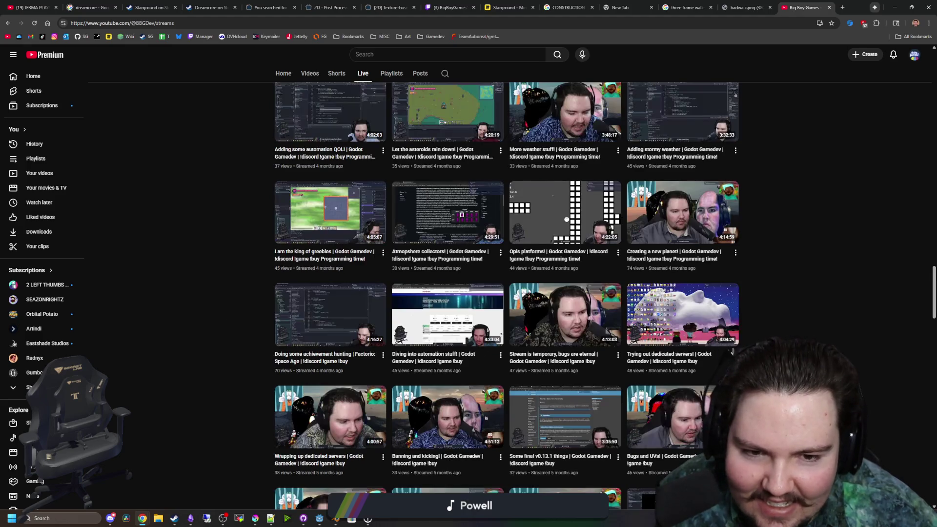
scroll(706, 335, up, 10)
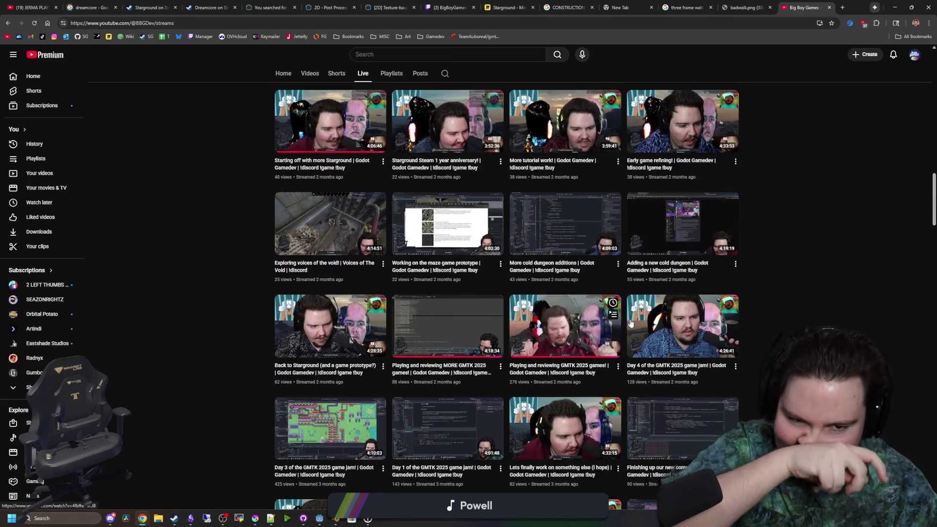
scroll(703, 286, up, 2)
scroll(659, 288, up, 5)
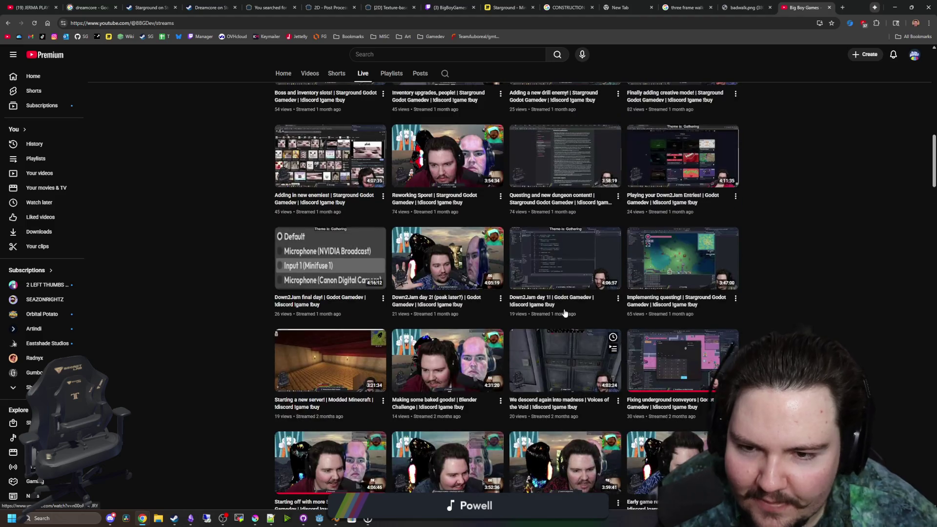
scroll(478, 346, up, 6)
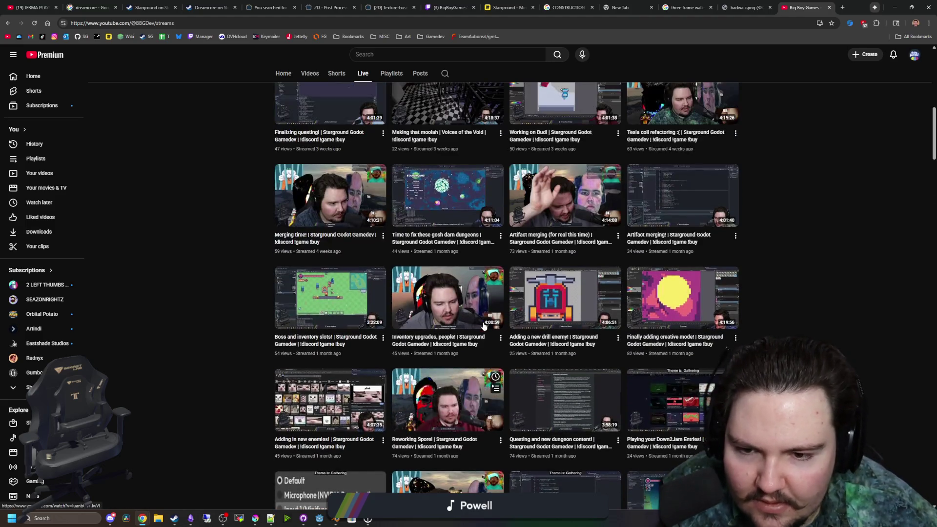
scroll(471, 331, up, 1)
scroll(734, 327, up, 7)
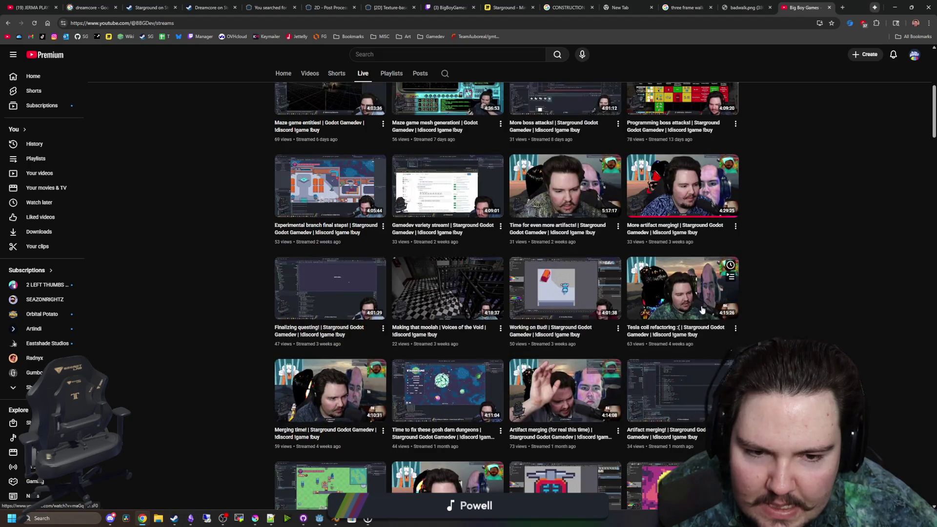
scroll(605, 344, up, 2)
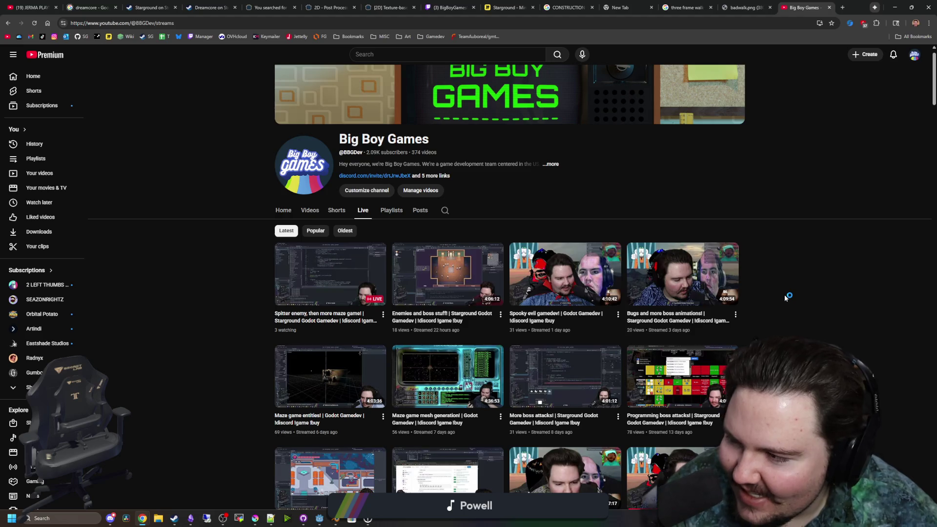
- Scroll the Live tab to the oldest streams, down to 'Time To Implement Dungeons'
scroll(786, 298, down, 1)
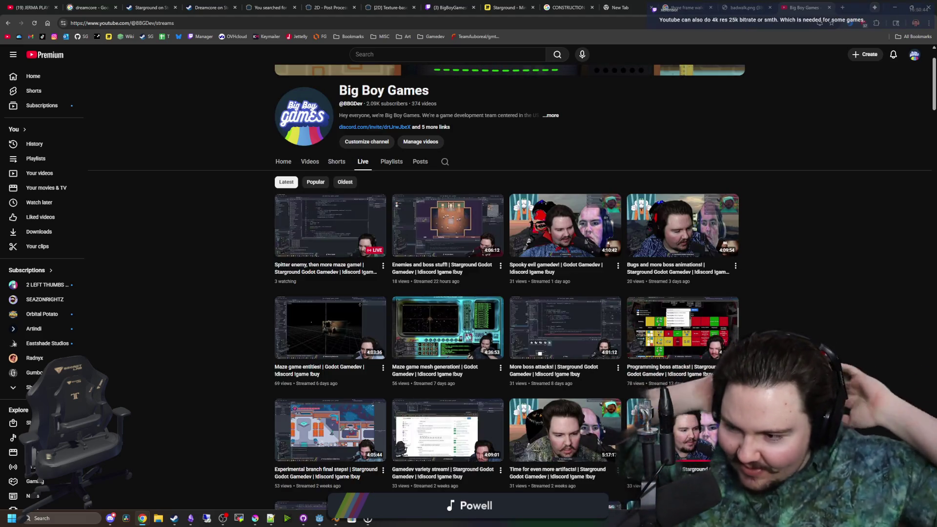
scroll(517, 312, down, 10)
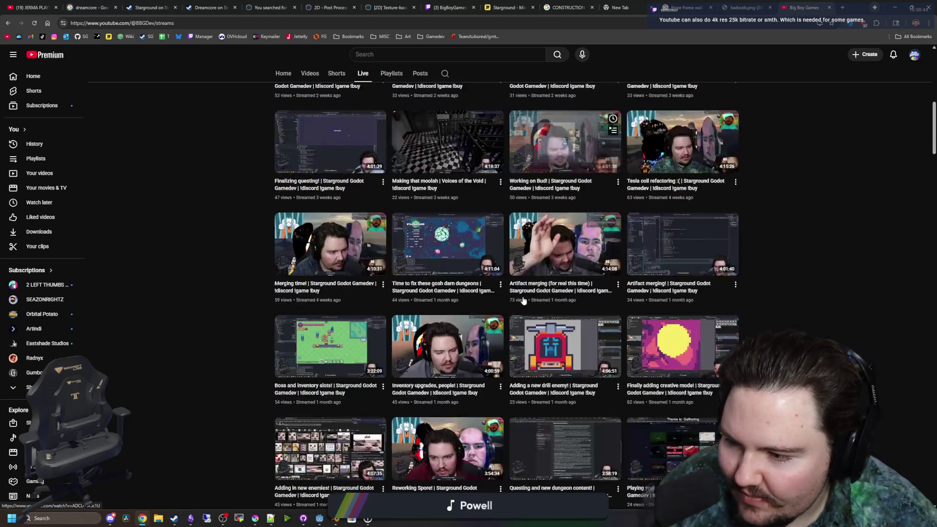
scroll(510, 302, down, 15)
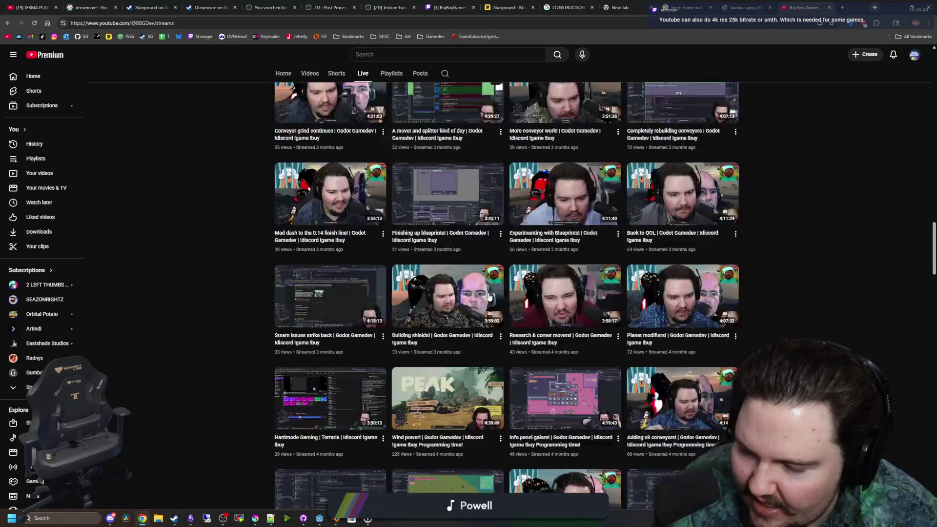
scroll(485, 282, down, 12)
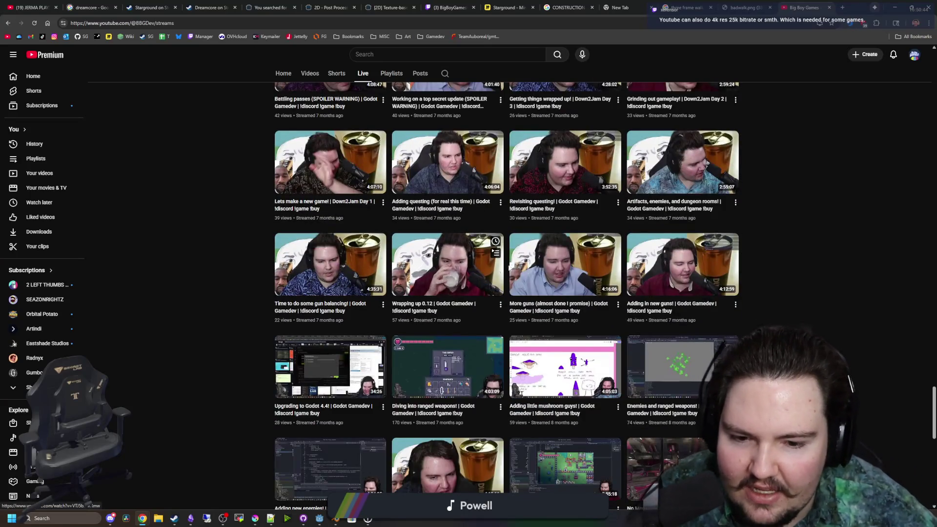
scroll(522, 265, down, 4)
scroll(522, 265, down, 4)
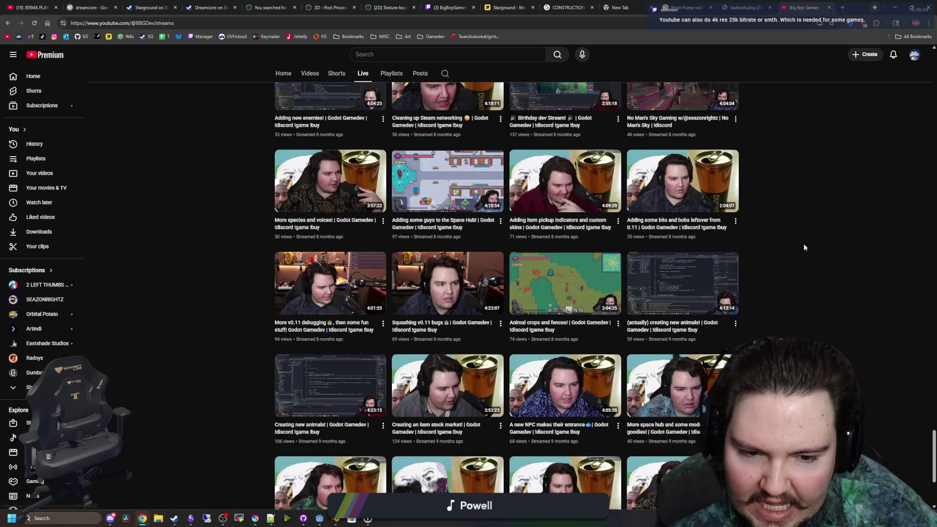
scroll(804, 247, down, 4)
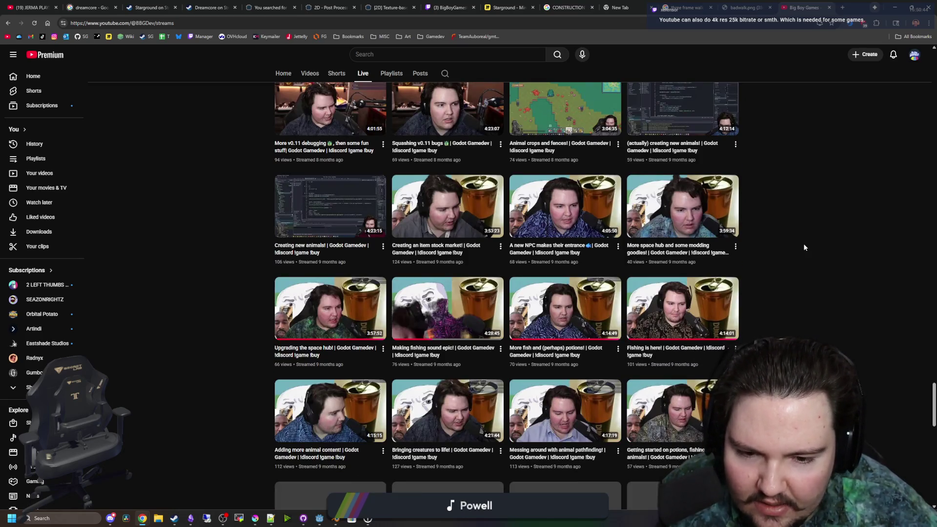
scroll(804, 247, down, 4)
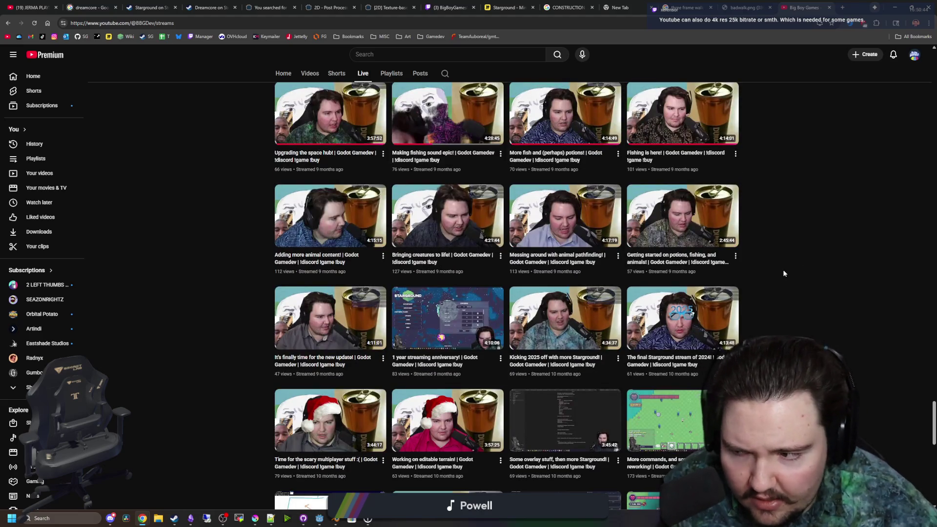
scroll(777, 278, down, 15)
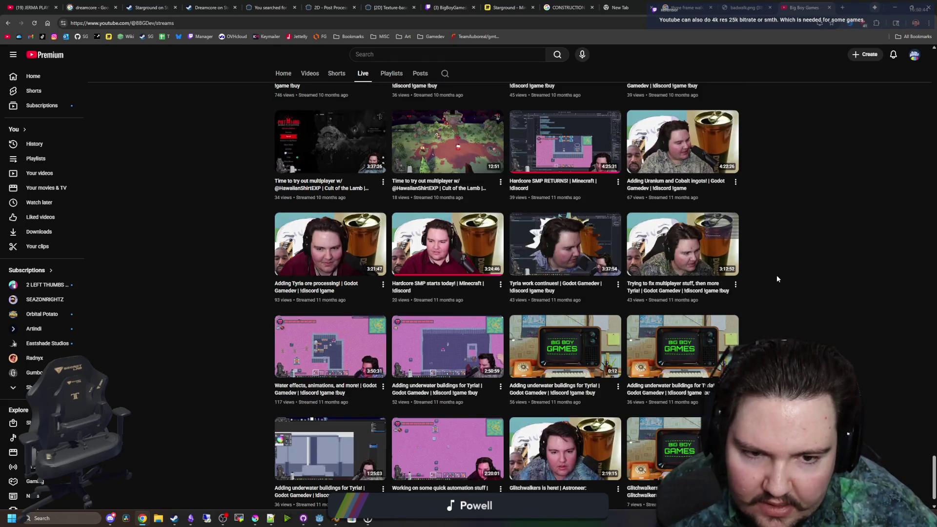
scroll(777, 275, down, 1)
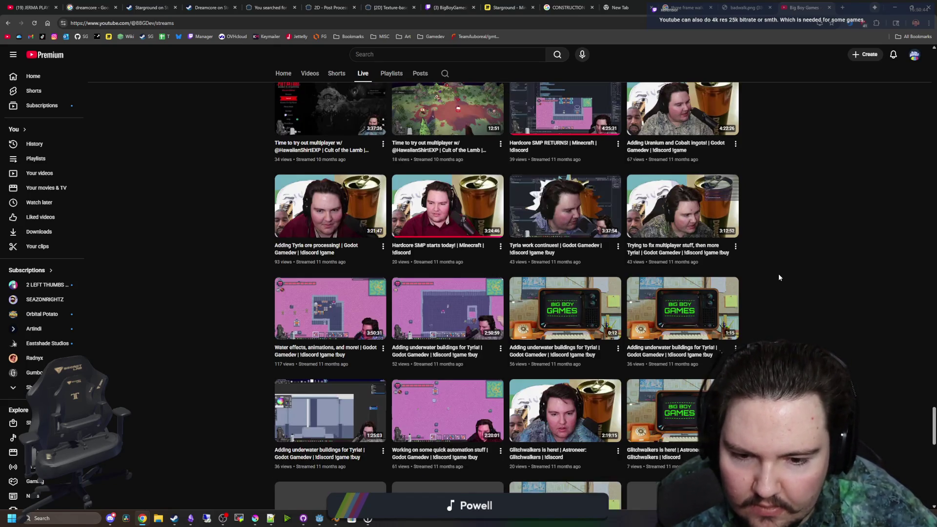
scroll(778, 277, down, 6)
scroll(778, 277, down, 5)
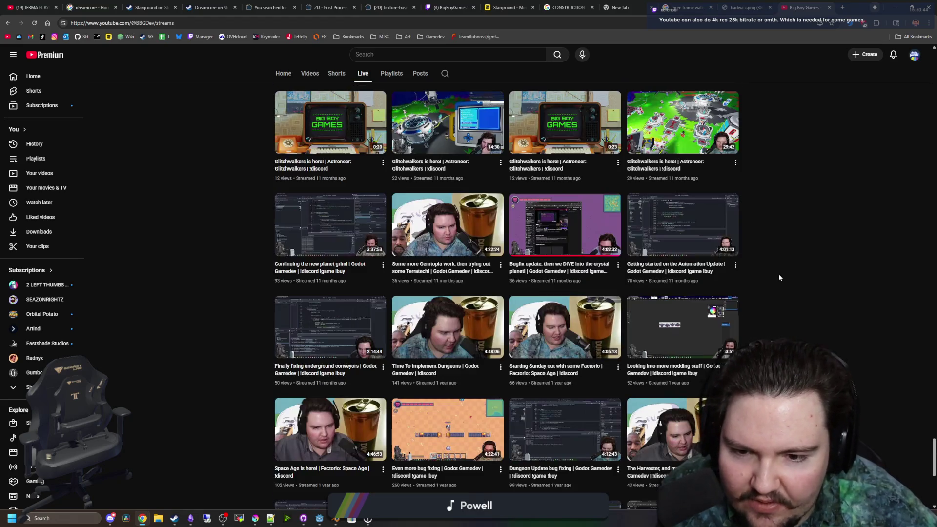
scroll(831, 320, down, 1)
scroll(831, 320, down, 7)
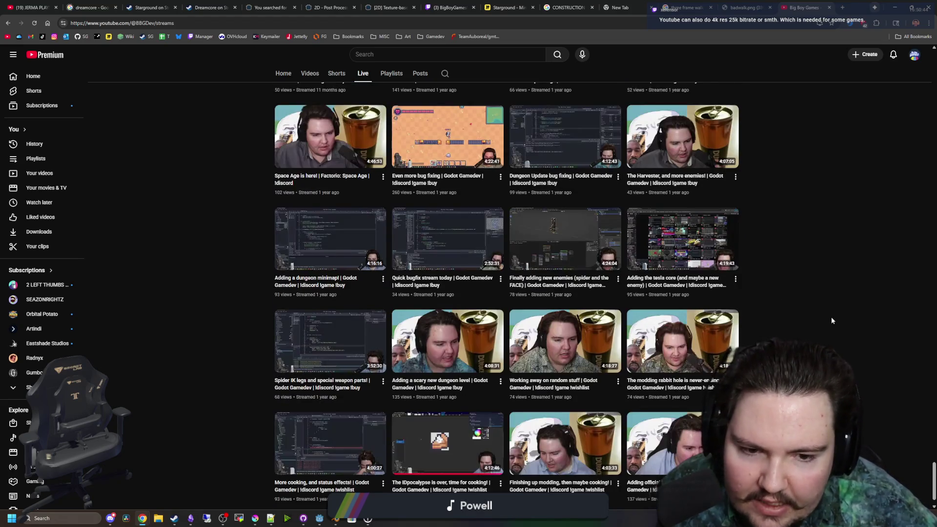
scroll(832, 320, down, 11)
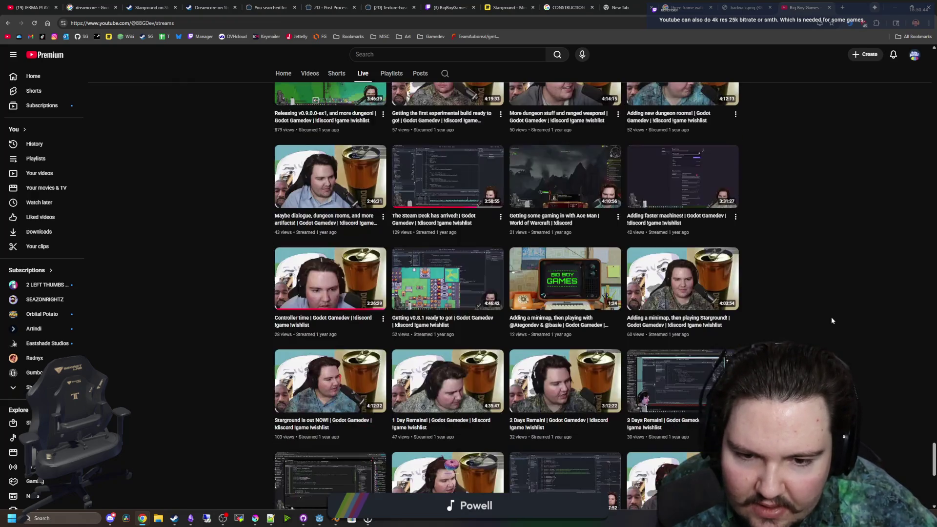
scroll(832, 321, down, 12)
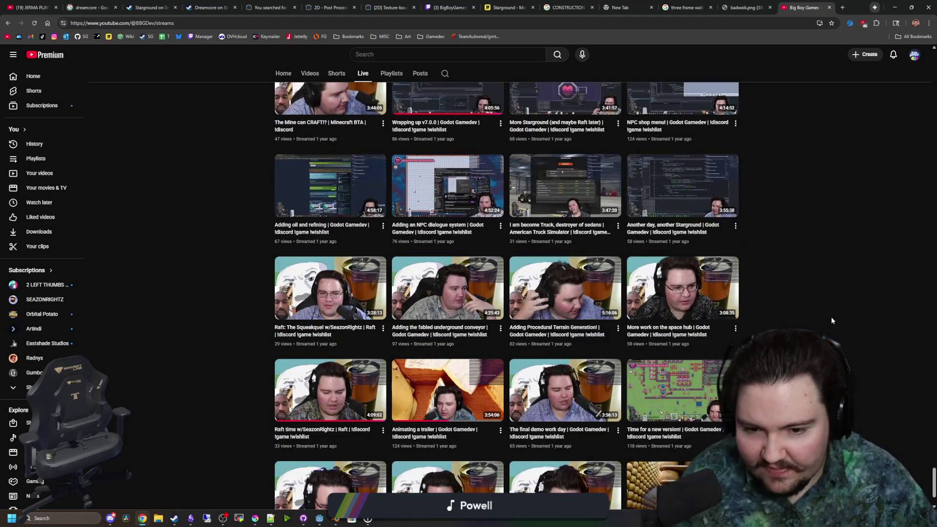
scroll(832, 320, down, 2)
scroll(798, 318, down, 8)
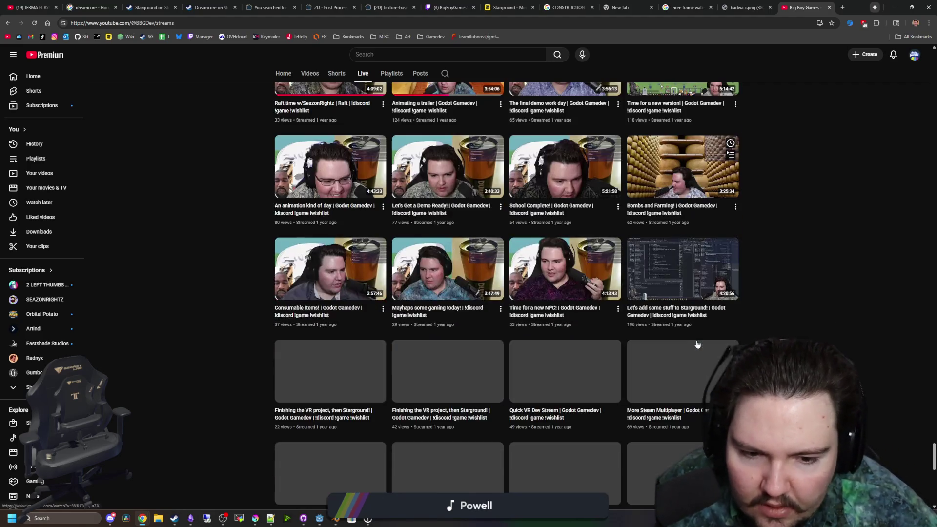
scroll(555, 291, down, 5)
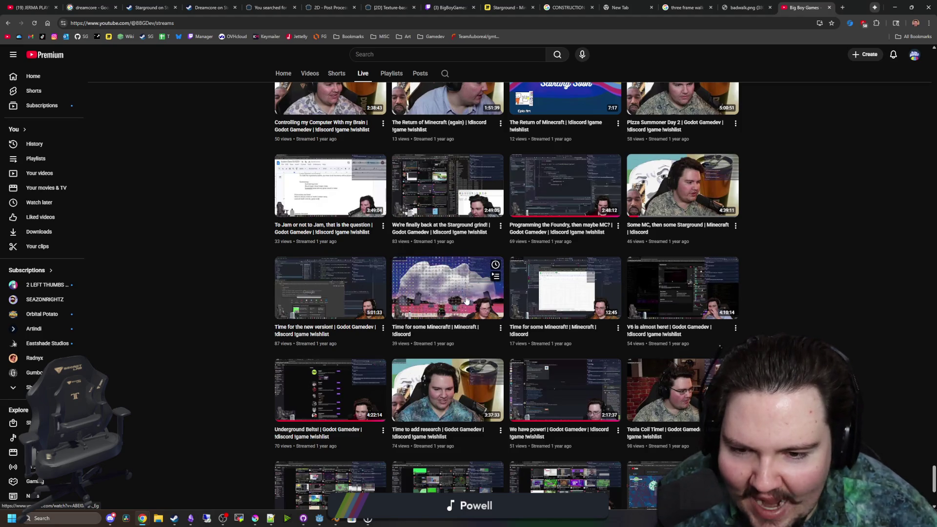
scroll(466, 300, down, 15)
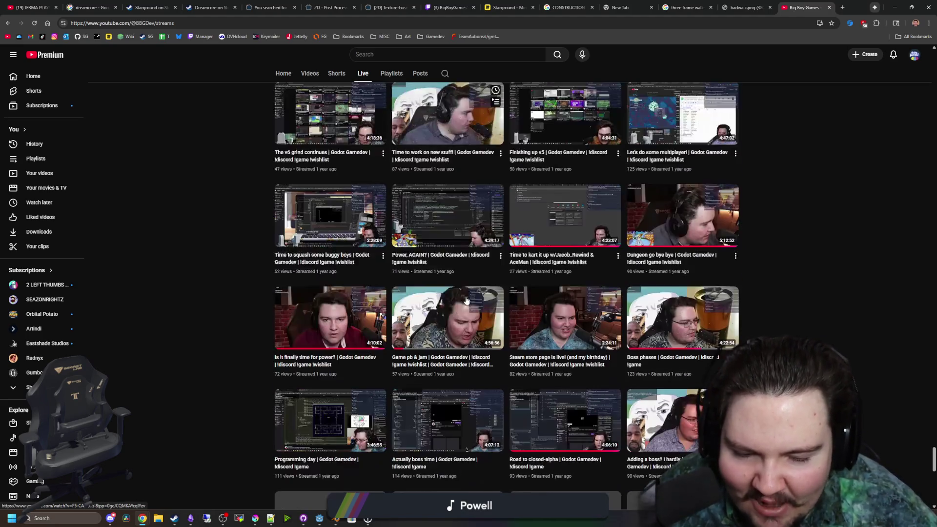
scroll(778, 292, down, 4)
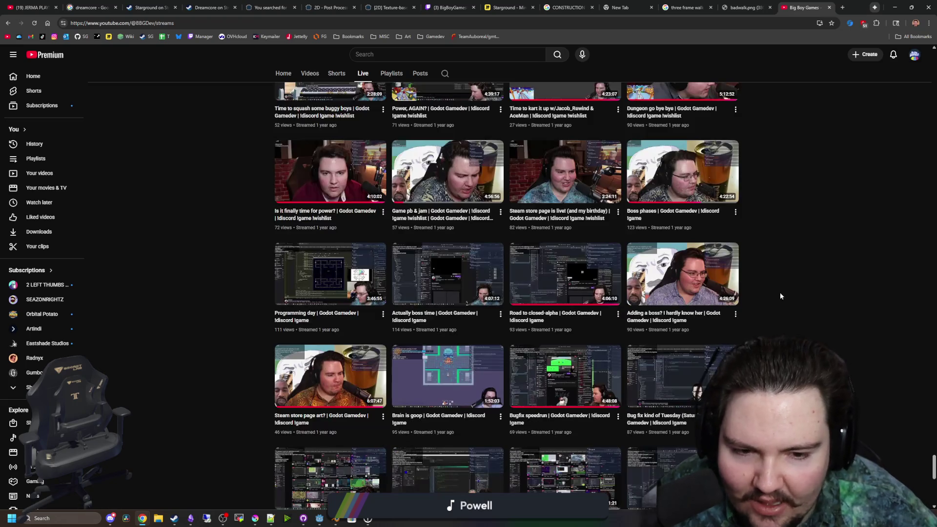
scroll(779, 296, down, 5)
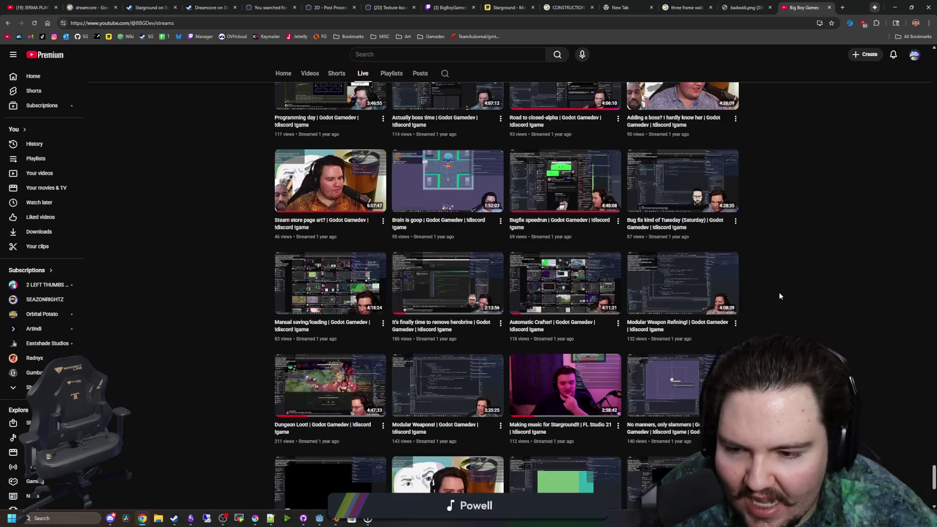
scroll(779, 295, down, 1)
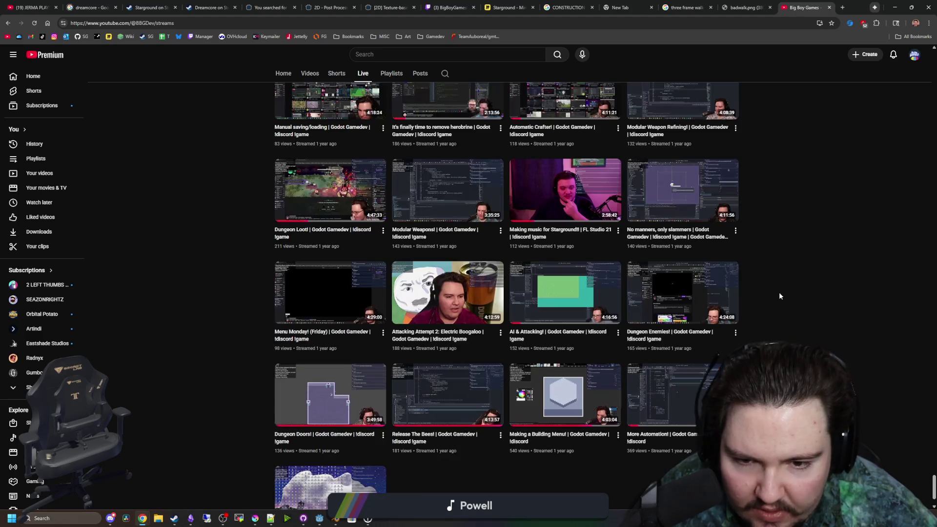
scroll(778, 295, down, 1)
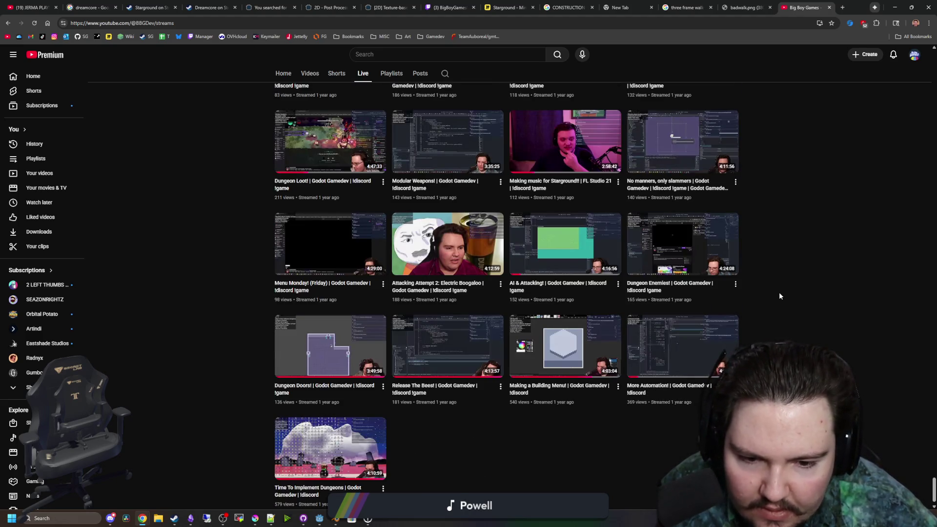
scroll(778, 296, down, 1)
- Open the year-old 'Making a Building Menu!' stream
mouse_move(532, 389)
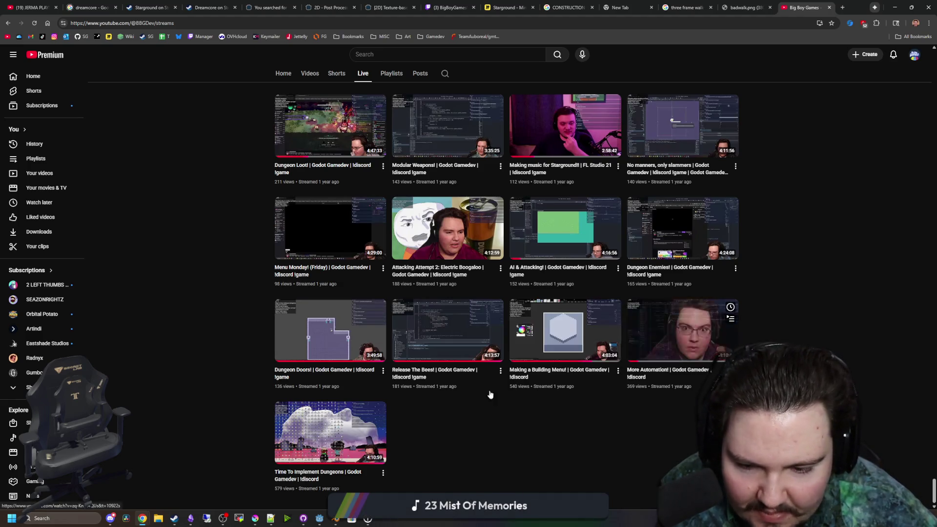
mouse_move(336, 455)
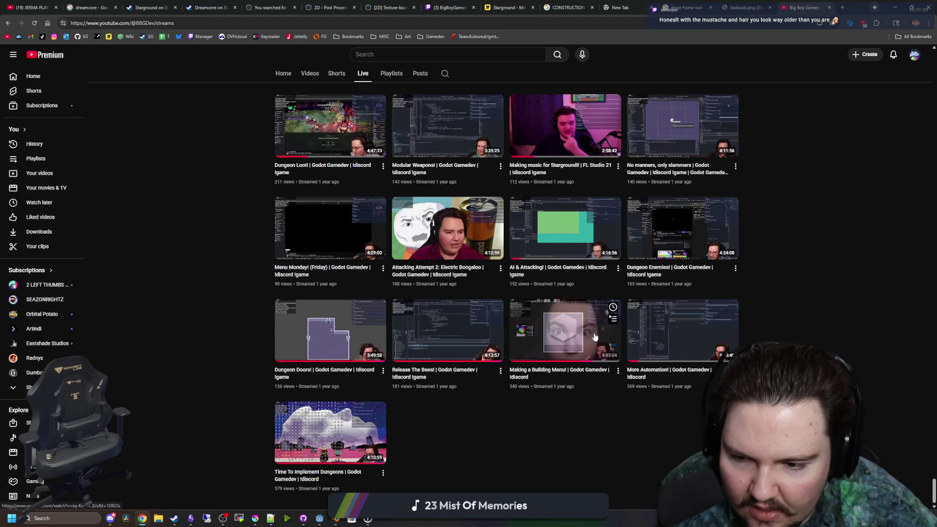
click(565, 337)
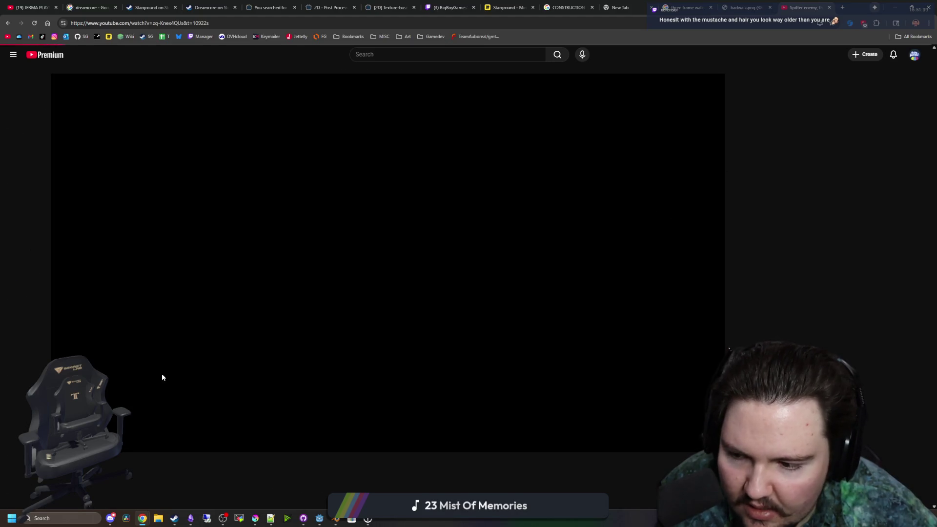
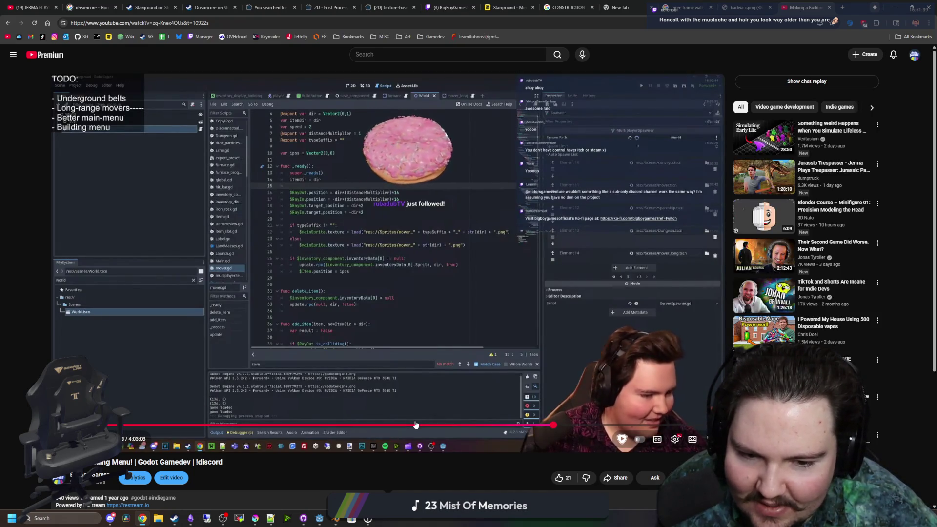
- Exit and reload the frozen 'Making a Building Menu!' stream page
scroll(292, 459, down, 2)
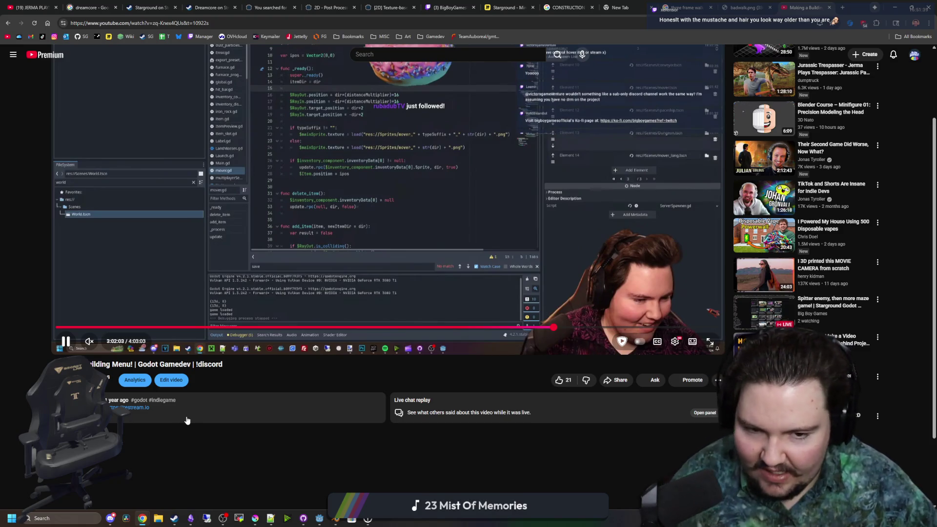
scroll(467, 171, up, 2)
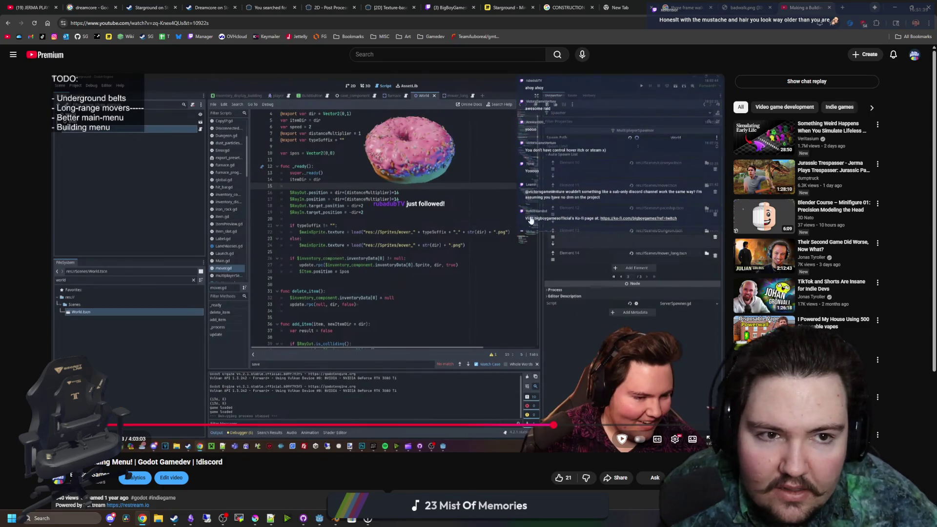
scroll(219, 331, down, 4)
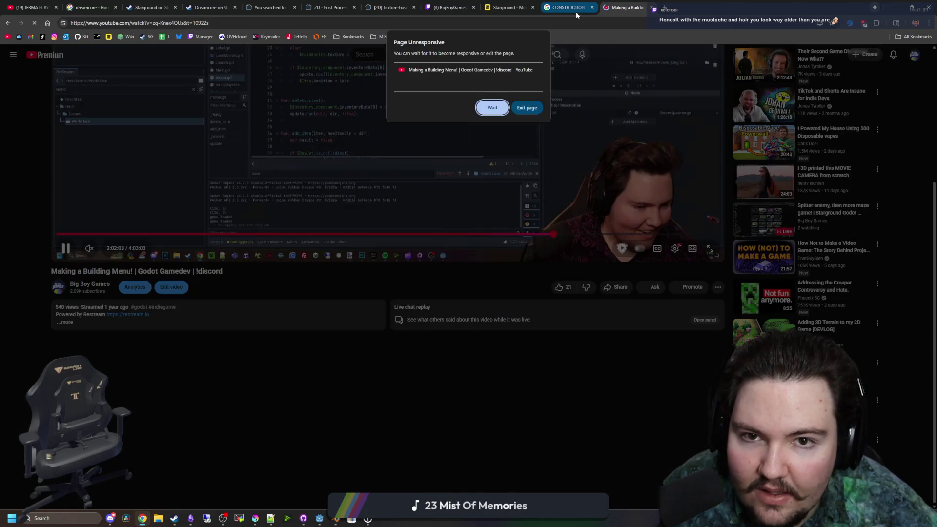
click(526, 109)
click(562, 246)
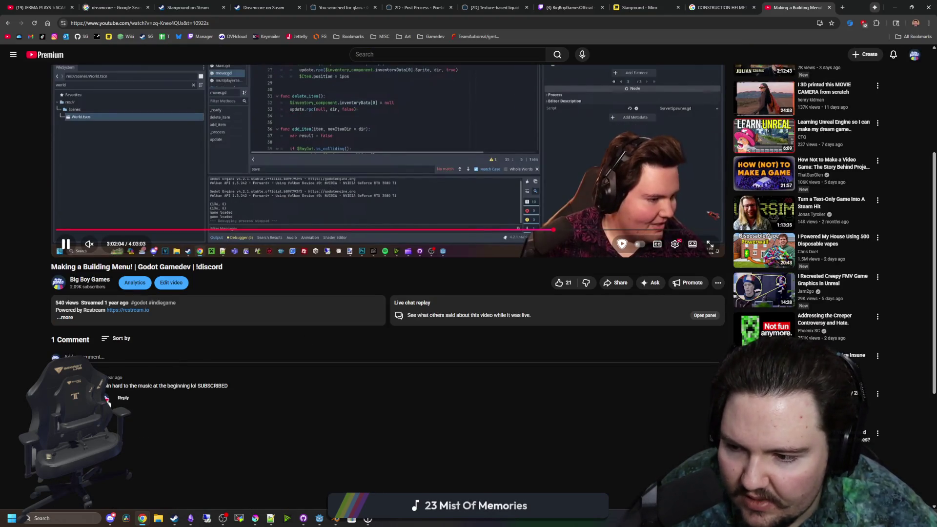
- Skip through the building menu stream from the Pogo Rocket Steam page to the CSS tutorial part
scroll(190, 412, up, 4)
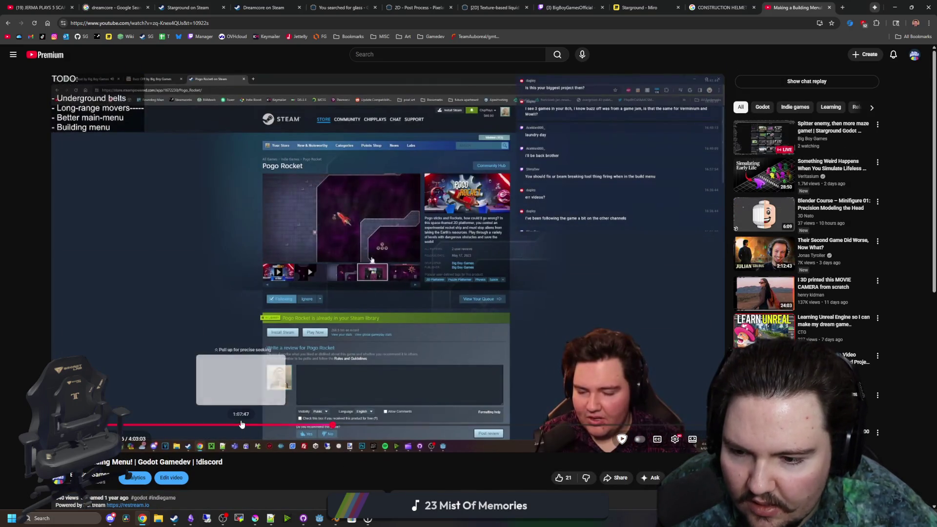
click(241, 424)
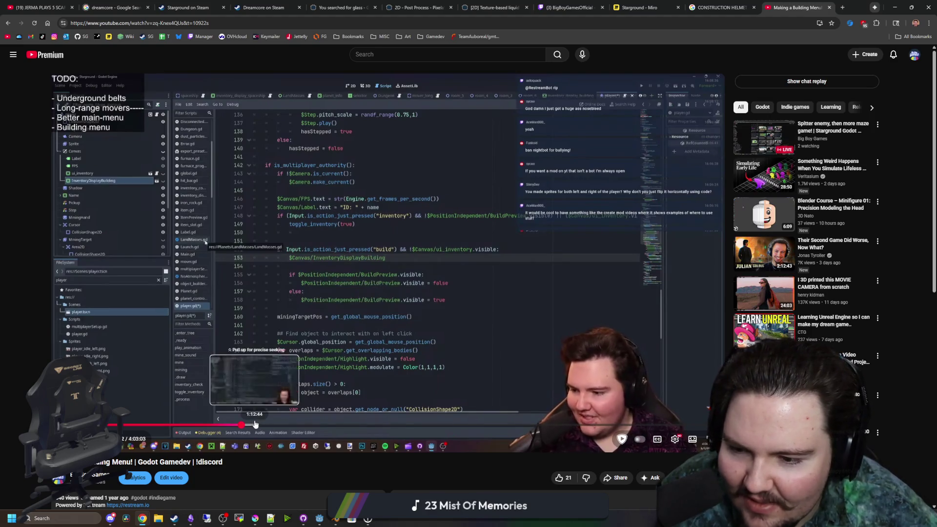
click(285, 426)
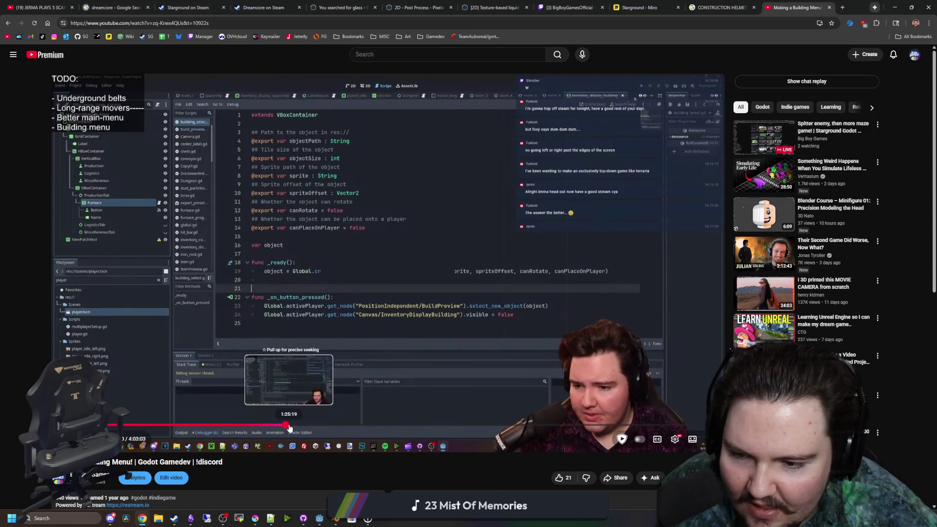
click(301, 426)
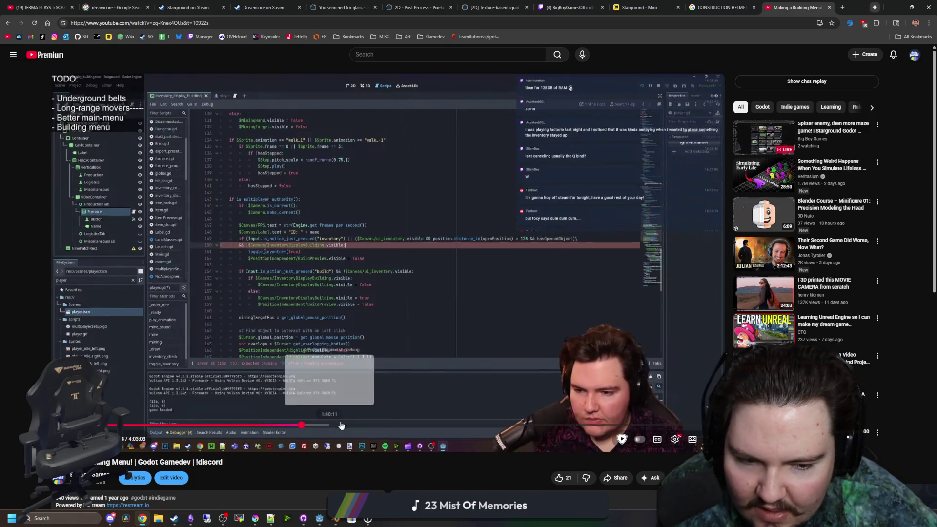
click(384, 426)
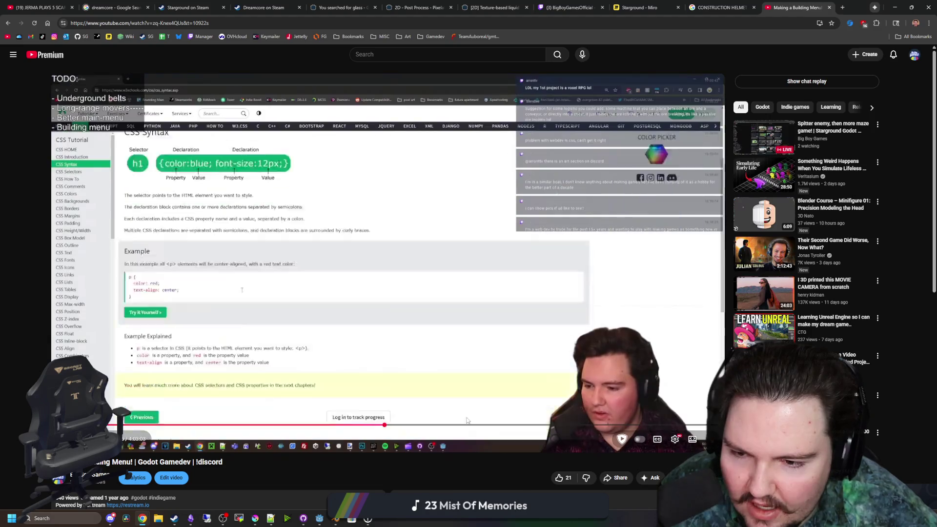
click(475, 425)
- Check the TODO list and script sections, jump back to the opening, then return to the Live tab
click(609, 425)
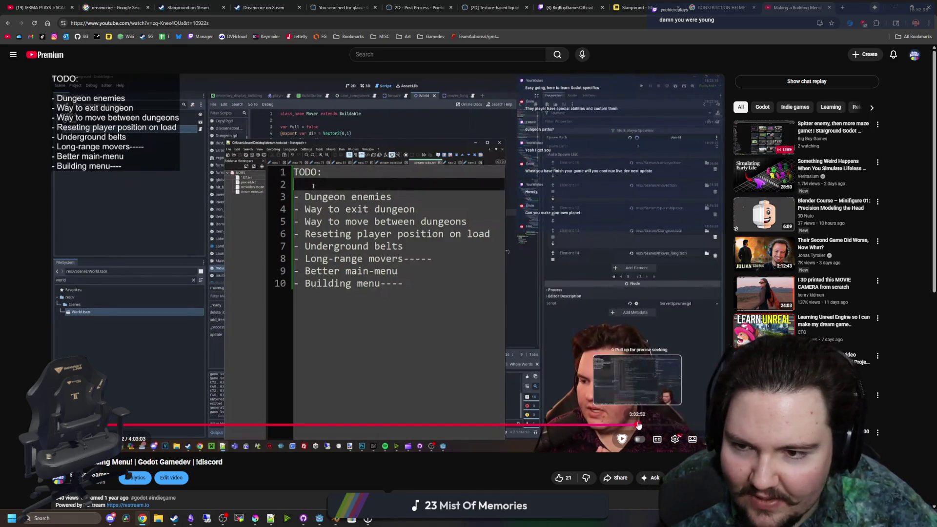
drag(637, 425, 678, 426)
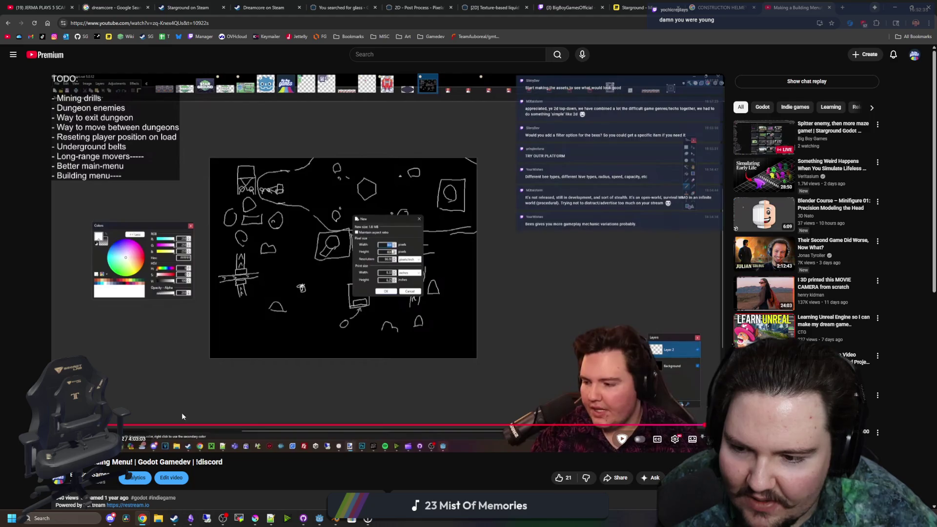
click(135, 425)
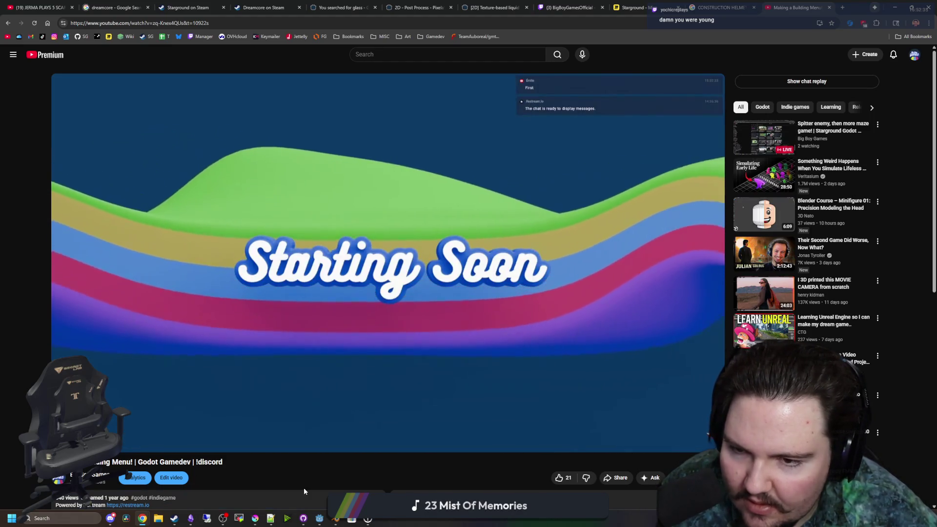
key(alt+Left)
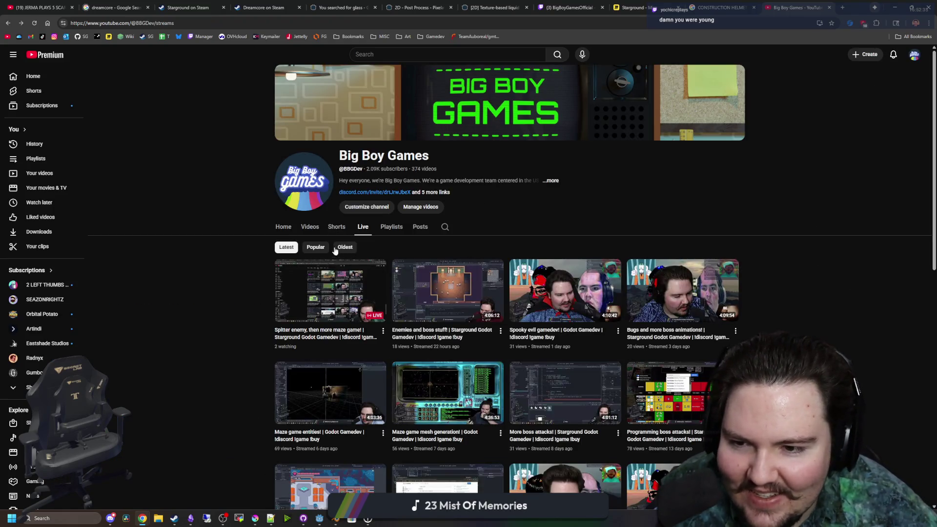
- Scroll through the Big Boy Games Live tab to look over past streams
scroll(262, 291, down, 10)
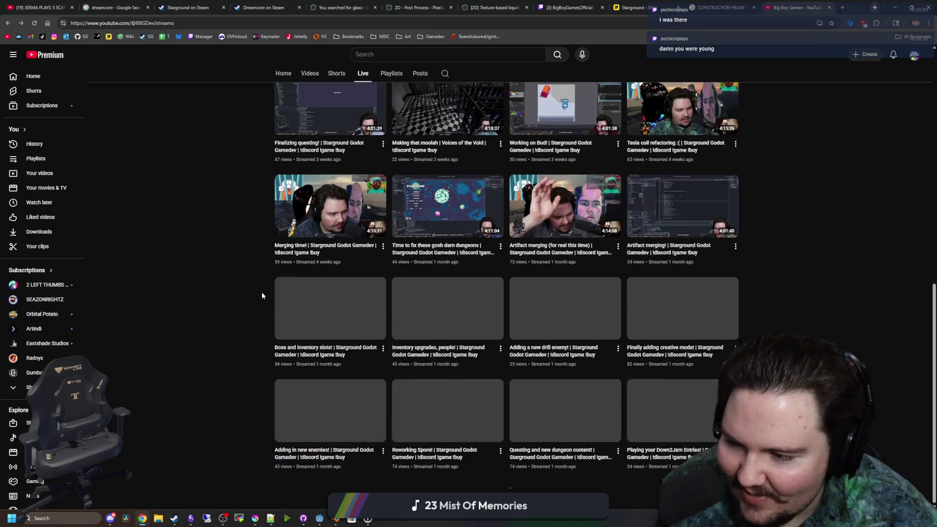
scroll(261, 292, down, 8)
scroll(261, 292, down, 5)
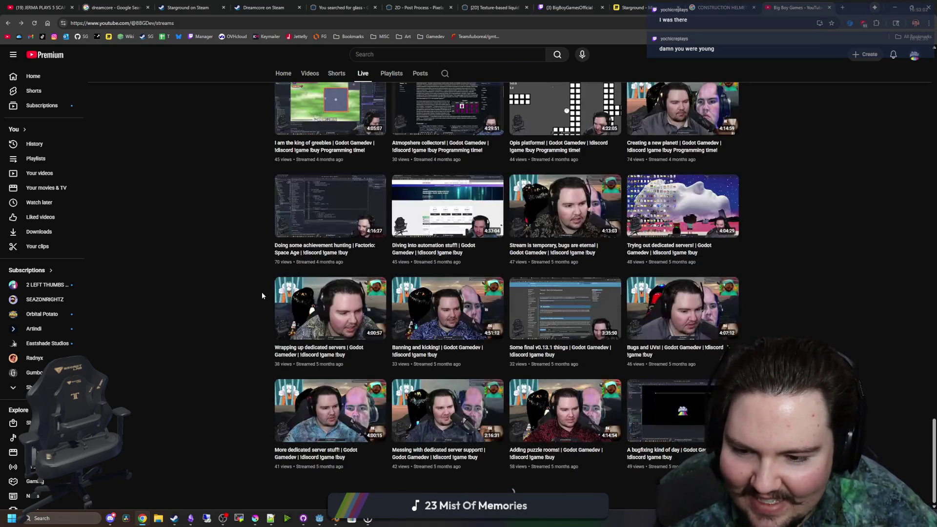
scroll(261, 292, down, 5)
key(Home)
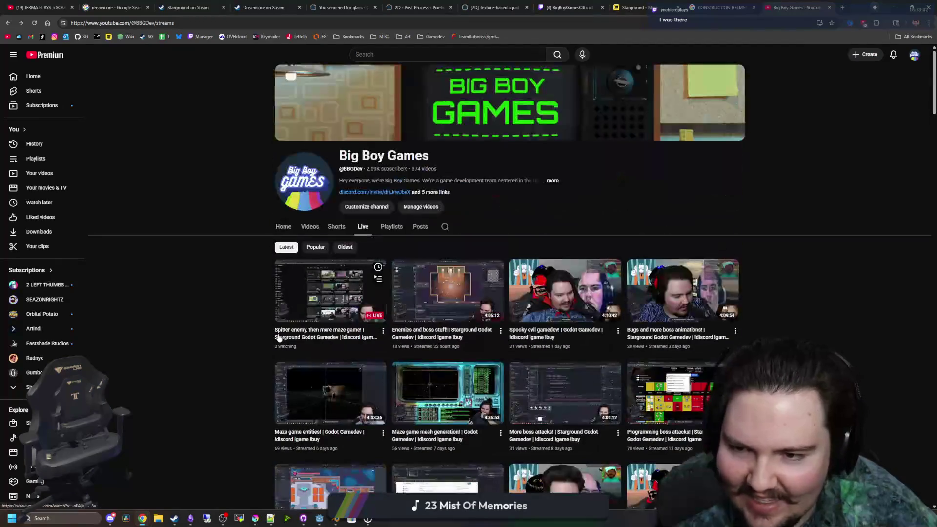
key(End)
key(End)
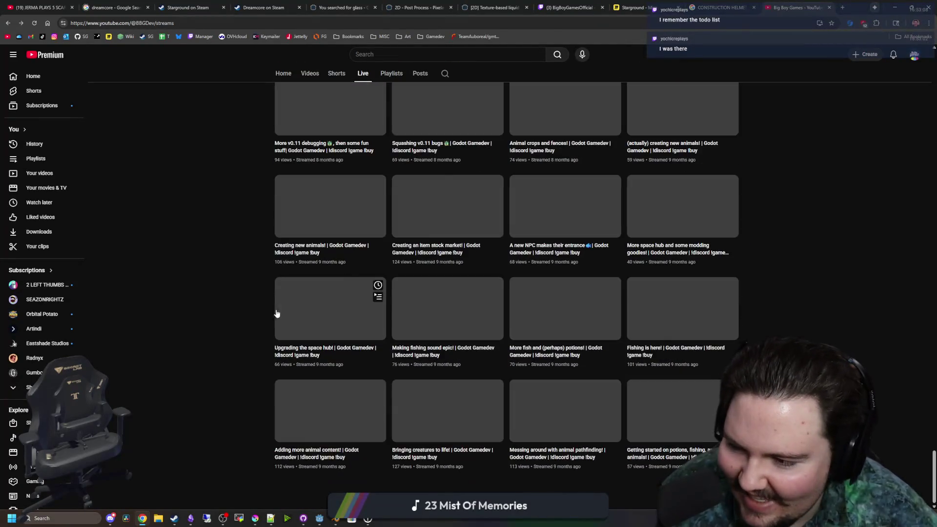
scroll(265, 320, up, 10)
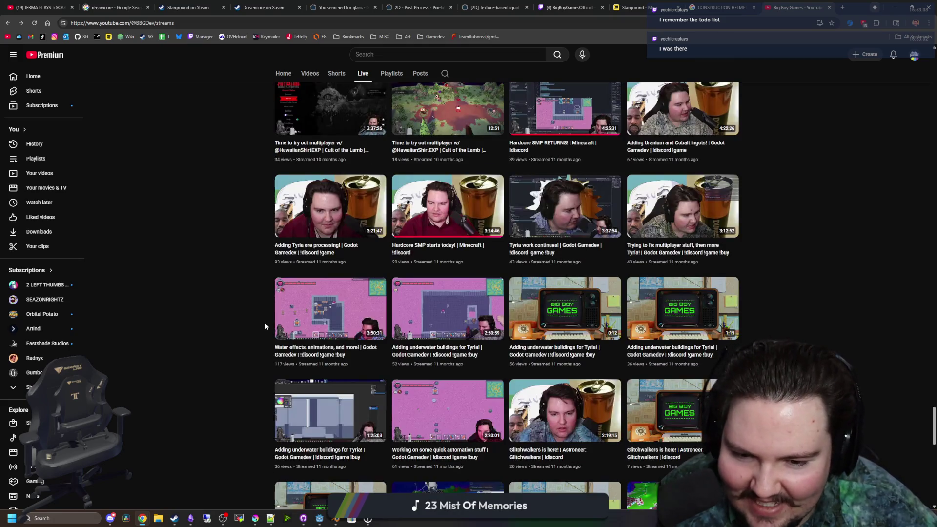
scroll(266, 324, up, 5)
- Sort the live streams by Oldest and open 'Time To Implement Dungeons'
key(Home)
click(350, 248)
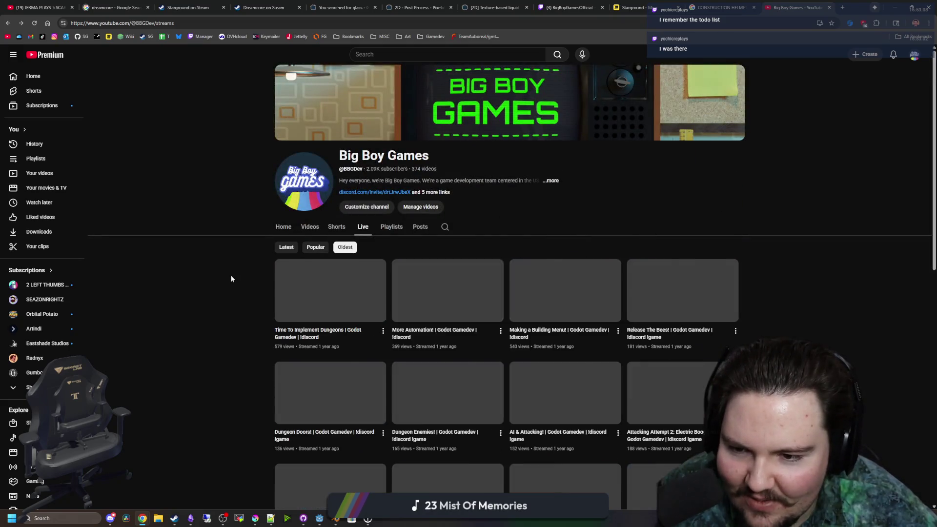
click(315, 299)
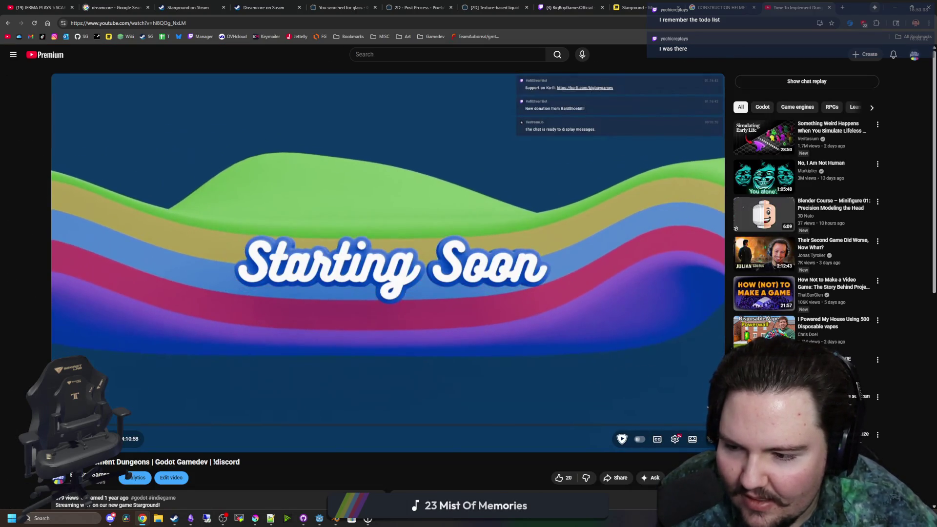
- Seek past the paint program, tile editor and pixel-art parts to the green game world gameplay
click(129, 424)
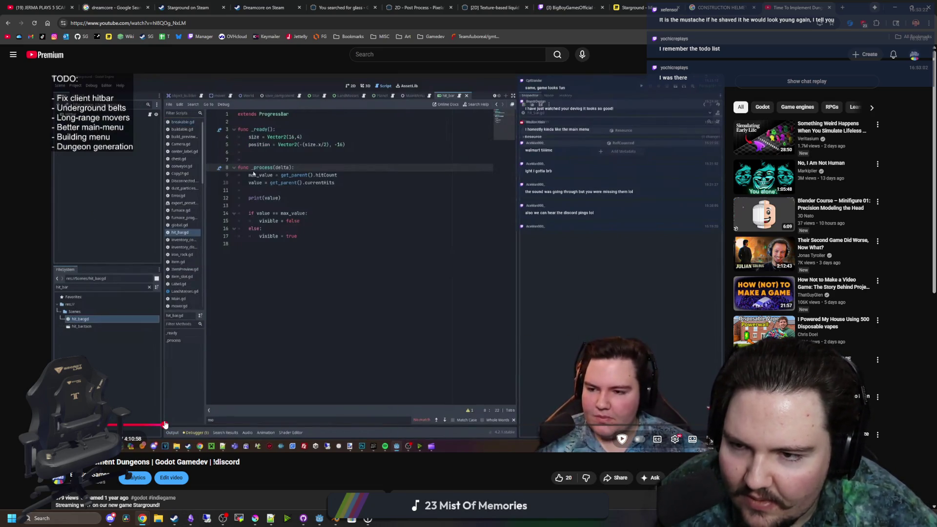
click(195, 424)
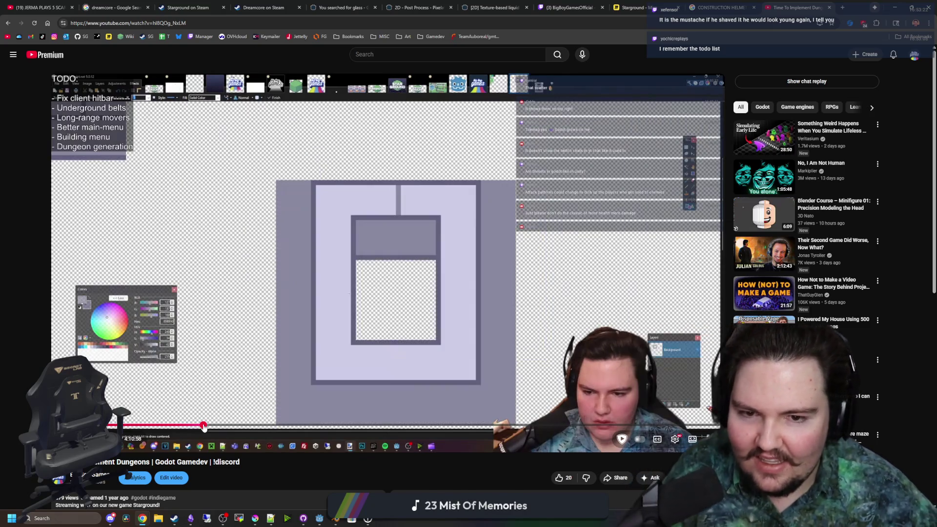
click(214, 425)
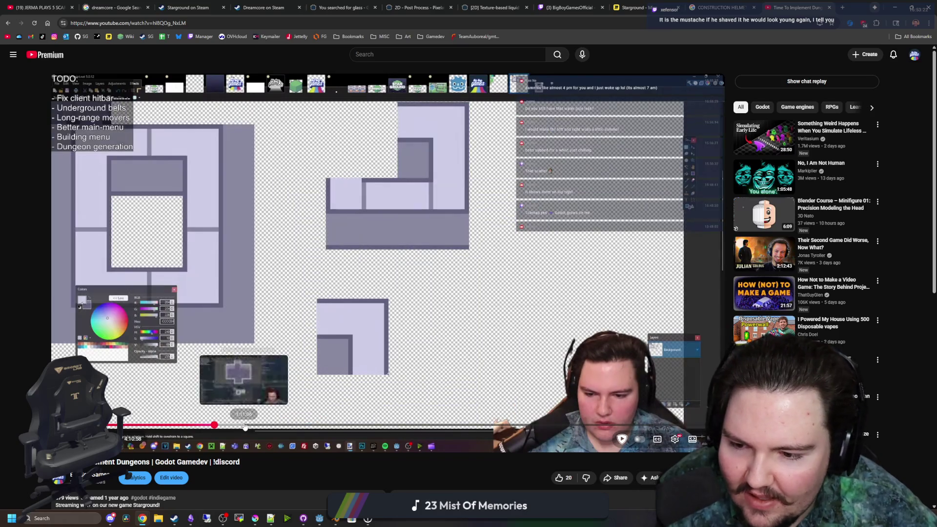
click(245, 425)
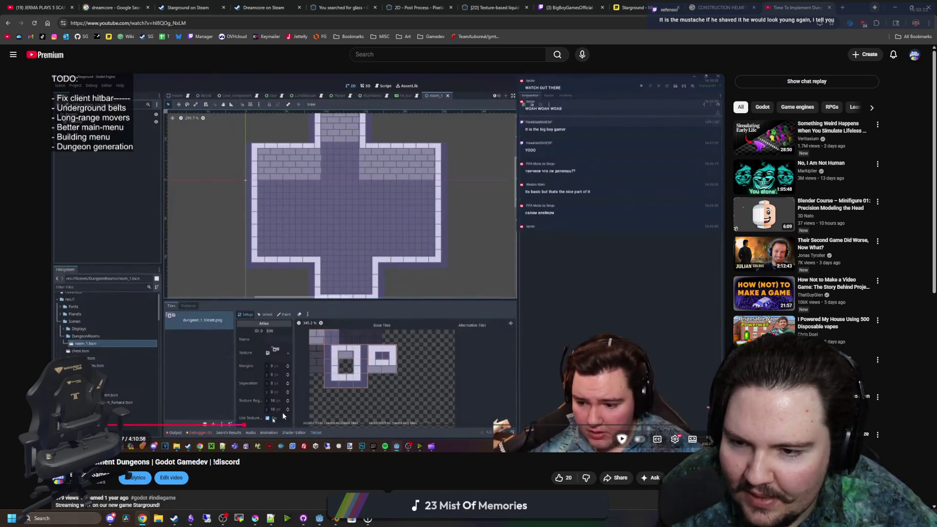
click(308, 425)
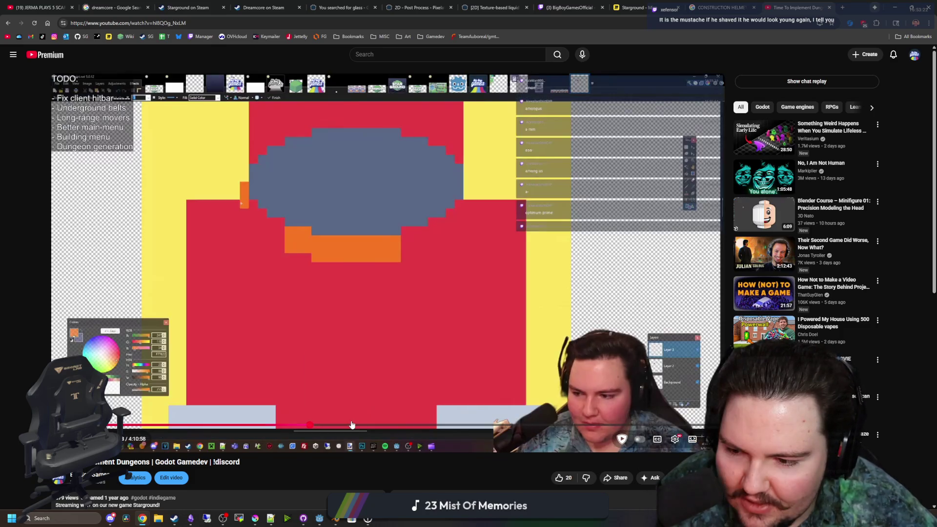
click(385, 424)
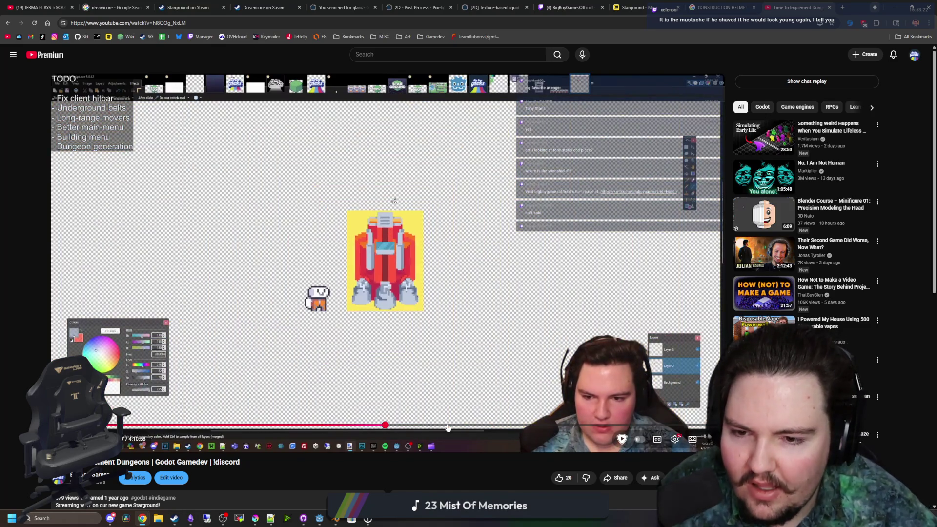
click(447, 425)
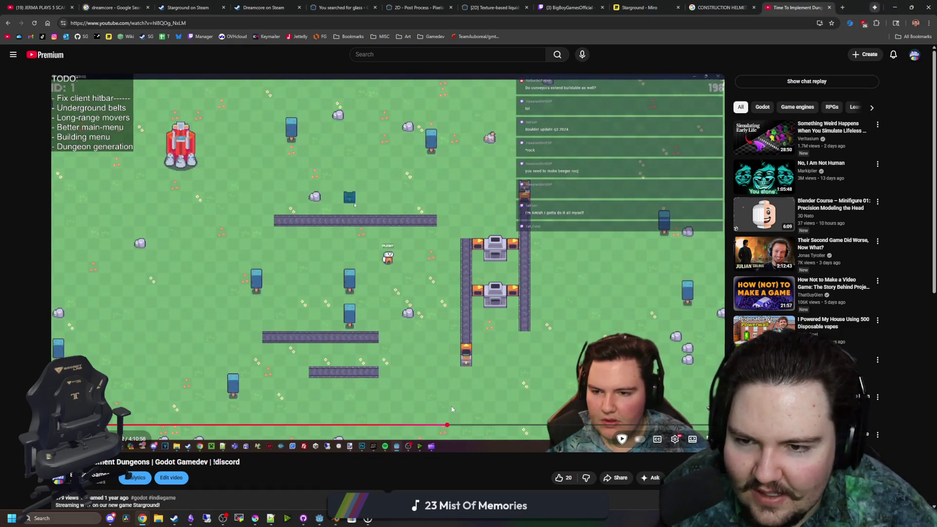
click(482, 425)
click(520, 425)
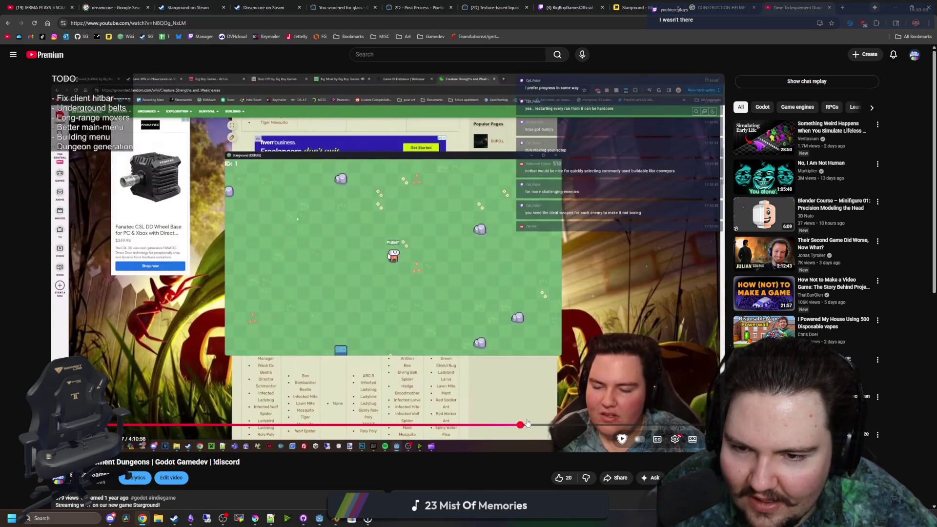
- Seek the Dungeons stream forward to around 4:04, where the GitHub Godot network issues list shows
click(559, 425)
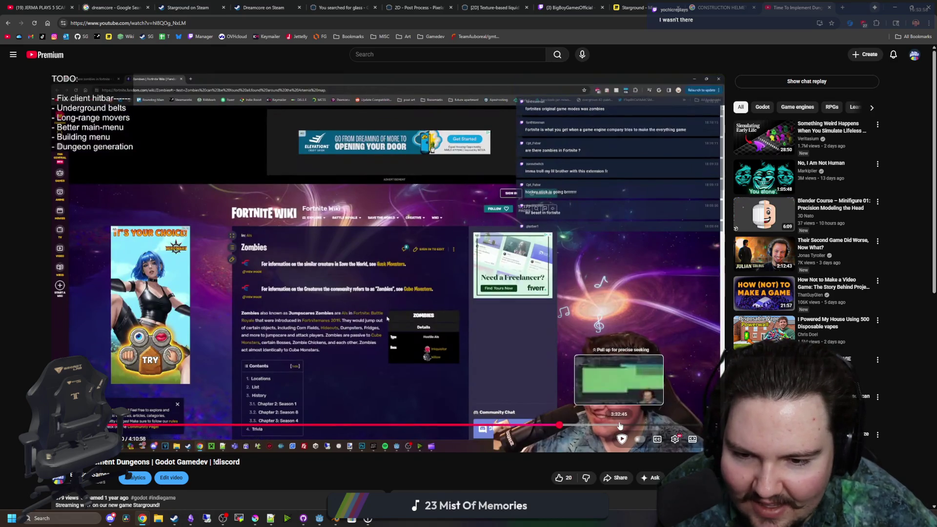
click(609, 425)
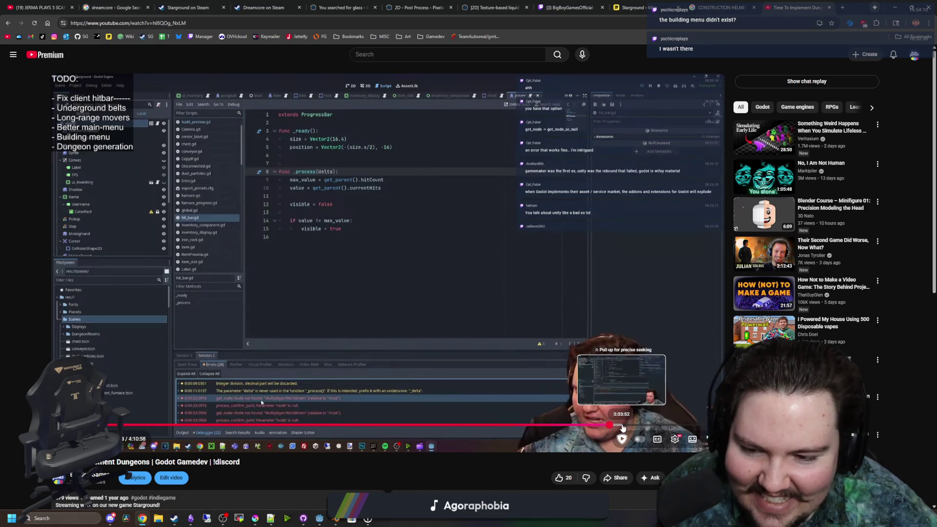
click(622, 425)
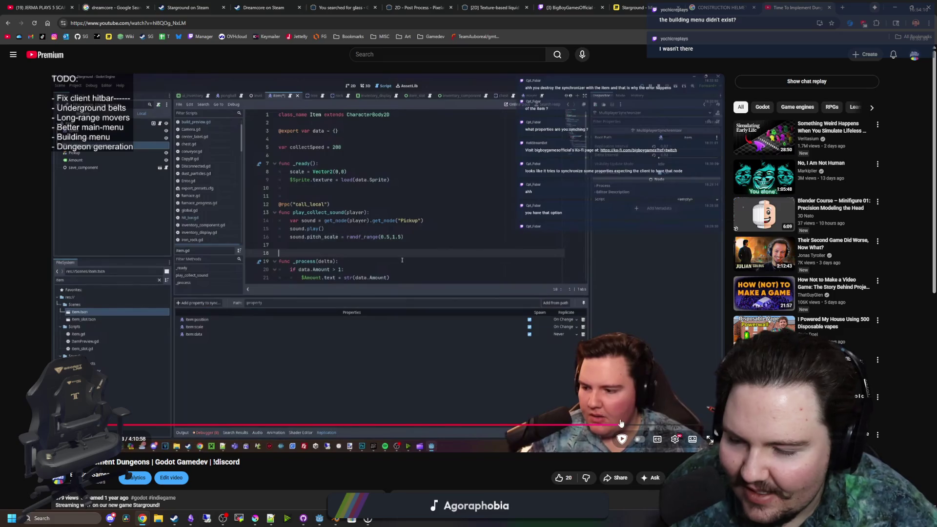
click(648, 425)
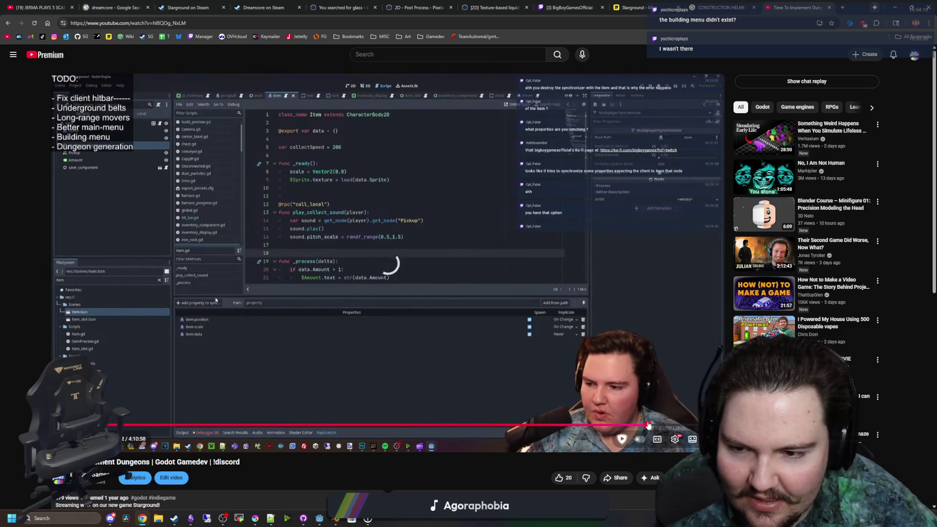
click(659, 425)
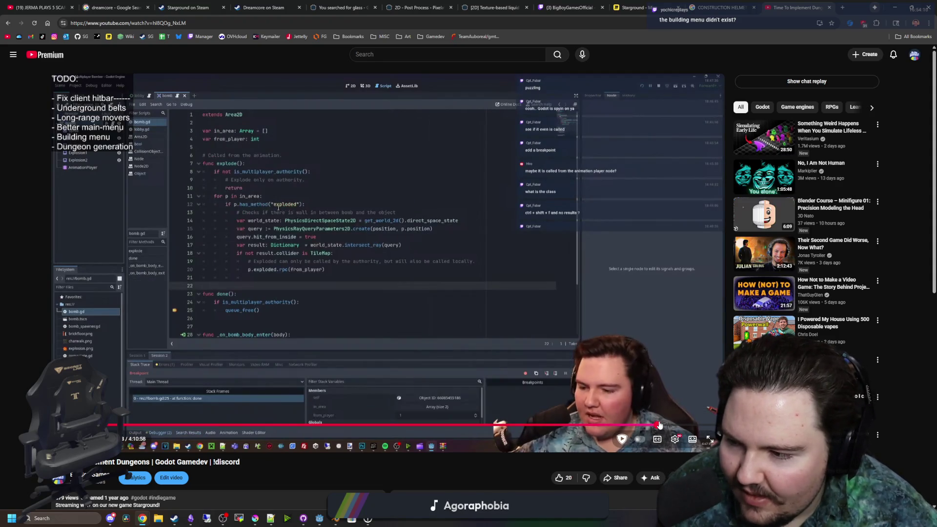
drag(658, 425, 676, 422)
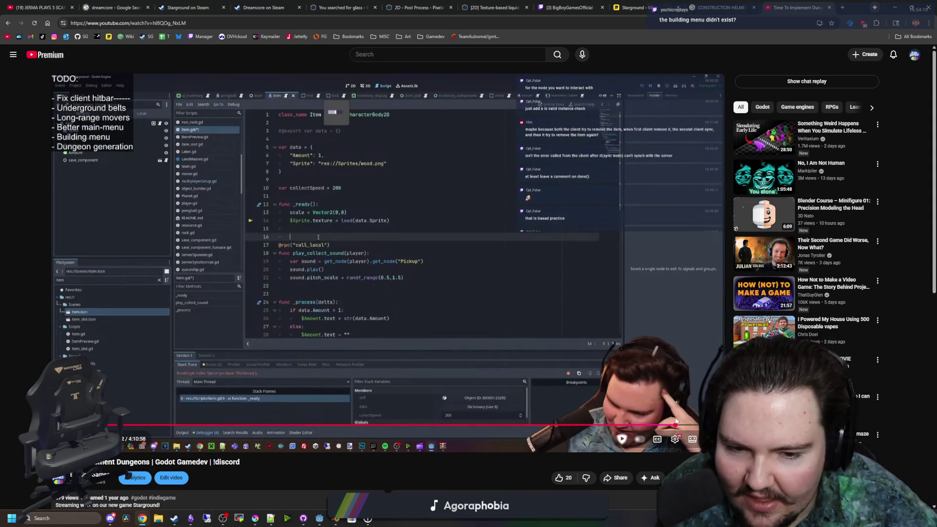
click(690, 423)
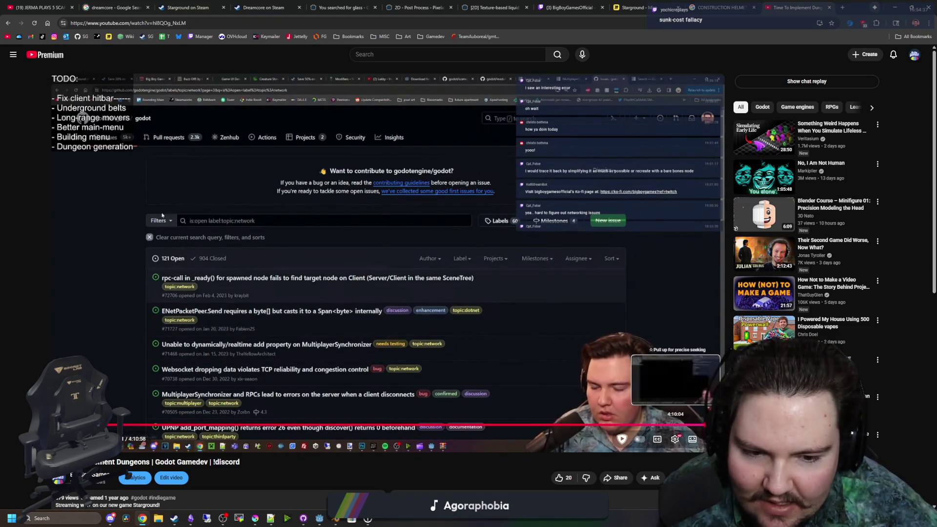
- Seek the Dungeons stream to about 4:10:58, showing the red rocket-ship sprite in Godot
click(555, 426)
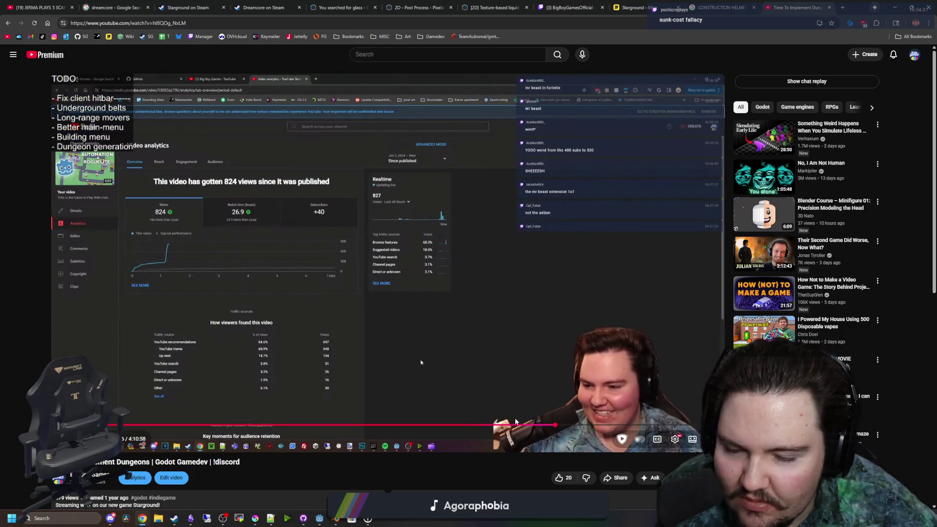
drag(539, 432, 487, 425)
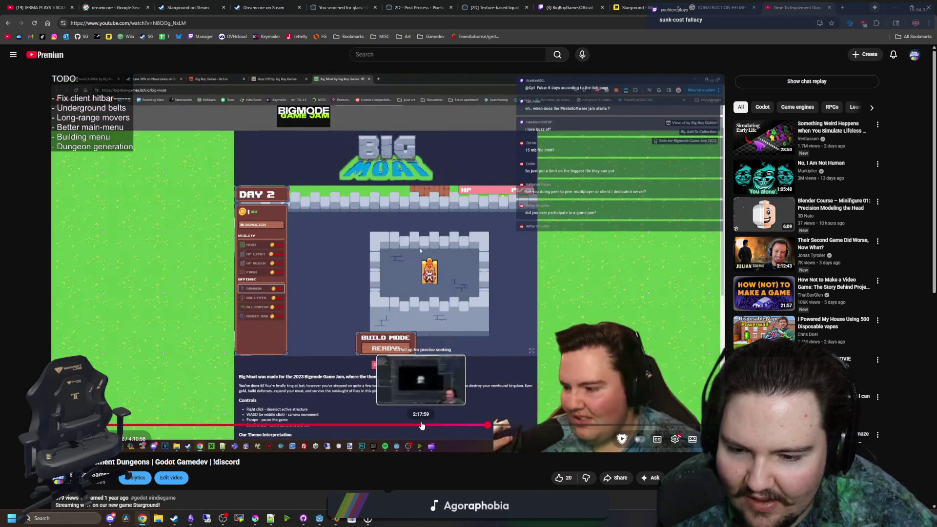
click(403, 426)
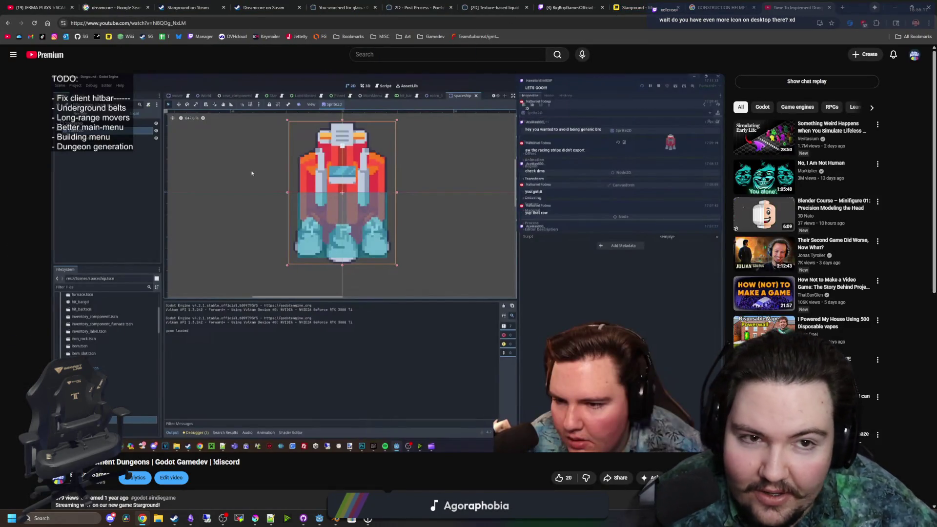
- Put Chrome away, bring the Starground Godot window back full-screen, and continue the saved game
click(897, 4)
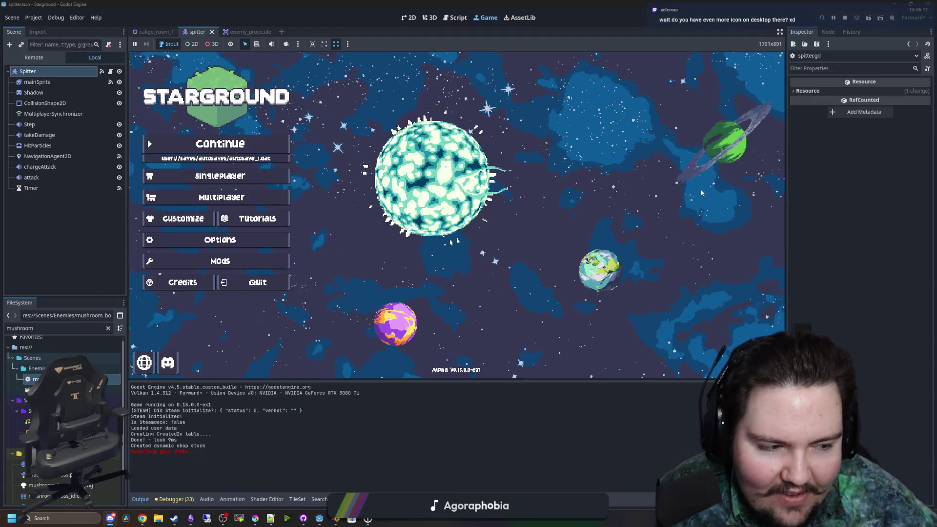
mouse_move(601, 167)
mouse_down()
mouse_move(586, 147)
mouse_move(552, 273)
mouse_move(549, 348)
mouse_up()
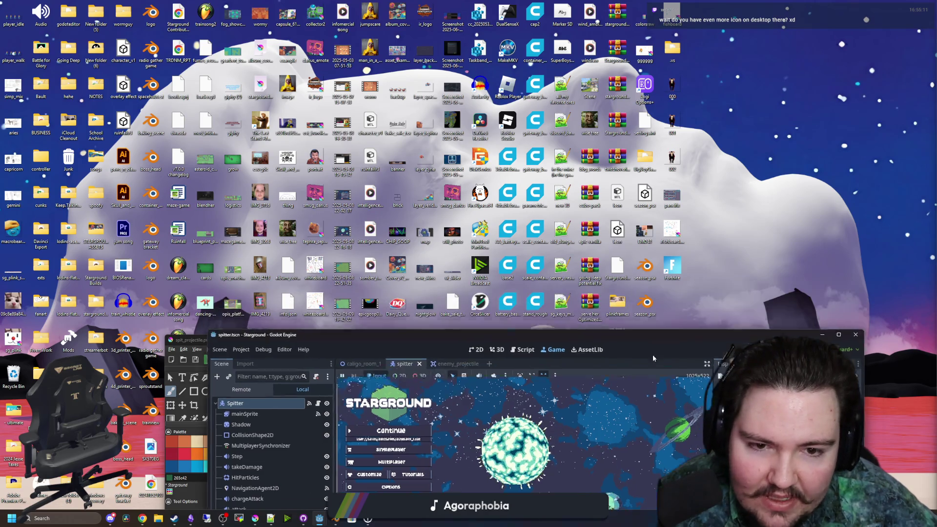
double_click(662, 297)
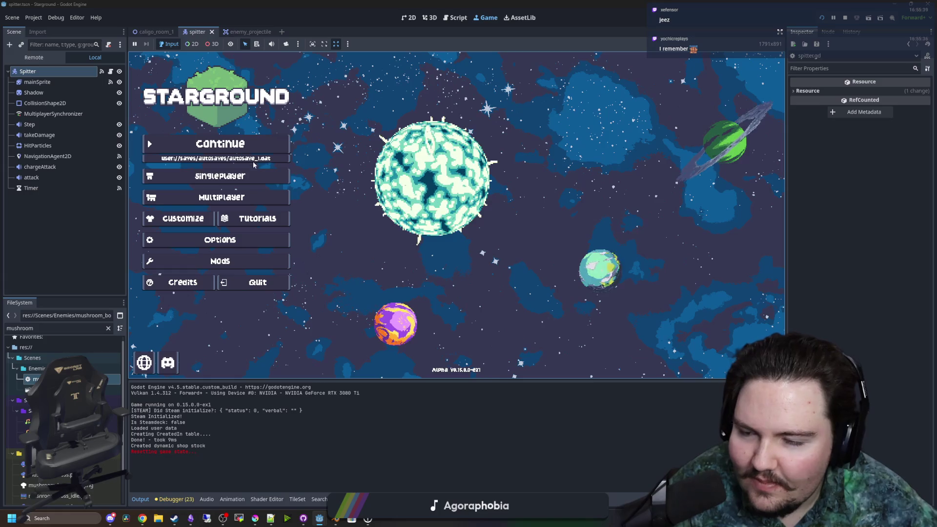
key(Down)
click(202, 142)
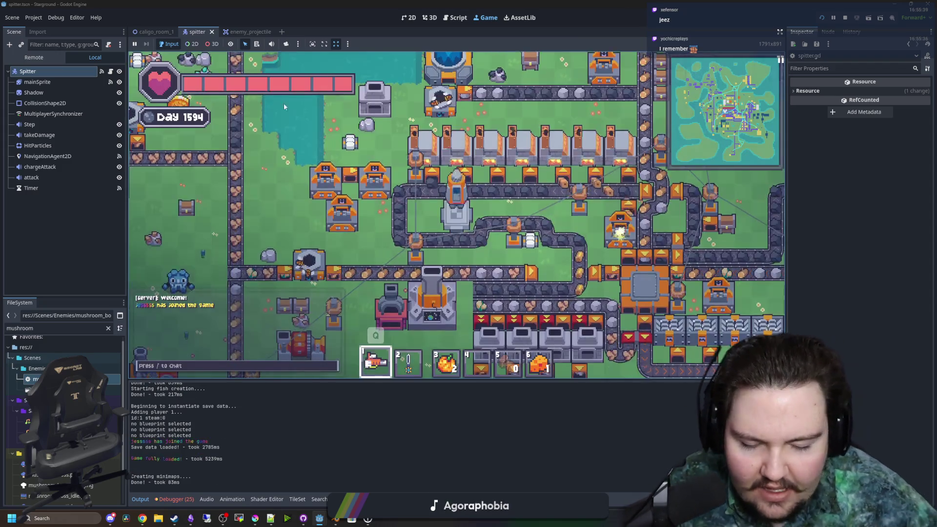
- From the Starlauncher map, zoom in and launch to the Caligo dungeon planet
click(457, 210)
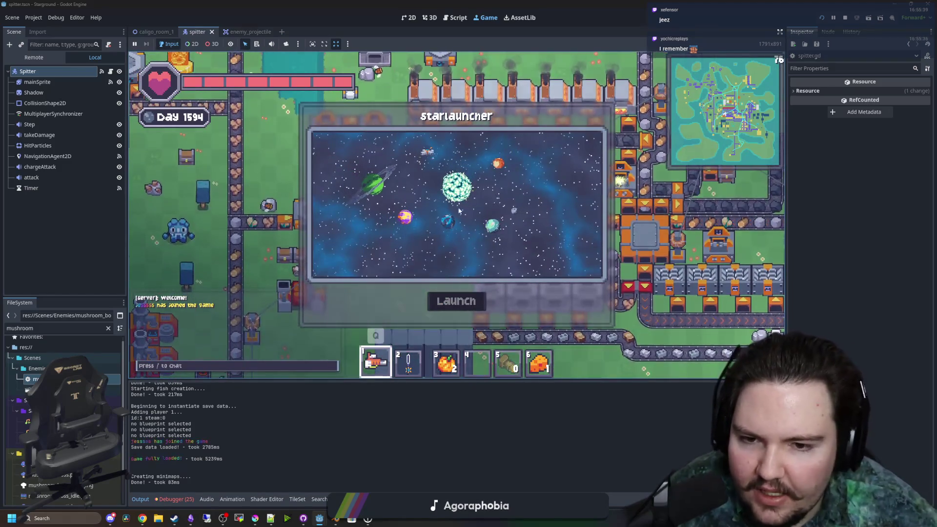
scroll(447, 229, up, 2)
mouse_move(448, 237)
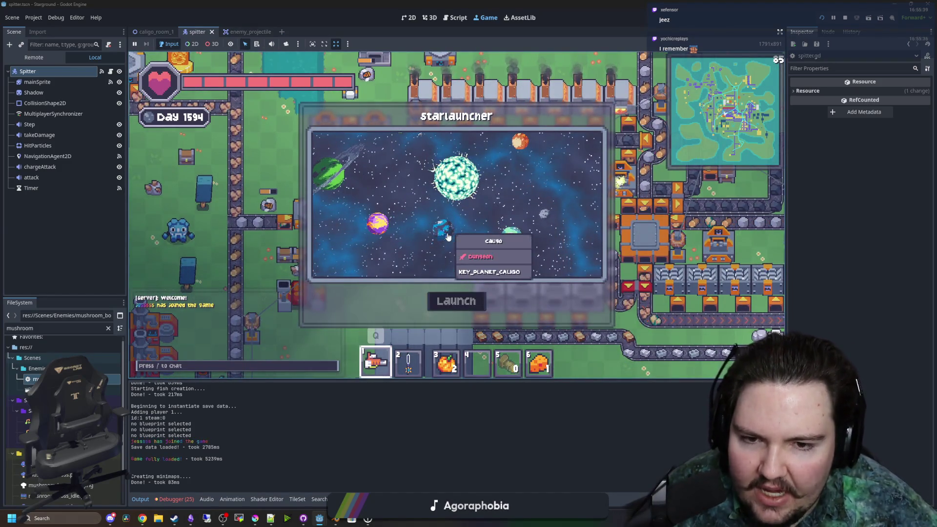
click(456, 301)
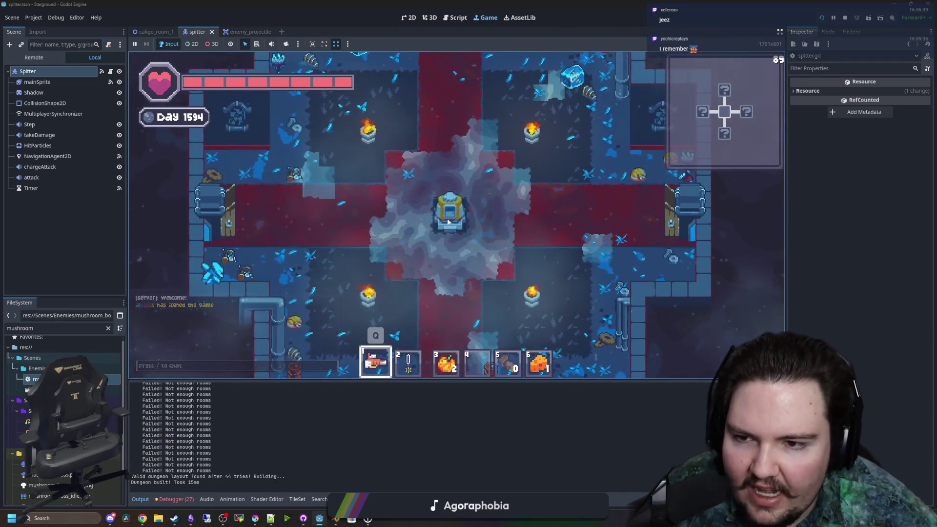
- Walk the player right into the mushroom room and over to the central crossroads
key(d)
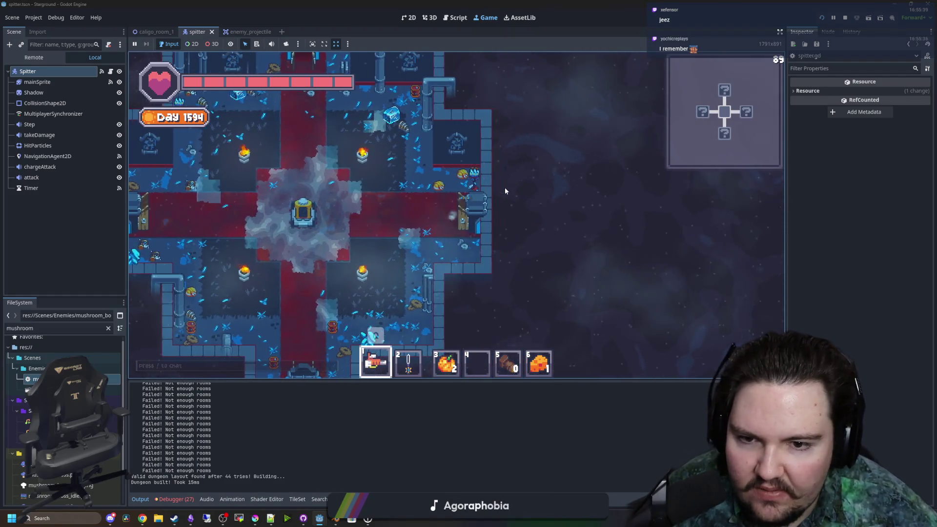
key(d)
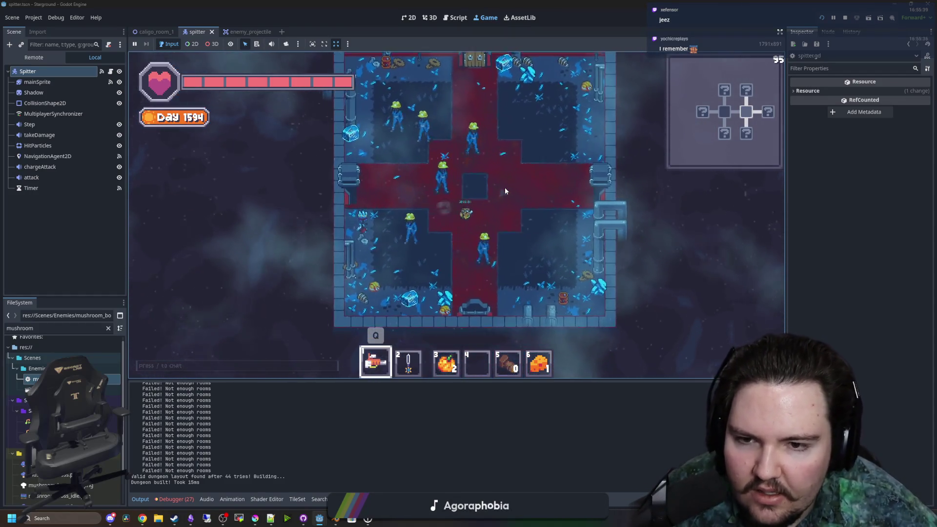
key(d)
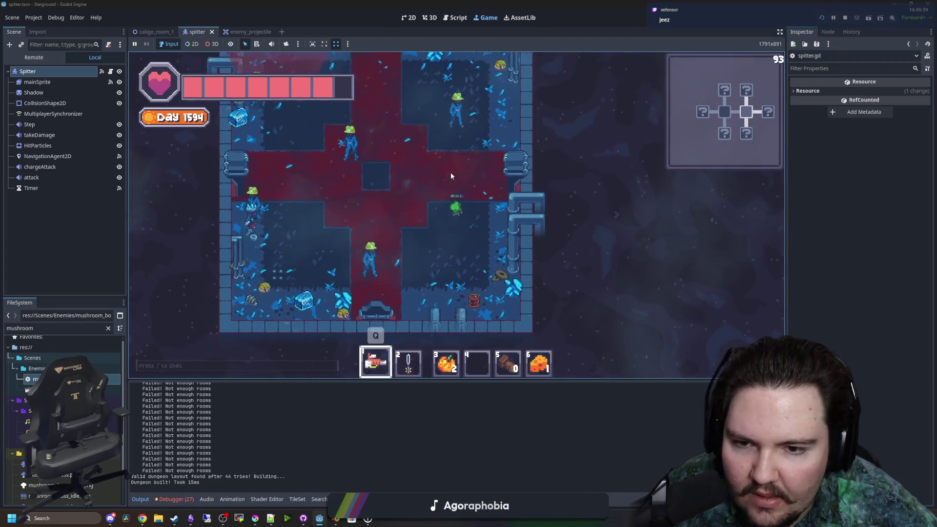
key(a)
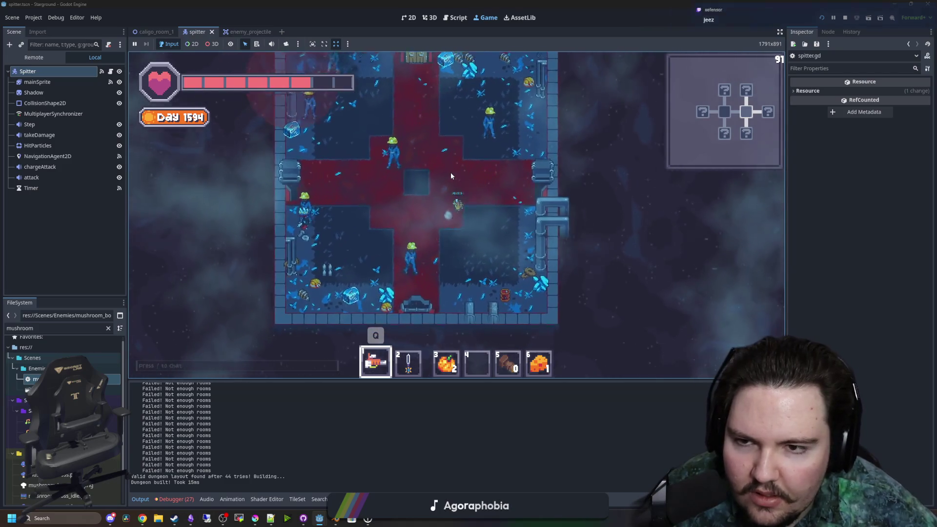
key(w)
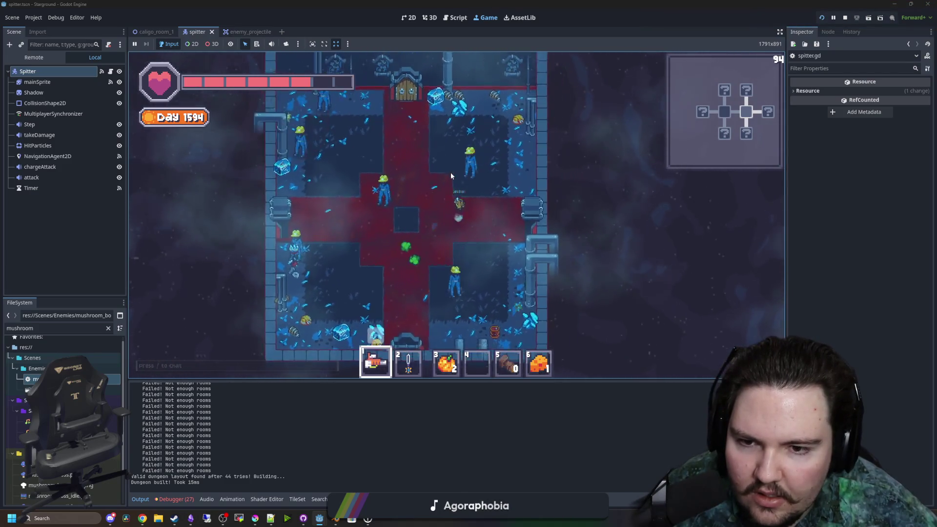
key(s)
key(2)
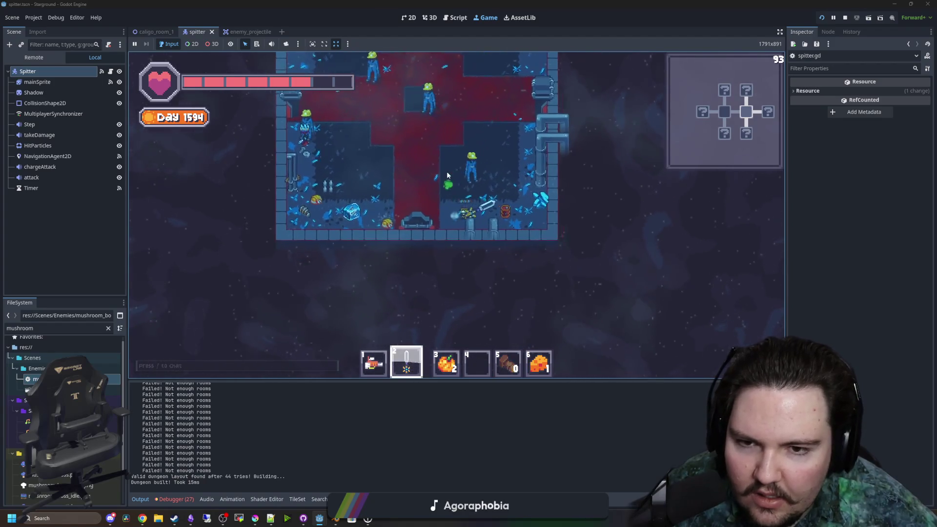
key(w)
key(a)
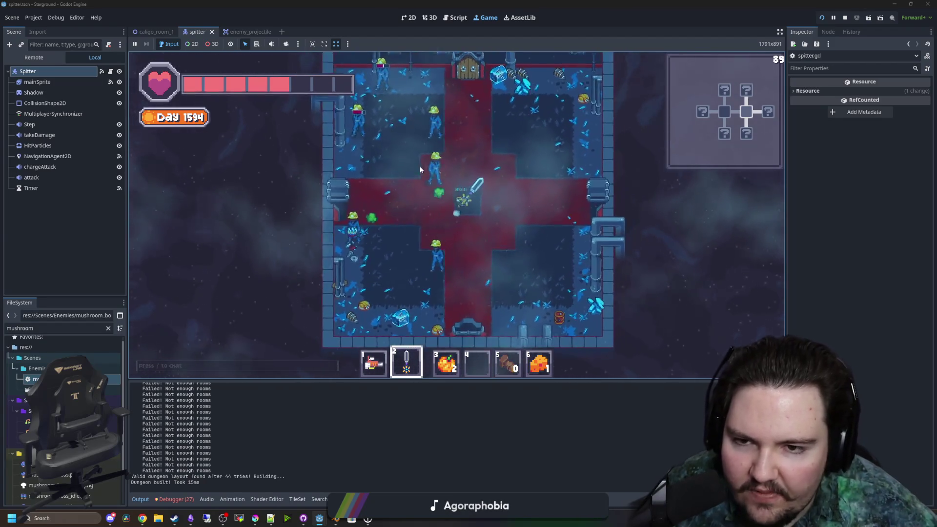
key(w)
- Swing the sword at the mushroom enemies while moving around the room, then stop the game with F8
click(397, 215)
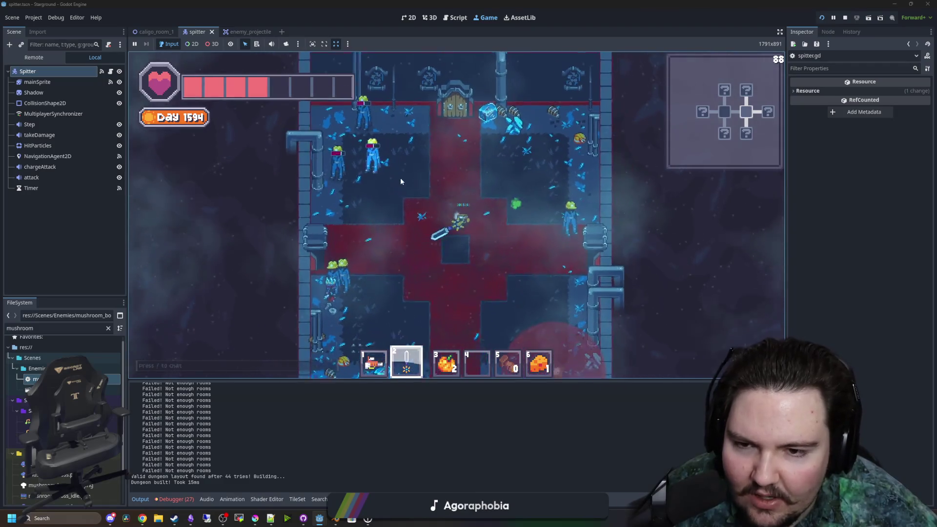
key(a)
key(s)
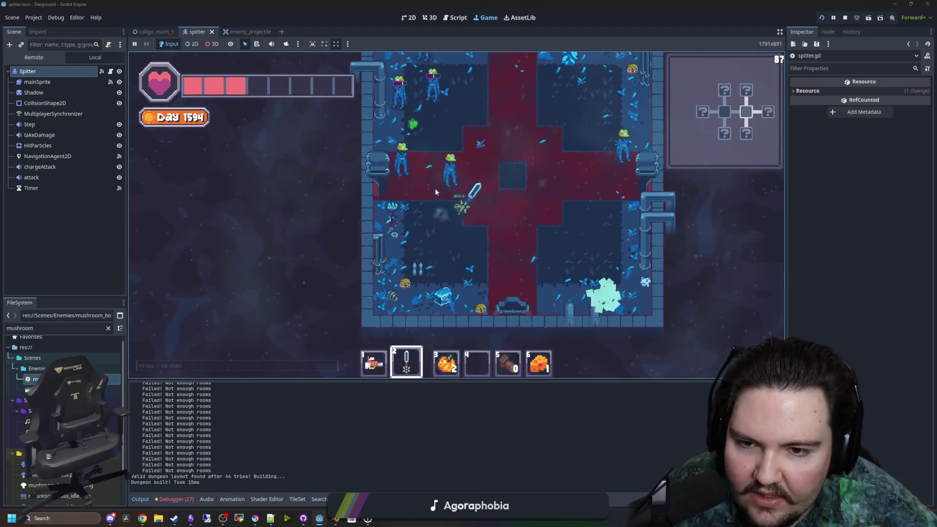
key(d)
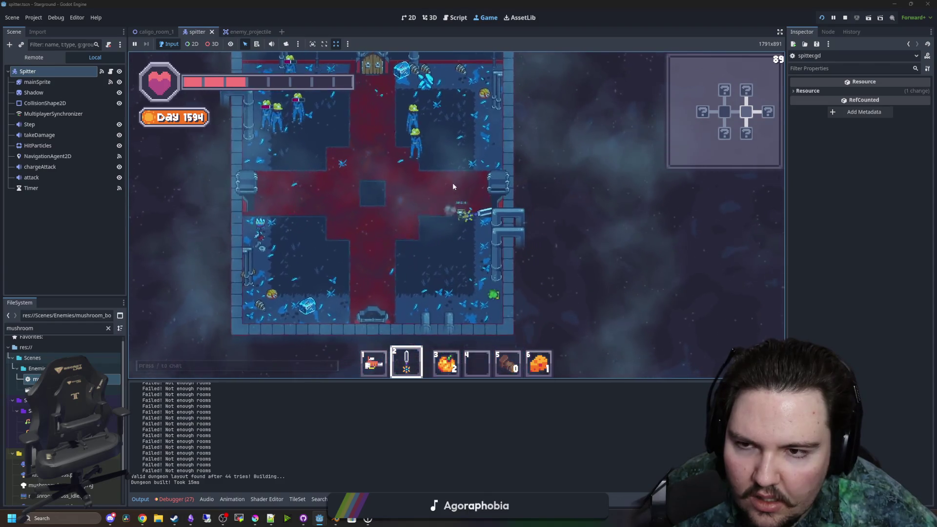
key(s)
key(a)
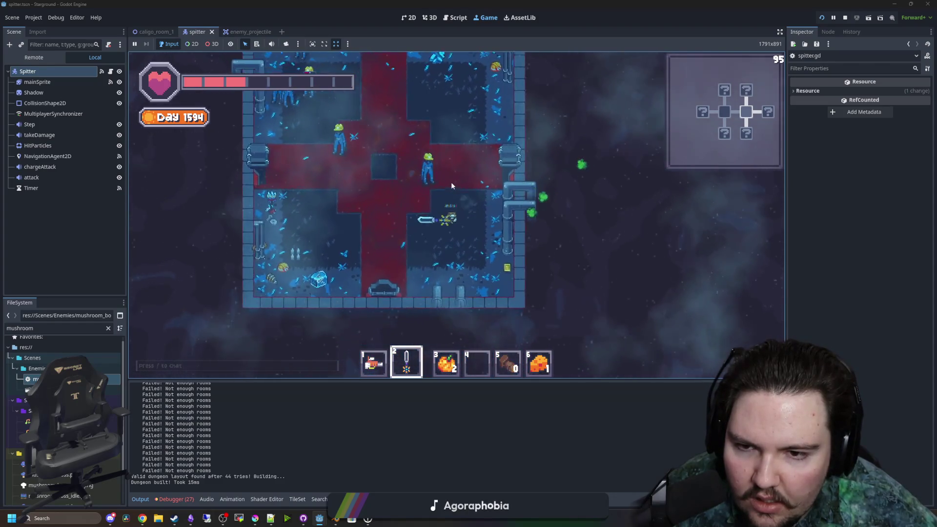
key(a)
key(w)
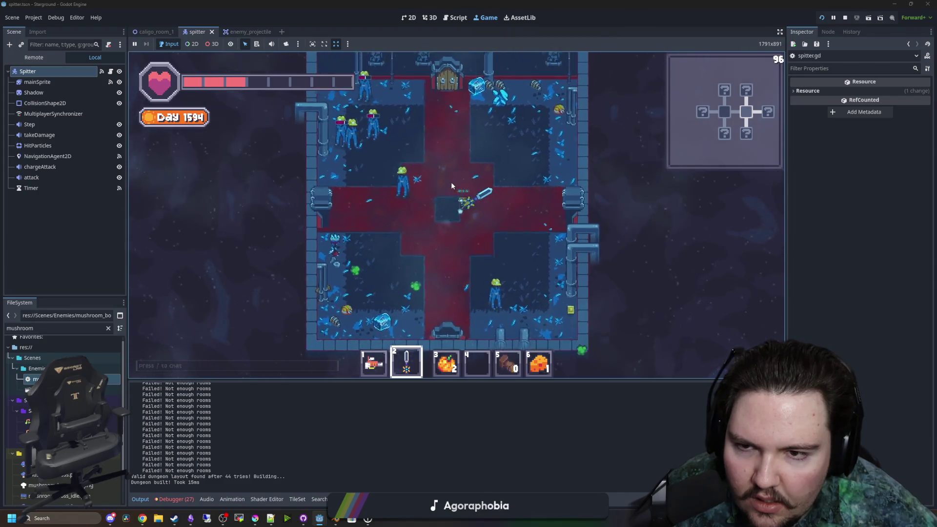
key(d)
key(a)
key(s)
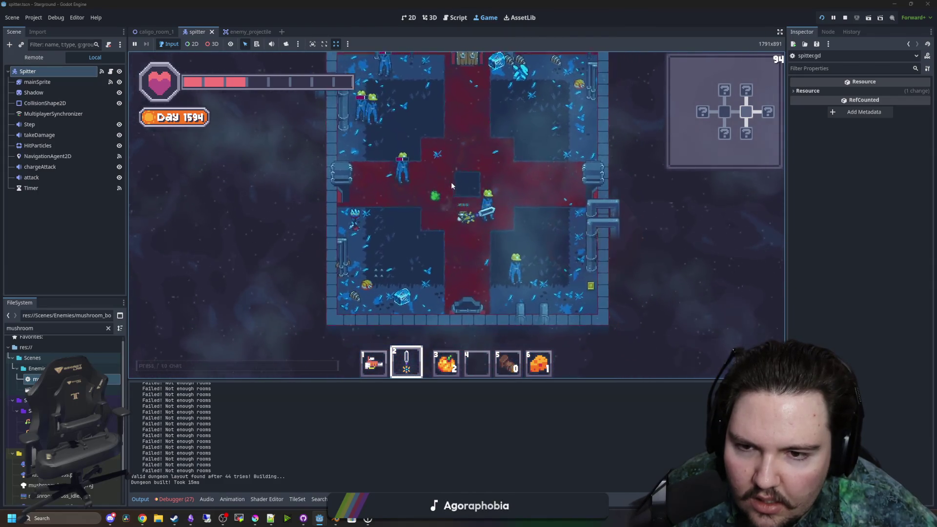
key(d)
key(w)
key(F8)
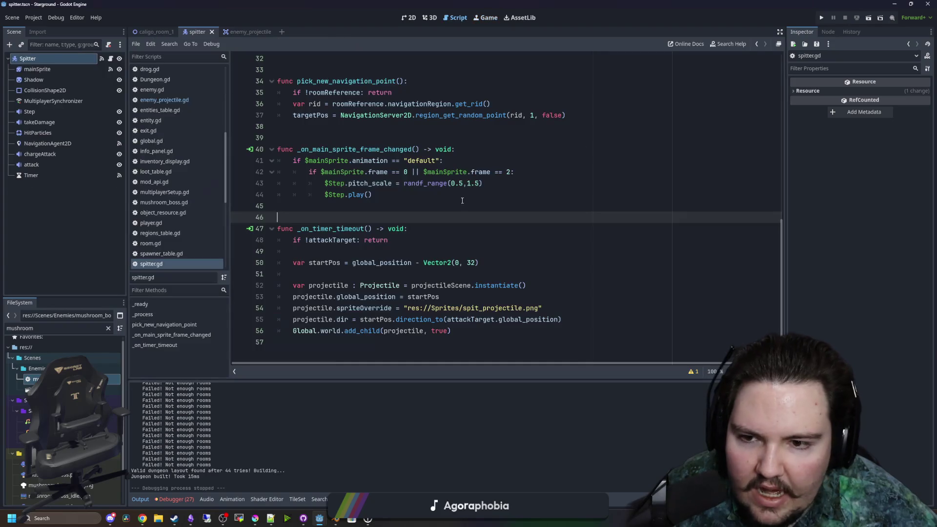
- Save, glance at the Spitter 2D view, then drop mainSprite onto line 28's else branch in spitter.gd
click(439, 210)
key(ctrl+s)
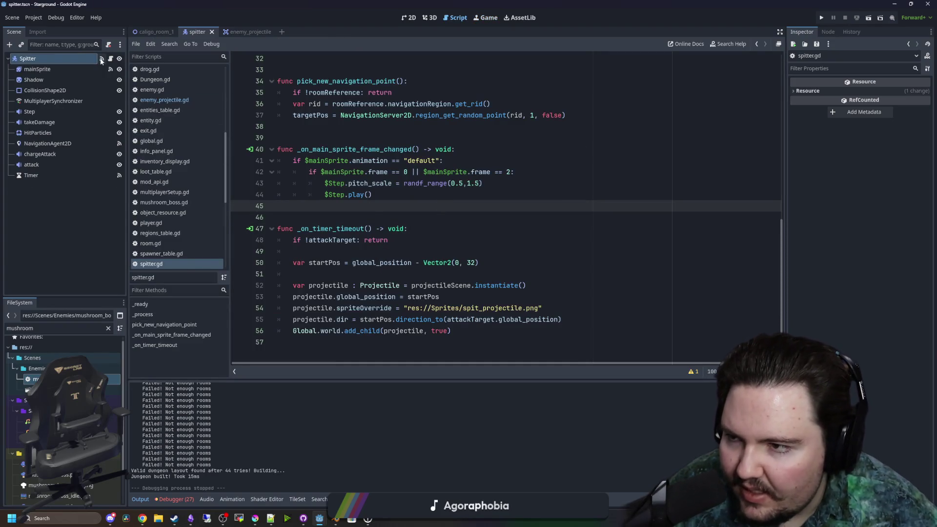
click(408, 20)
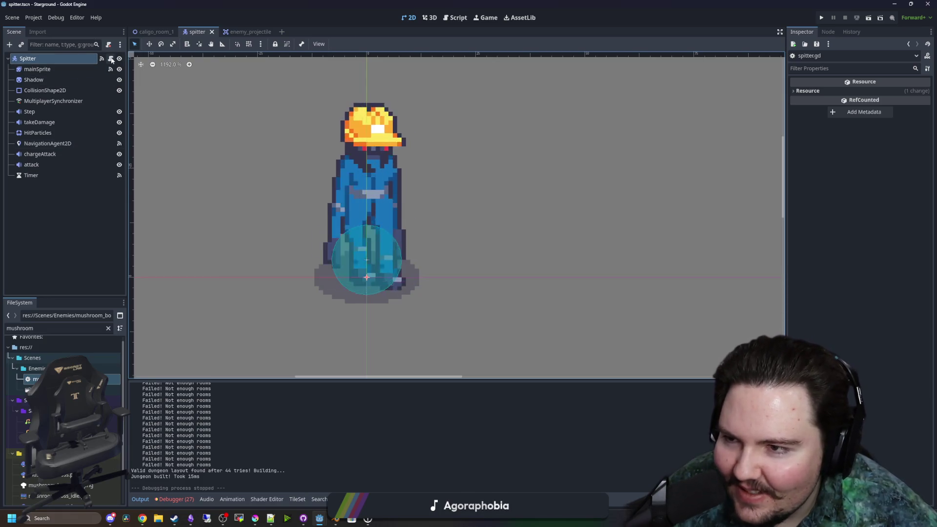
key(ctrl+F3)
mouse_move(46, 73)
mouse_down()
mouse_move(437, 202)
mouse_move(461, 257)
mouse_move(459, 236)
mouse_move(391, 215)
mouse_move(428, 215)
mouse_up()
scroll(437, 202, up, 6)
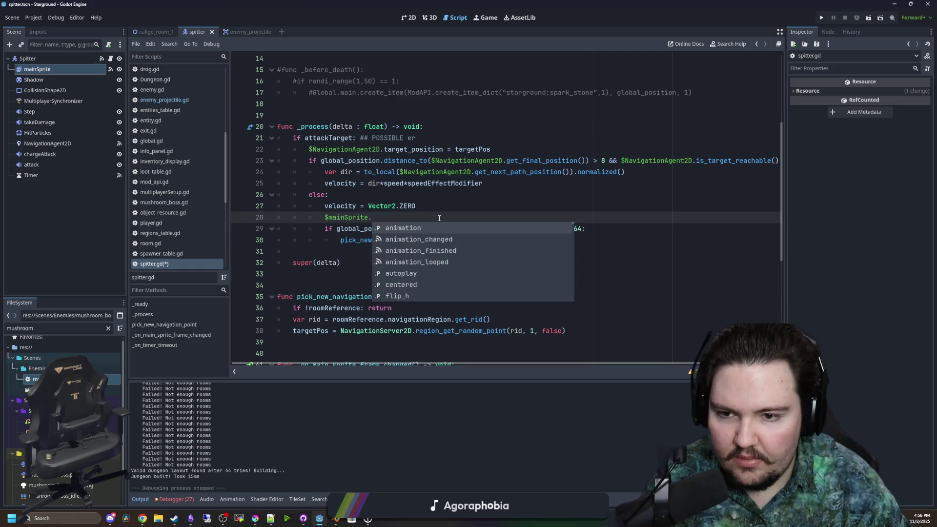
- Add 'if isServer:' under the _process header and indent the rest of its body beneath it
text(pla)
key(Return)
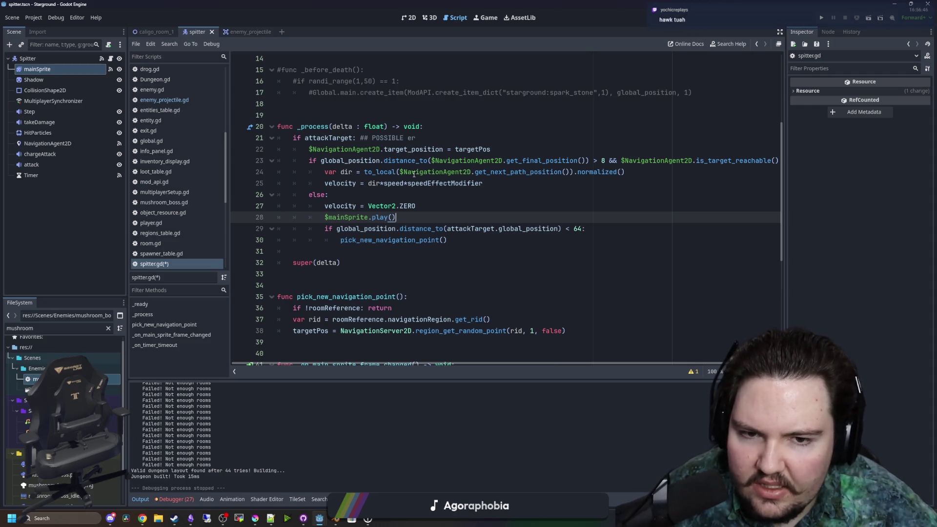
scroll(413, 173, up, 1)
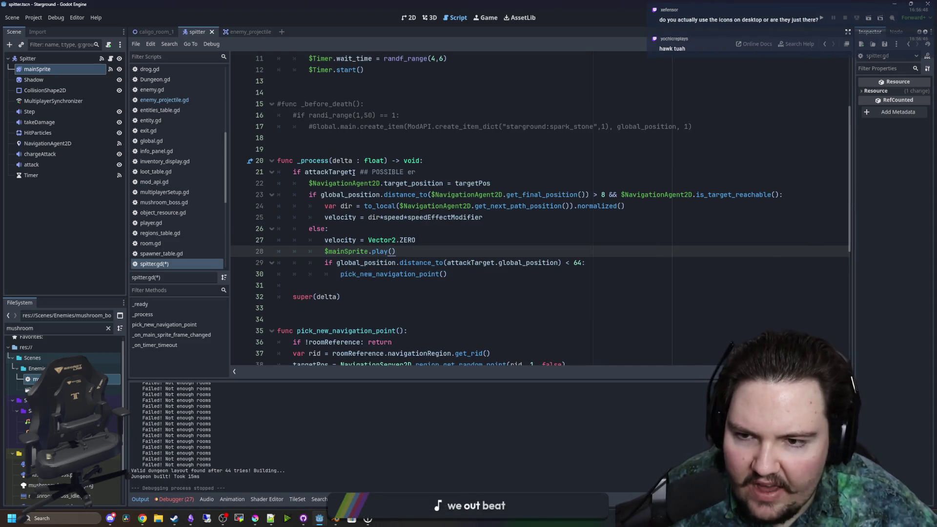
click(457, 157)
key(Return)
text(if isServer:)
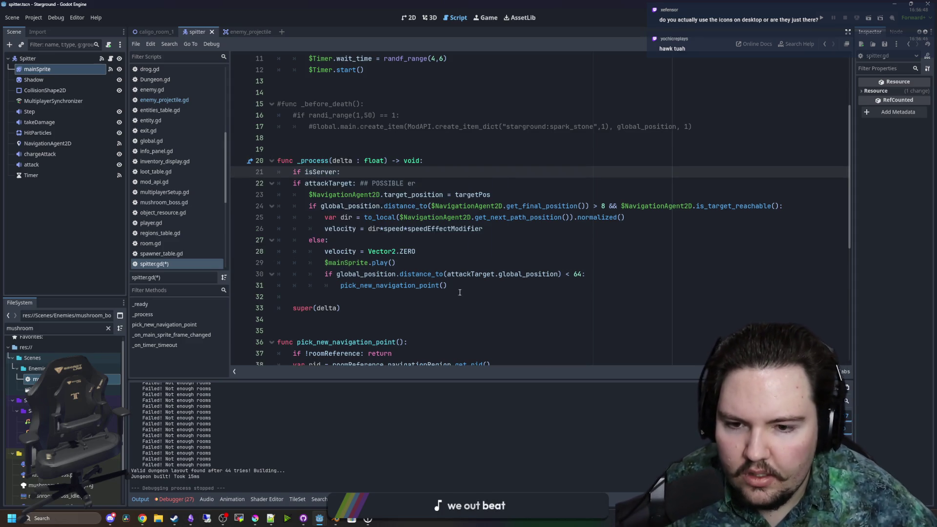
drag(459, 292, 254, 184)
key(Tab)
click(470, 168)
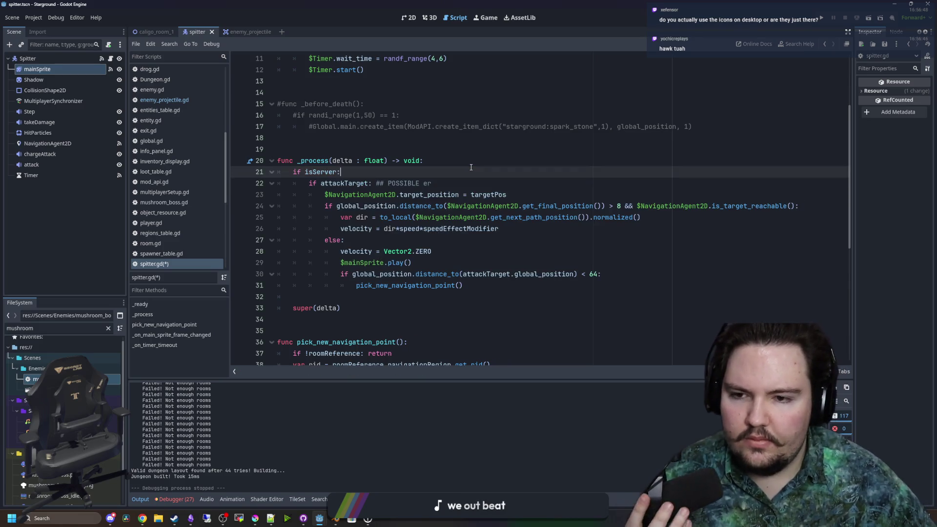
- Replace the old play call in the else branch with play_animation.rpc("idle")
click(414, 262)
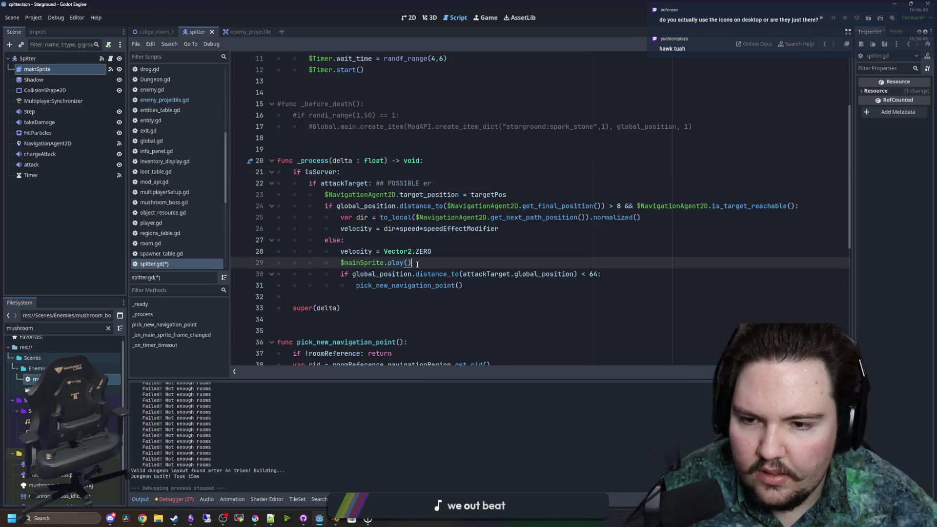
drag(414, 263, 340, 274)
click(368, 267)
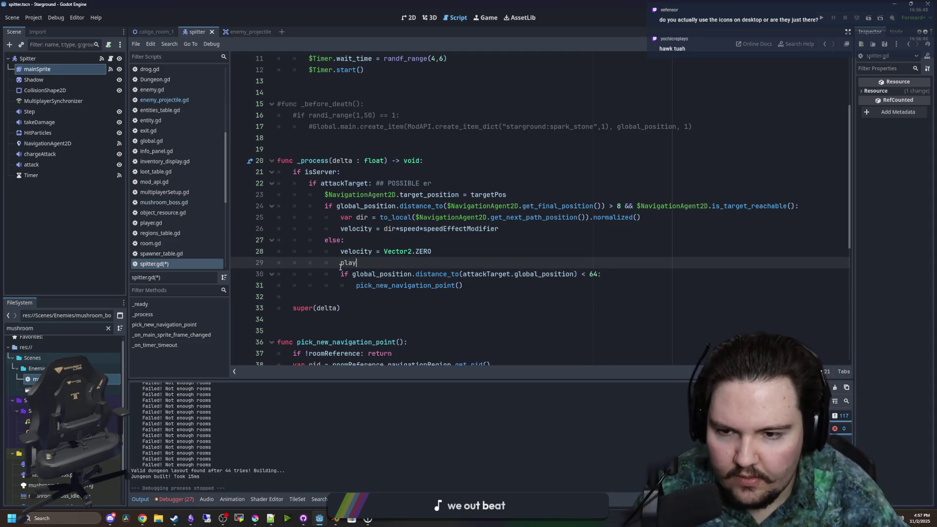
text(_anim)
key(Return)
key(BackSpace)
text(.rpc("idle)
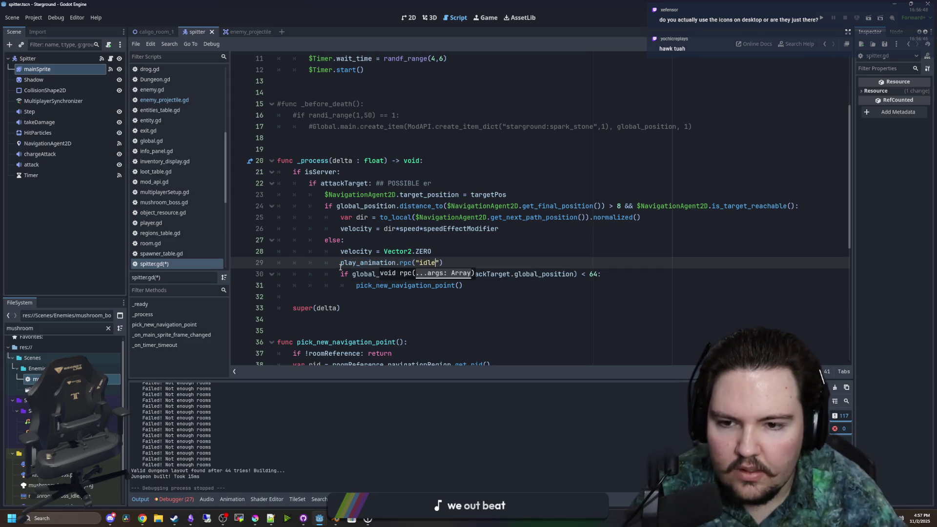
click(38, 69)
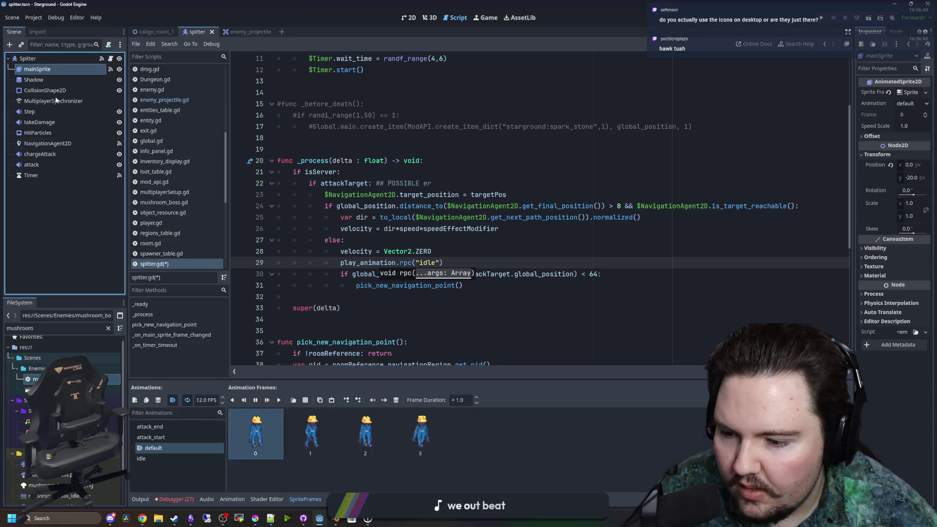
click(435, 228)
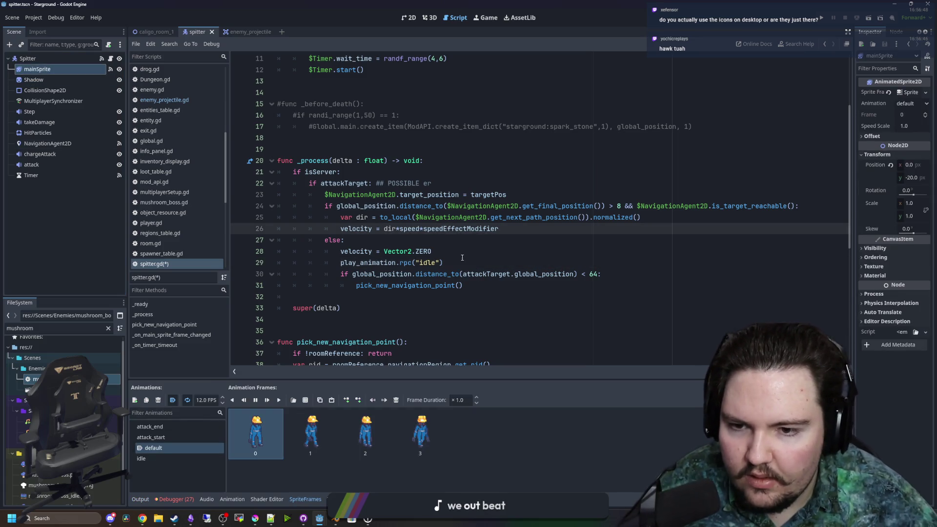
drag(448, 263, 334, 263)
key(ctrl+c)
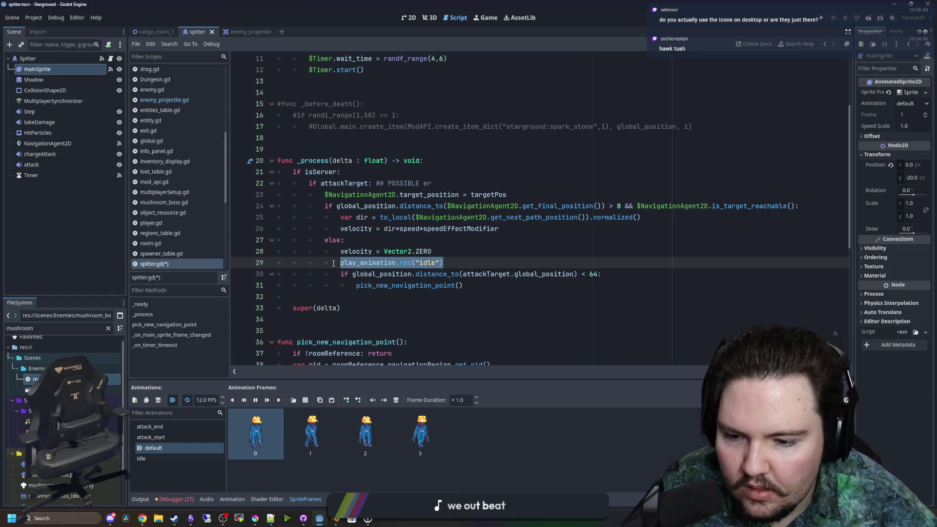
click(379, 242)
- Save spitter.gd and switch to the Game view
key(ctrl+s)
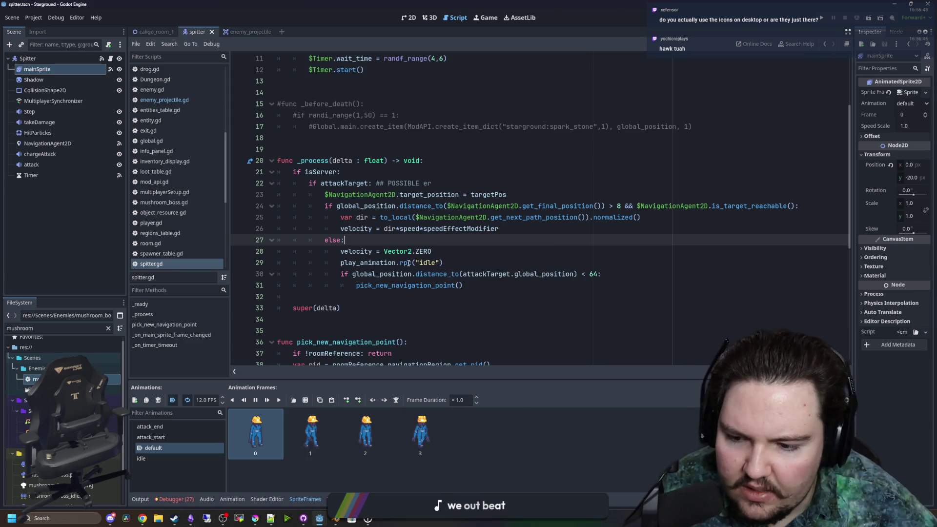
key(ctrl+s)
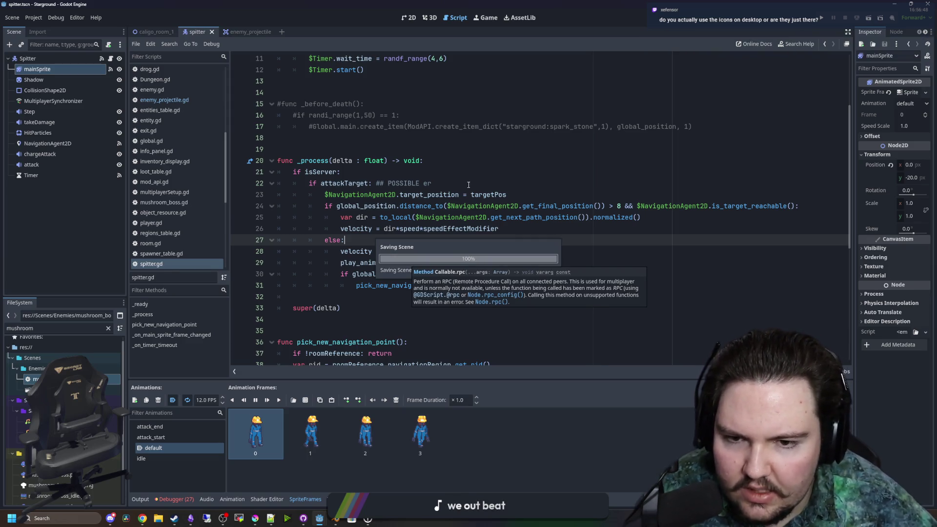
click(486, 18)
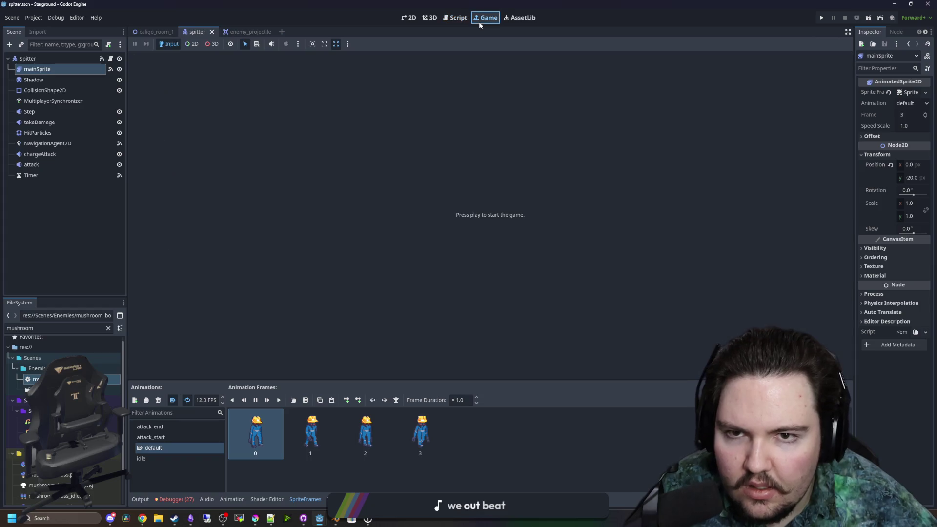
- Launch Starground from Godot and rearrange the Godot and Krita windows while it loads
click(822, 18)
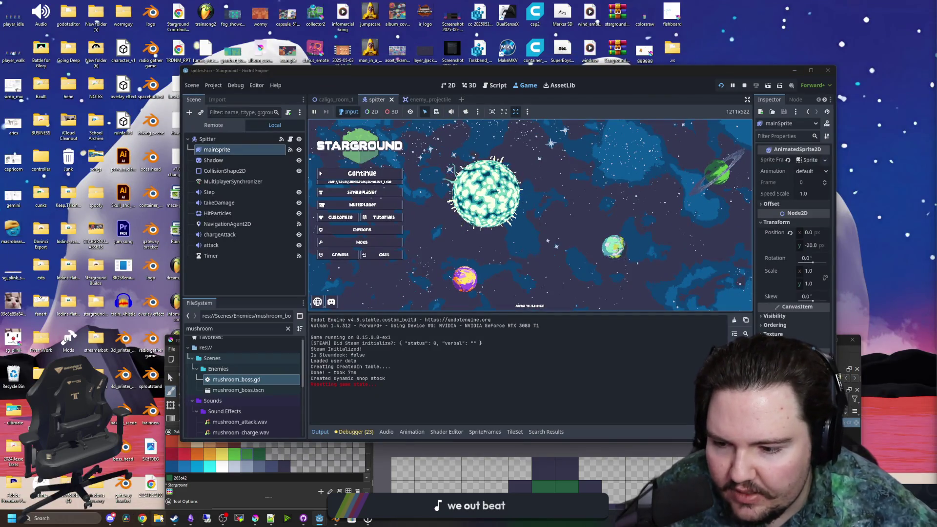
drag(698, 70, 712, 445)
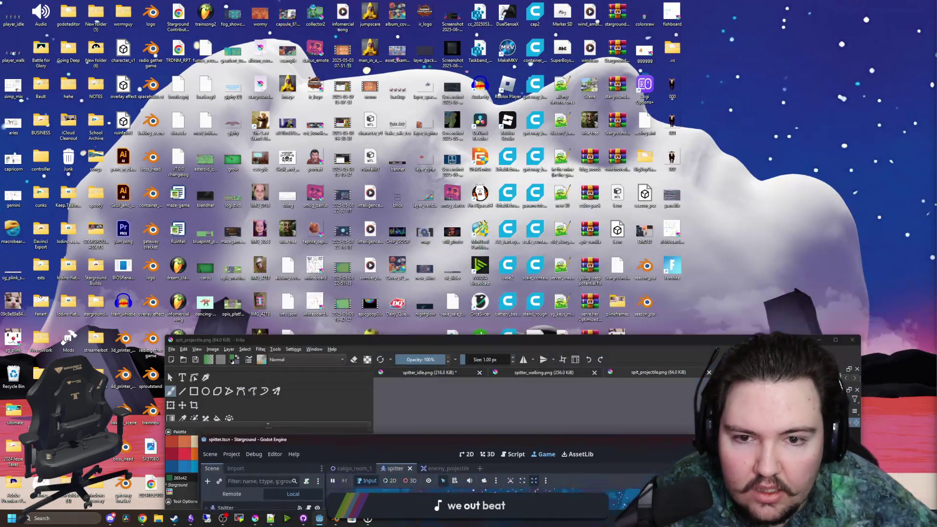
drag(624, 342, 752, 430)
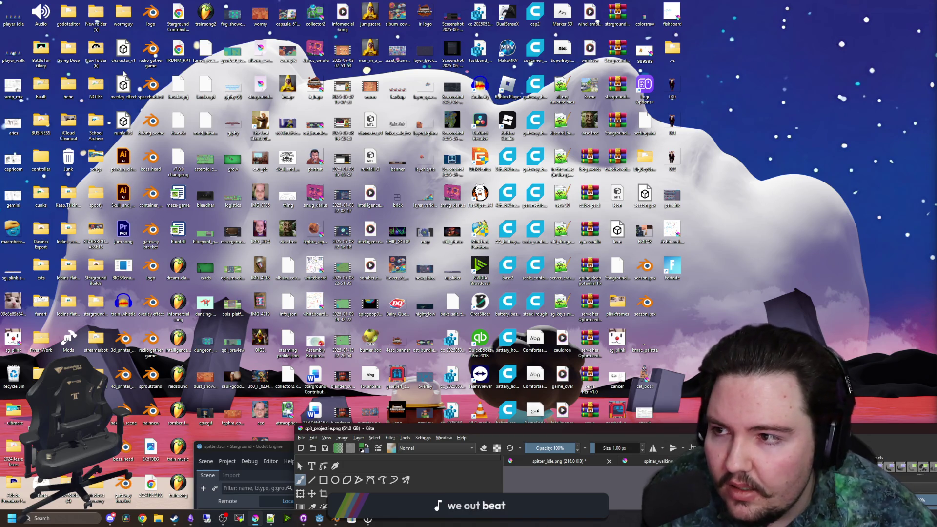
drag(438, 430, 437, 370)
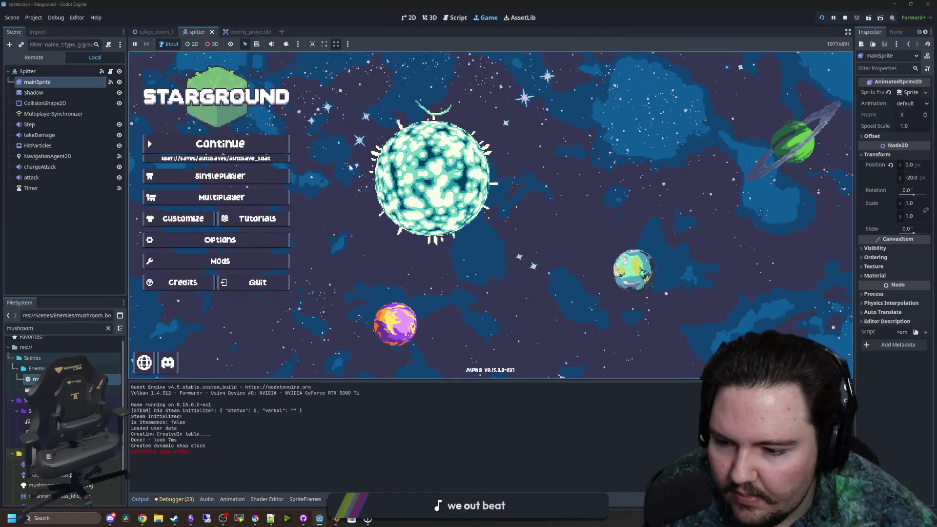
- Continue the saved game, walk east and down through the dungeon rooms, then return to spitter.gd
click(265, 150)
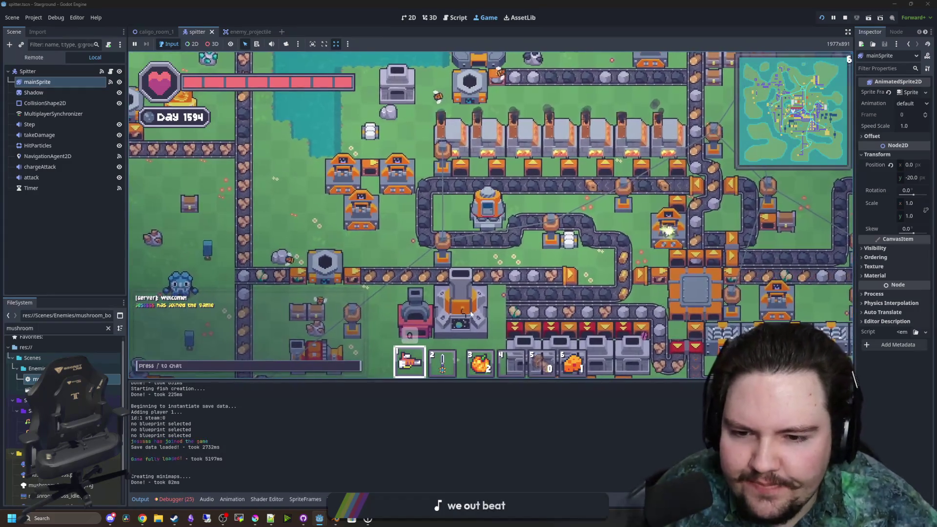
click(464, 313)
key(s)
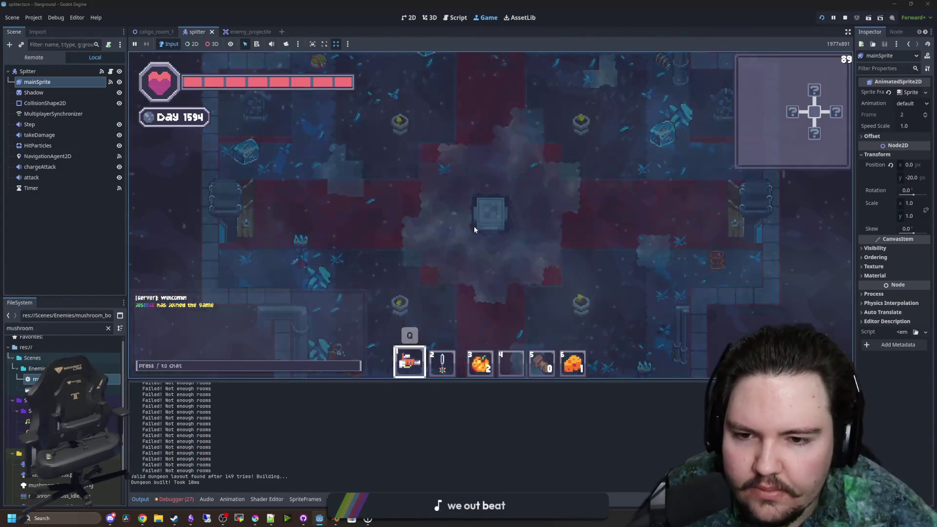
key(d)
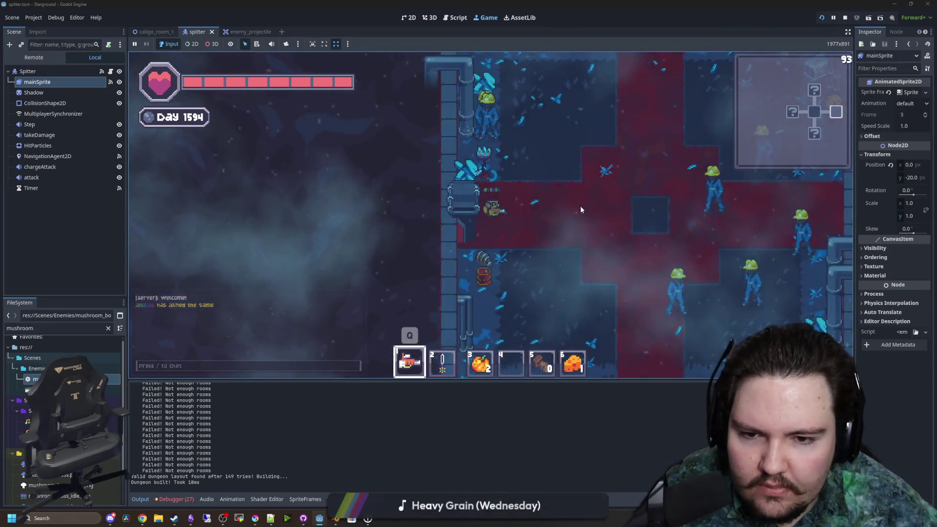
key(s)
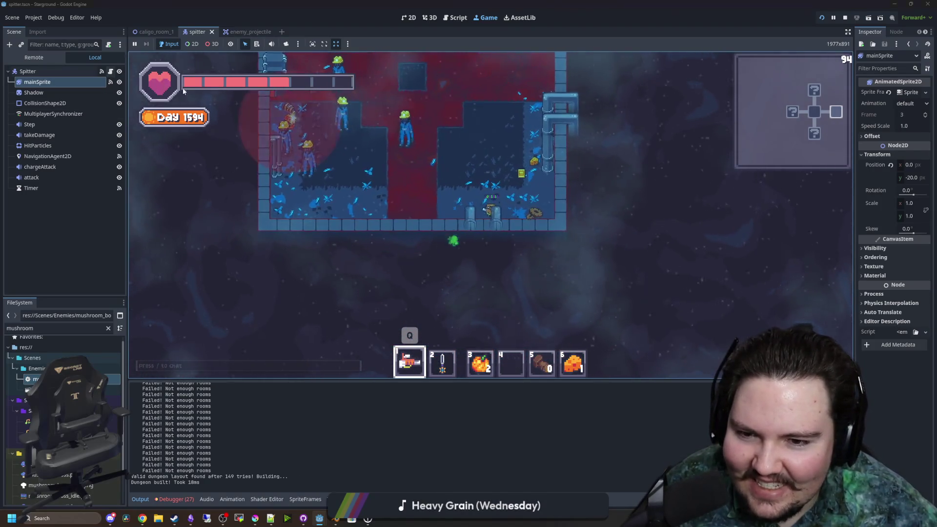
key(ctrl+F3)
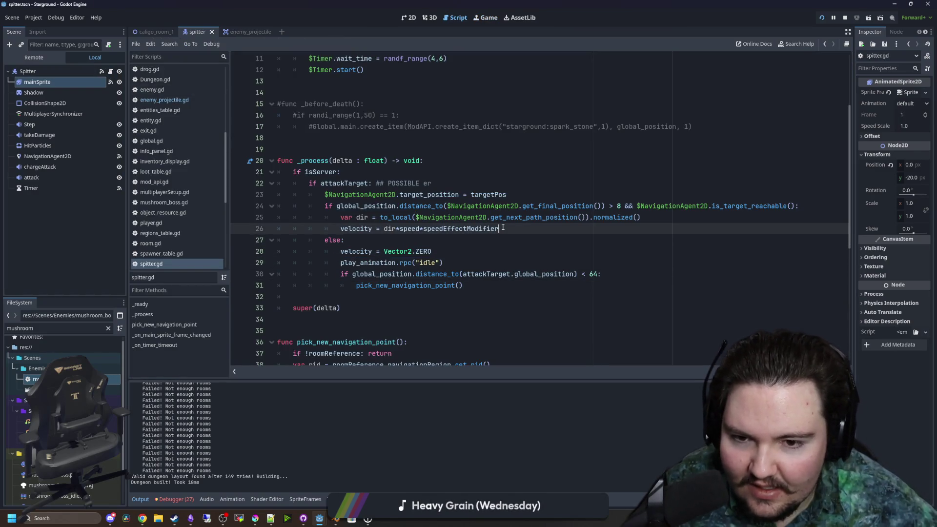
- Paste the idle and default animation calls into _process and edit the velocity zeroing line
key(Return)
key(ctrl+v)
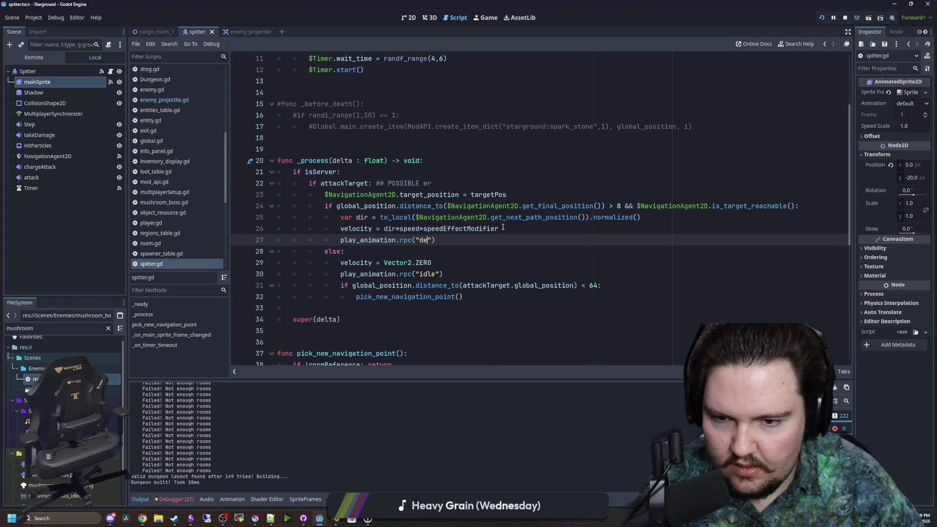
click(502, 227)
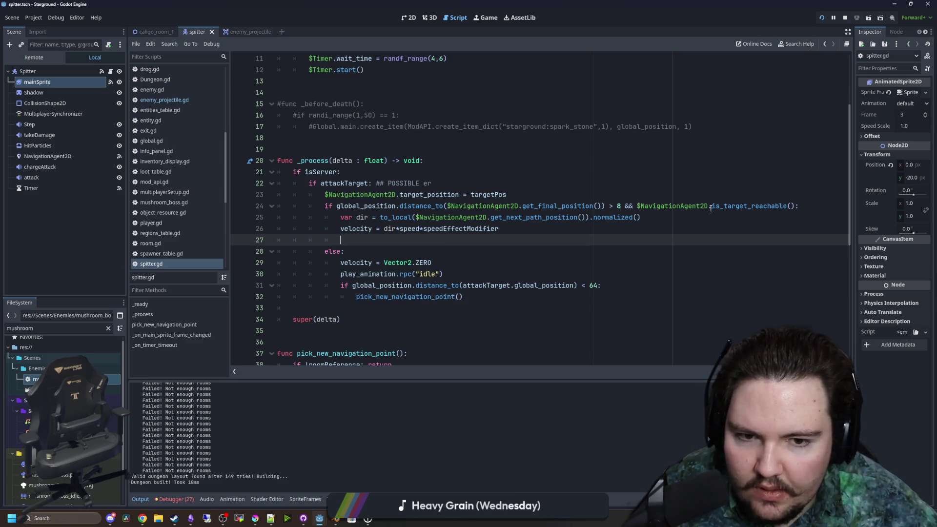
key(ctrl+v)
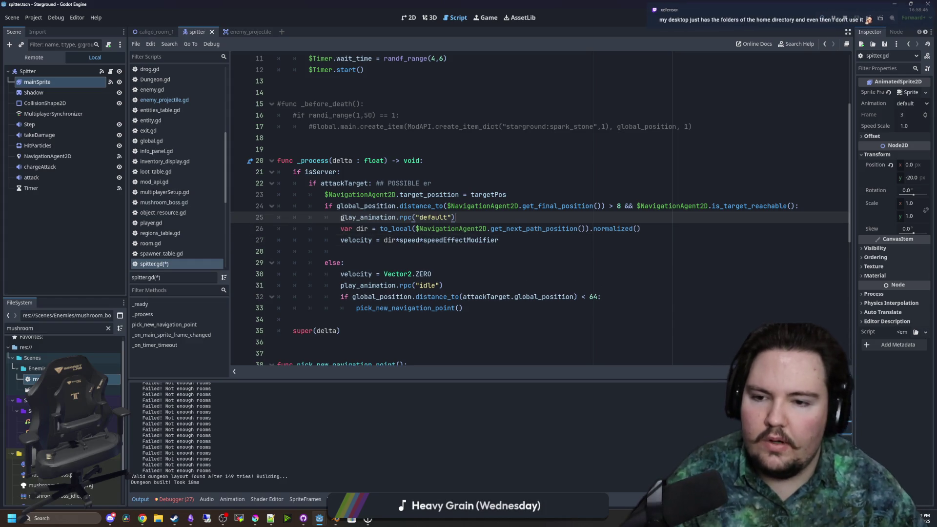
key(Return)
text(if V)
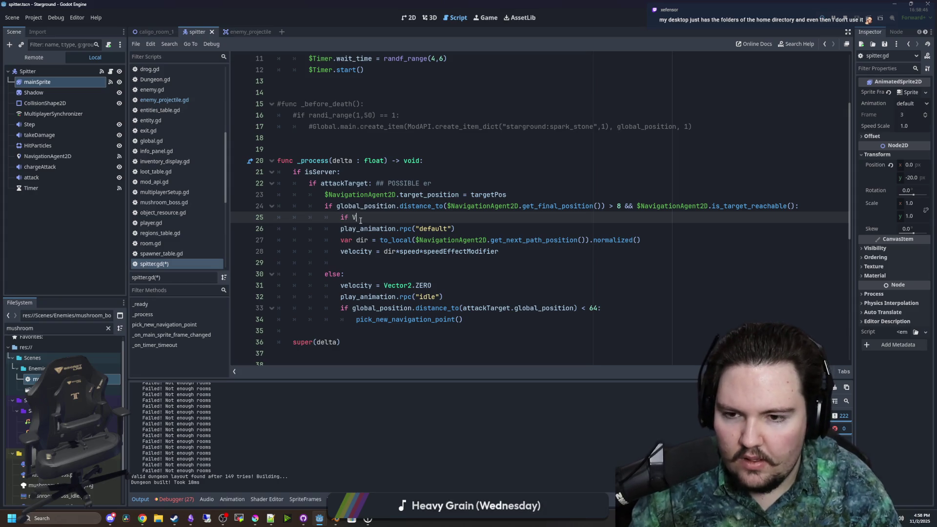
text(elocity.lengt)
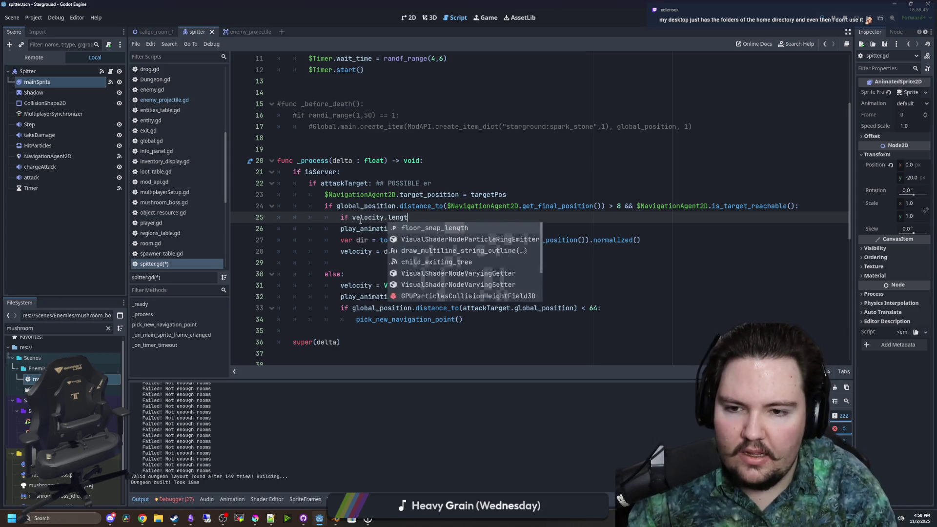
text(h() == 0.0:)
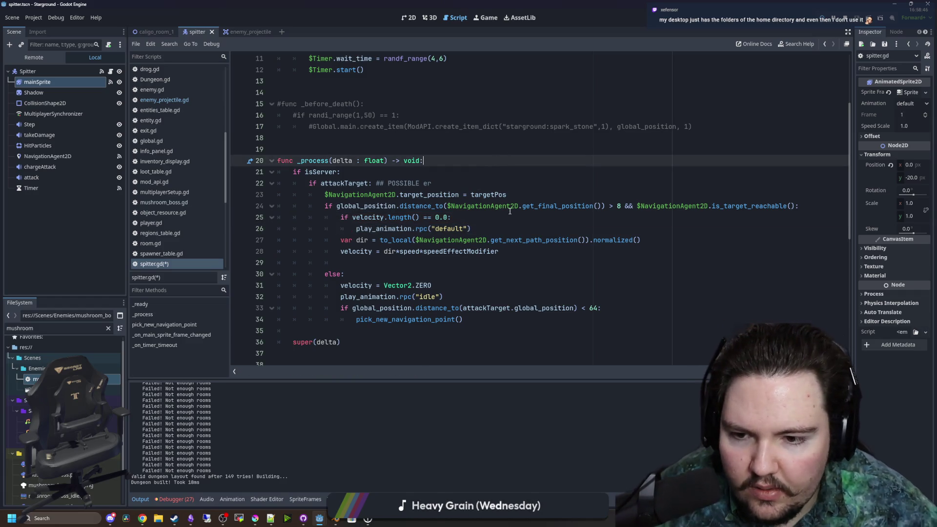
- Nest play_animation.rpc("idle") under 'if velocity.length() > 0.0:' in the else branch and remove the blank line
scroll(510, 210, down, 1)
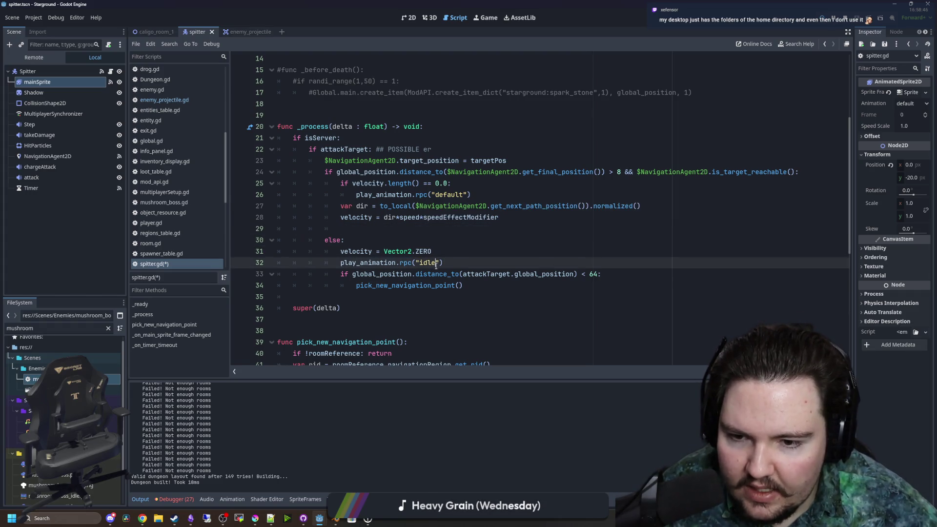
click(356, 243)
key(Return)
text(if velocity.length() == 0.0:)
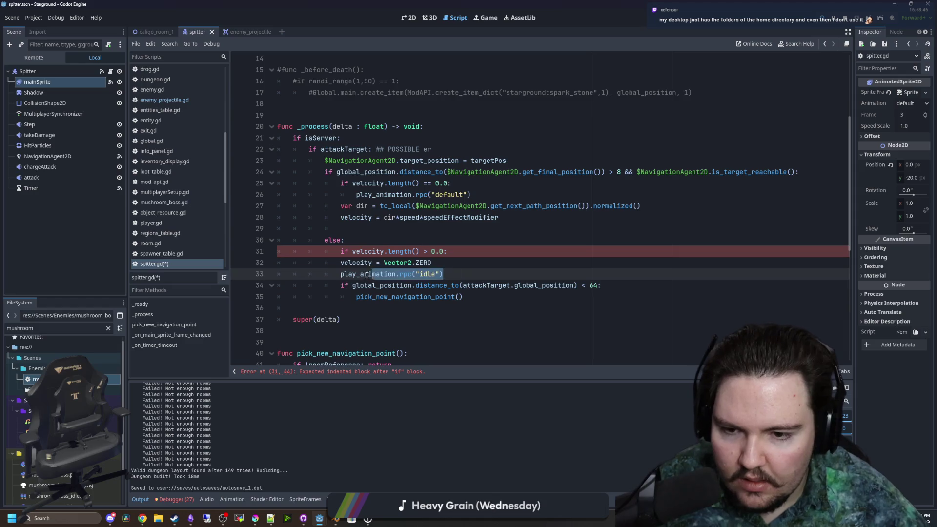
key(Return)
key(ctrl+v)
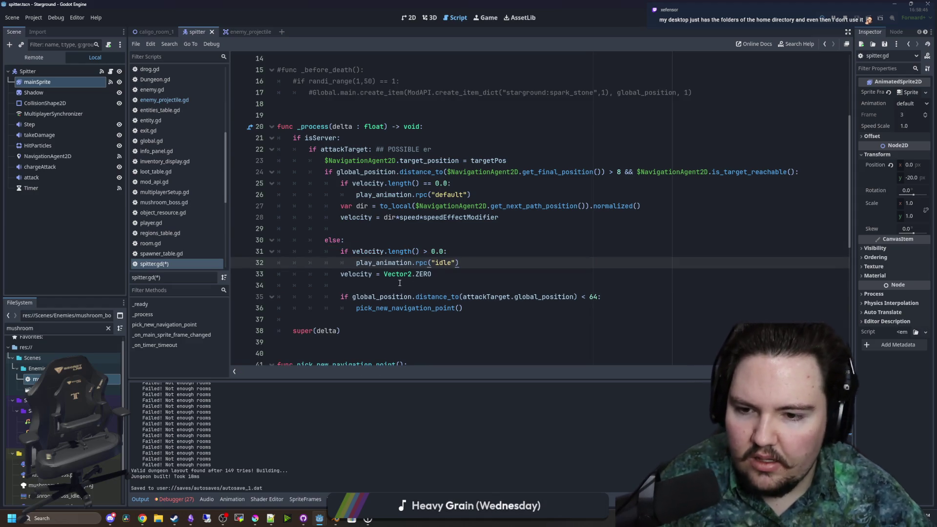
key(BackSpace)
key(BackSpace)
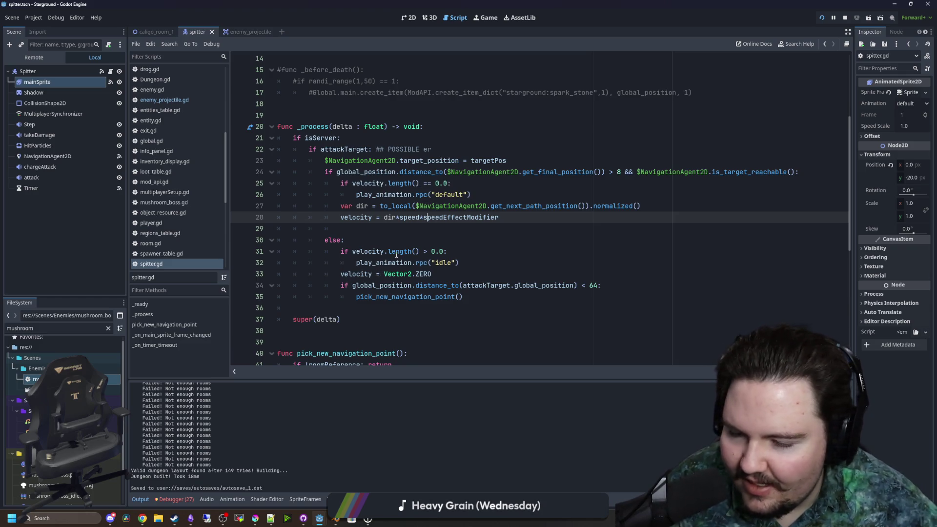
- Switch to the running game, respawn, and launch into the dungeon via the Starlauncher
click(494, 20)
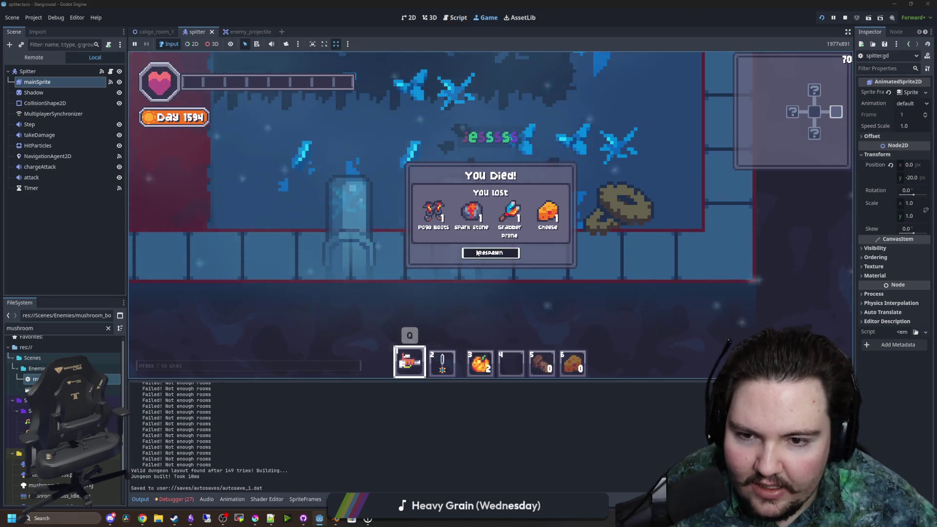
click(477, 253)
click(510, 247)
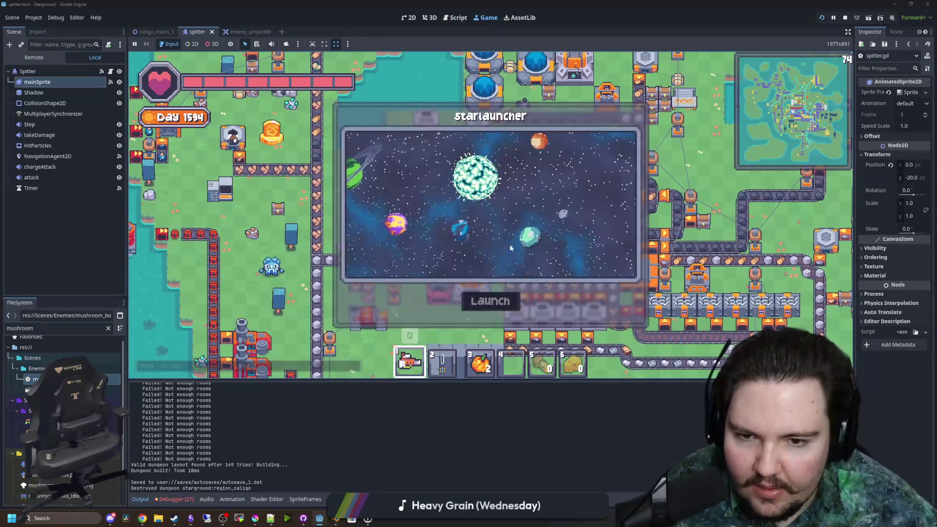
click(488, 250)
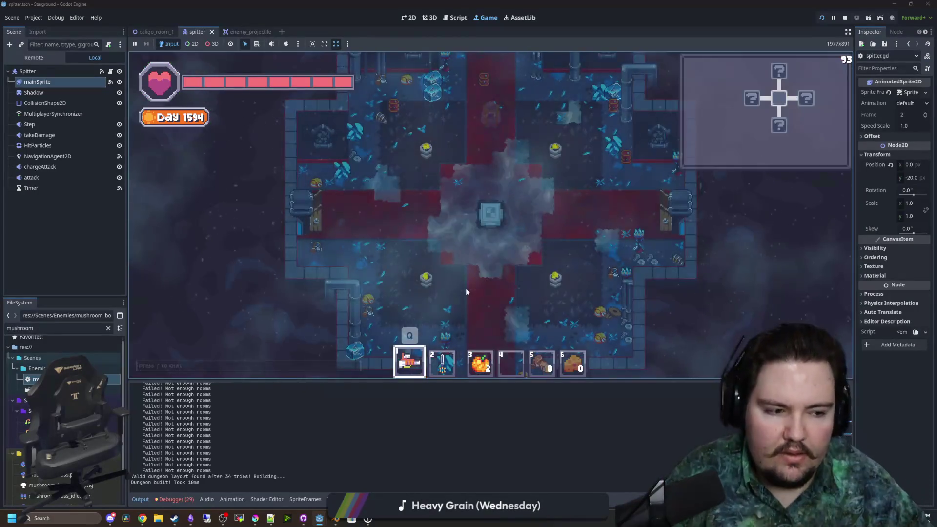
- Equip the sword and move through the rooms, collecting a coin and dodging and attacking spitters
key(d)
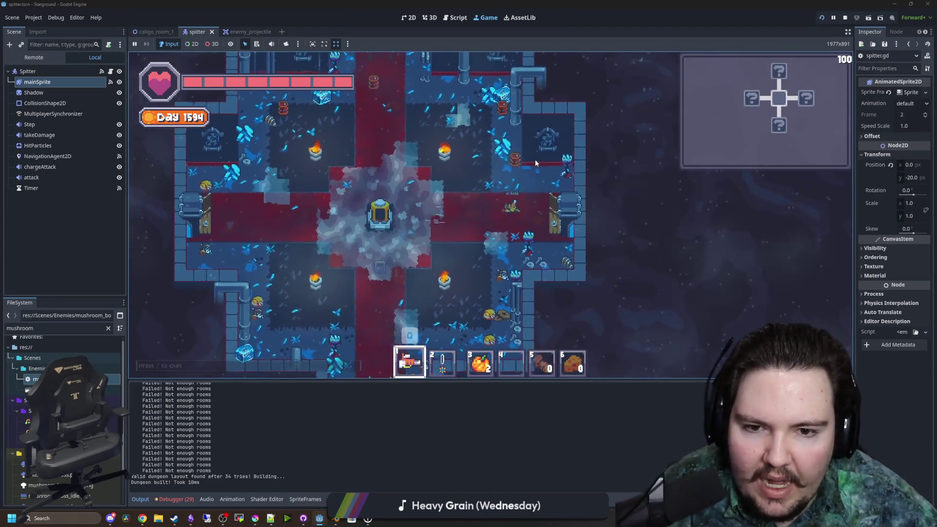
key(d)
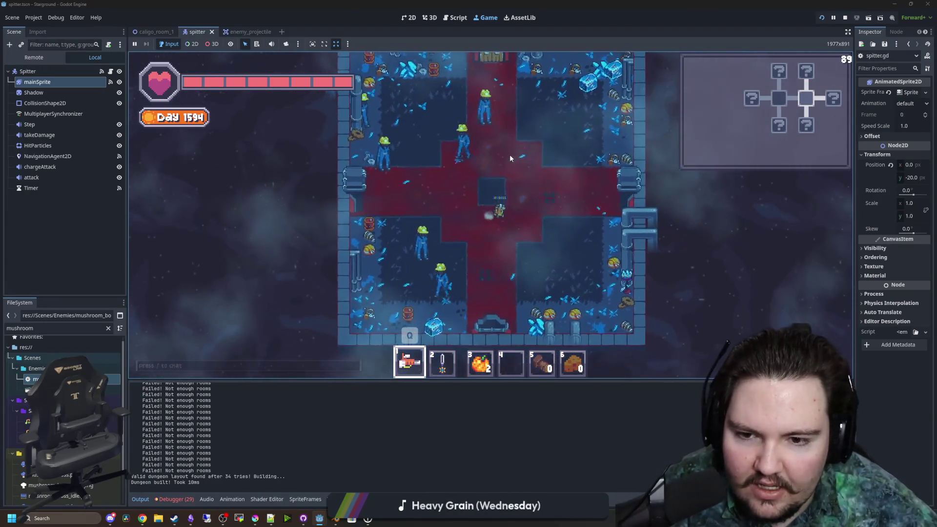
key(2)
key(s)
key(s)
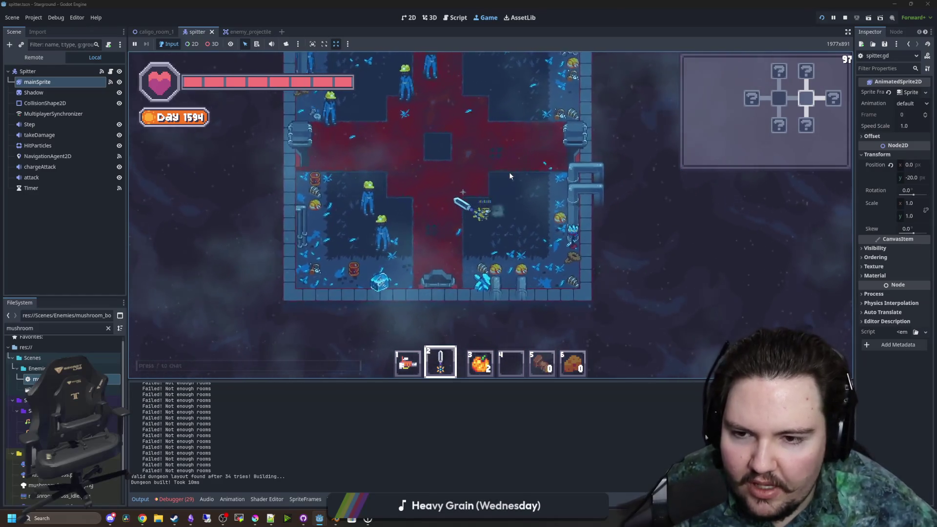
key(a)
key(w)
key(a)
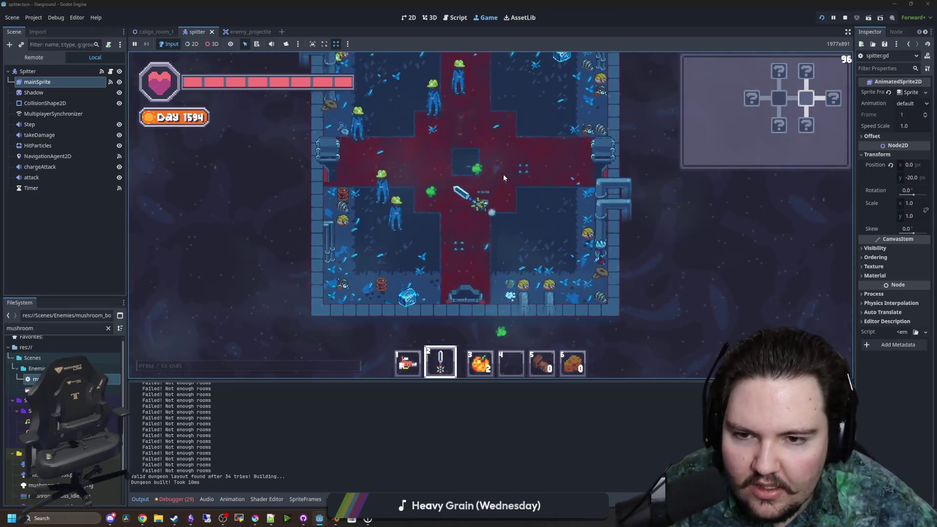
key(w)
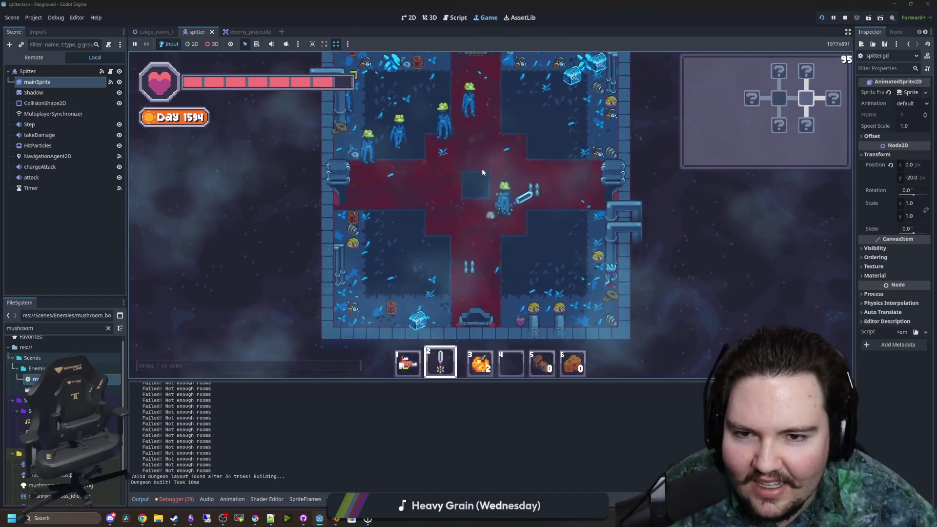
key(w)
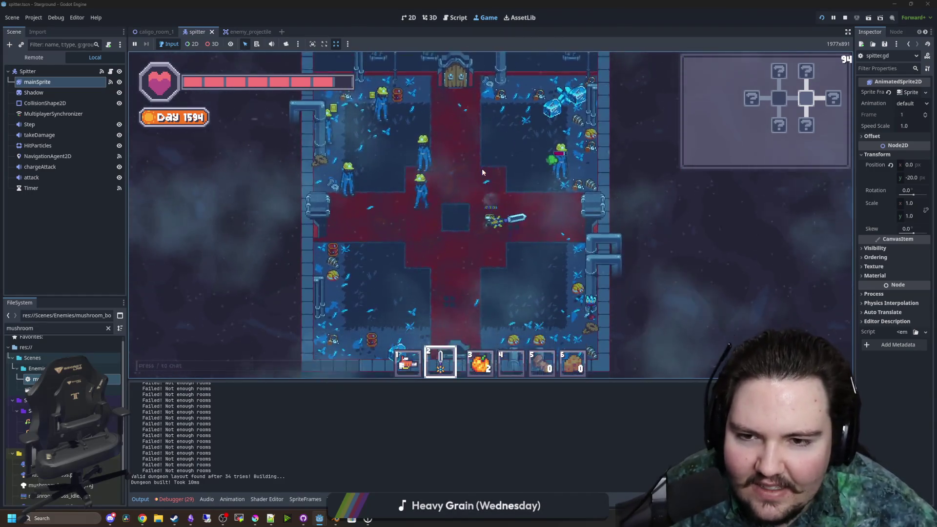
key(w)
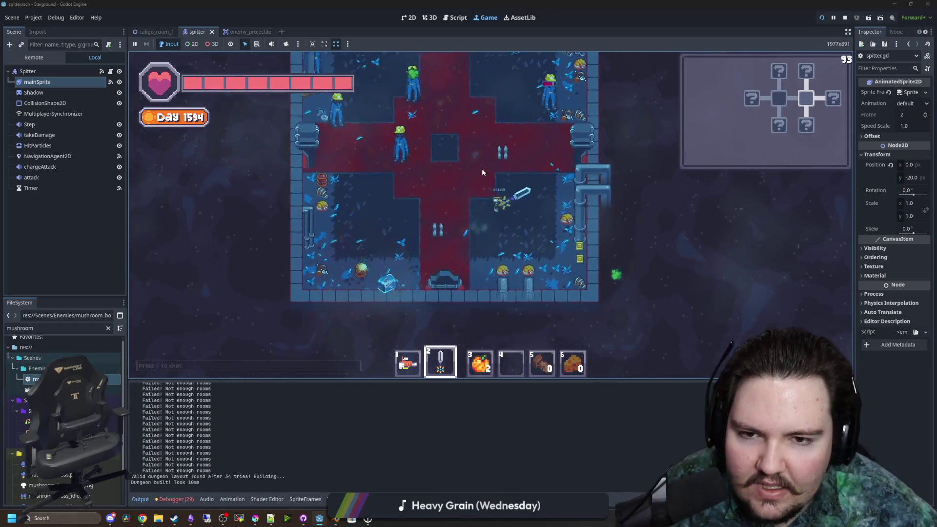
key(w)
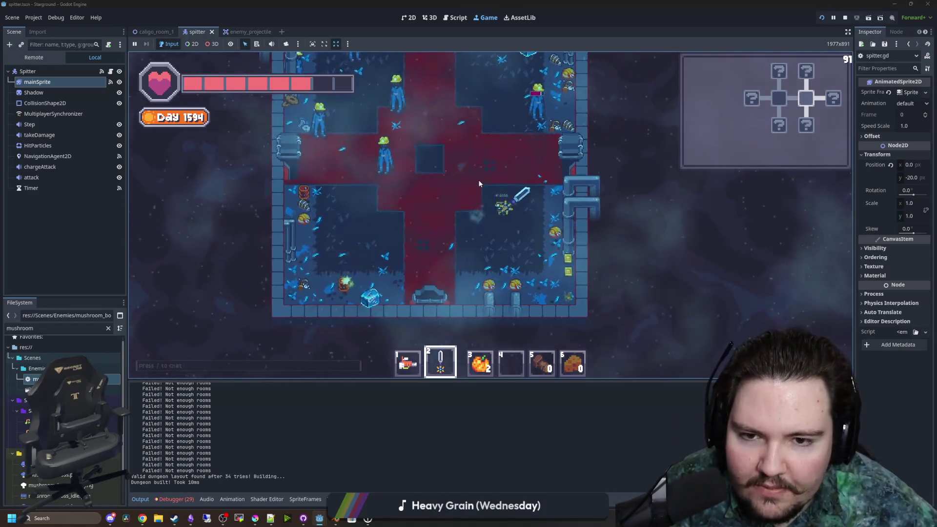
key(a)
key(s)
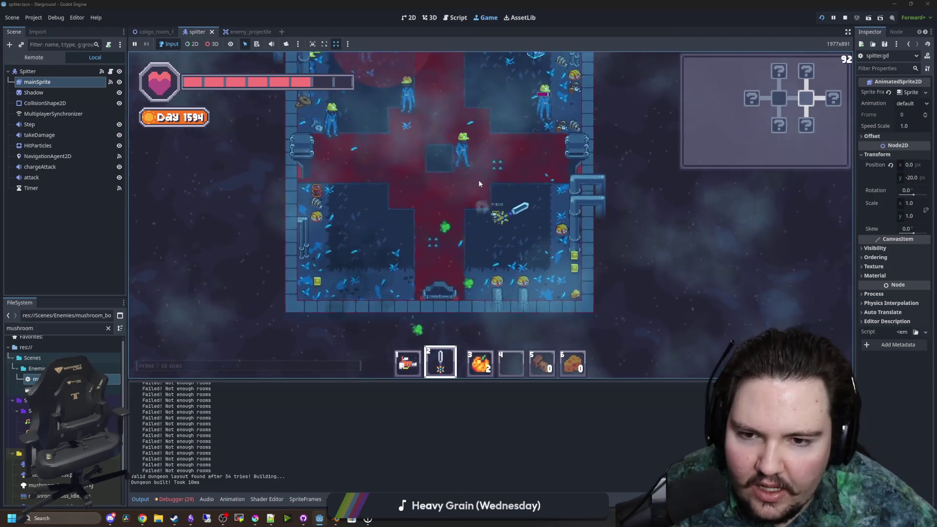
key(d)
key(w)
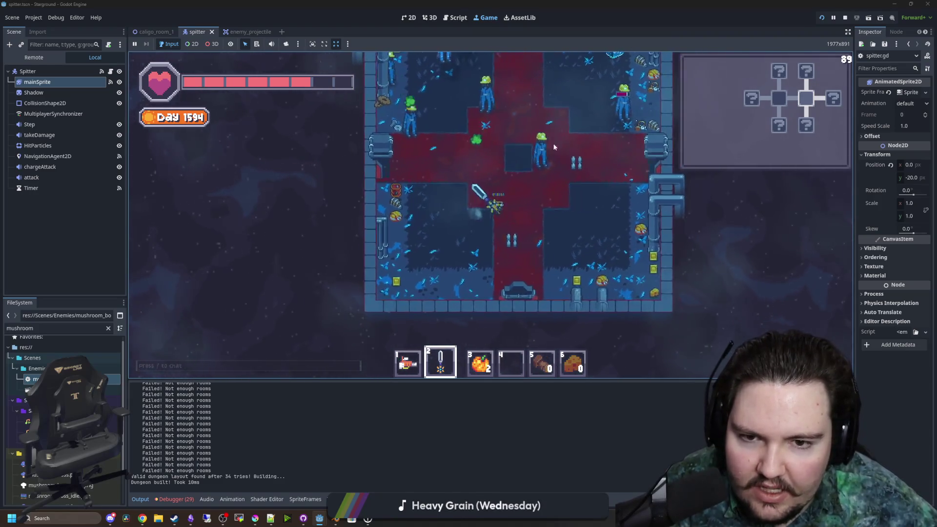
key(a)
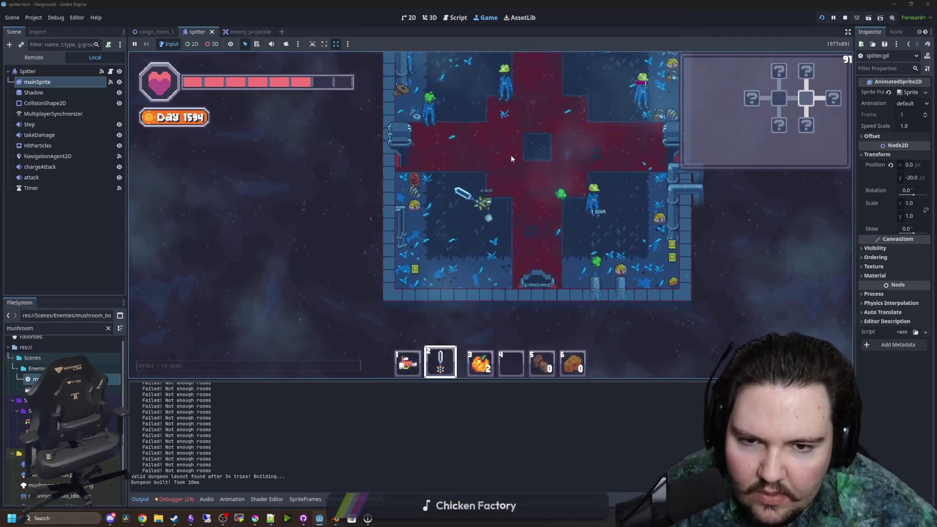
key(d)
key(a)
click(510, 154)
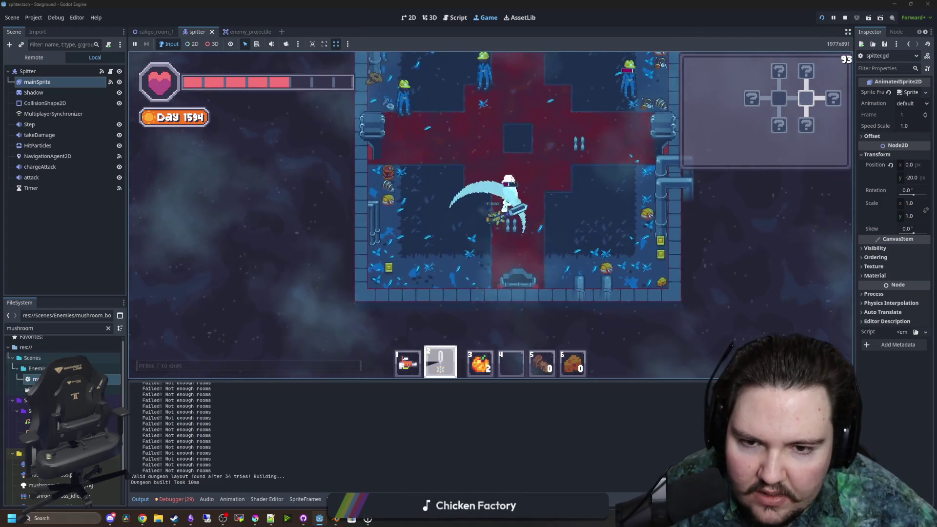
- Fight the spitters with sword swings while moving east into the next dungeon room
key(d)
key(w)
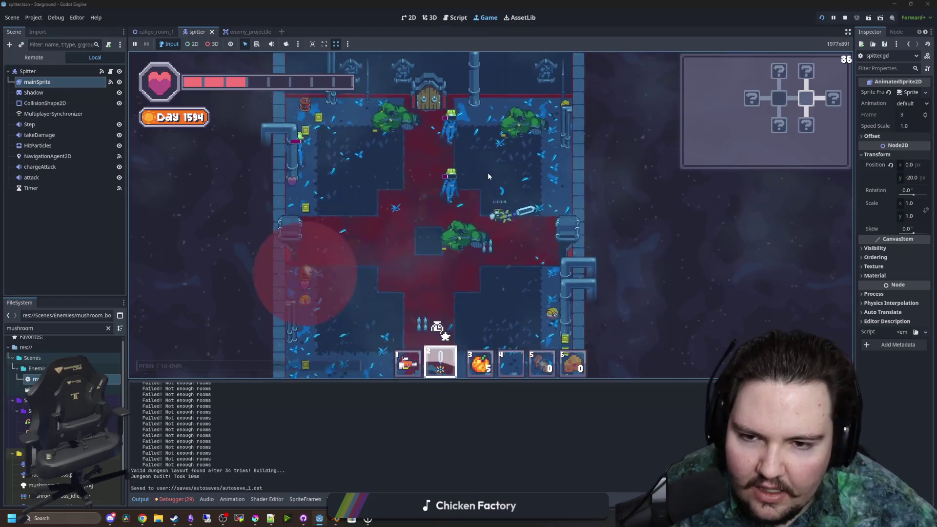
key(d)
key(a)
key(d)
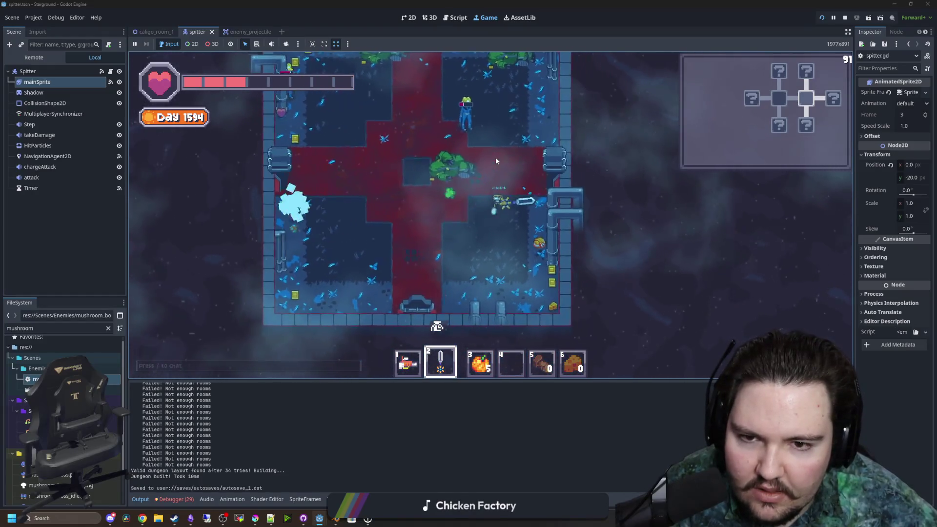
key(w)
key(a)
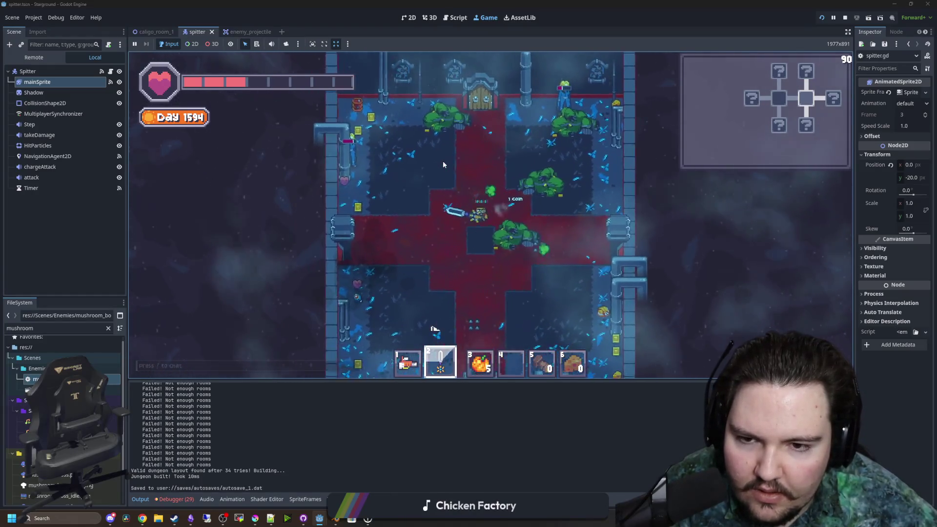
key(a)
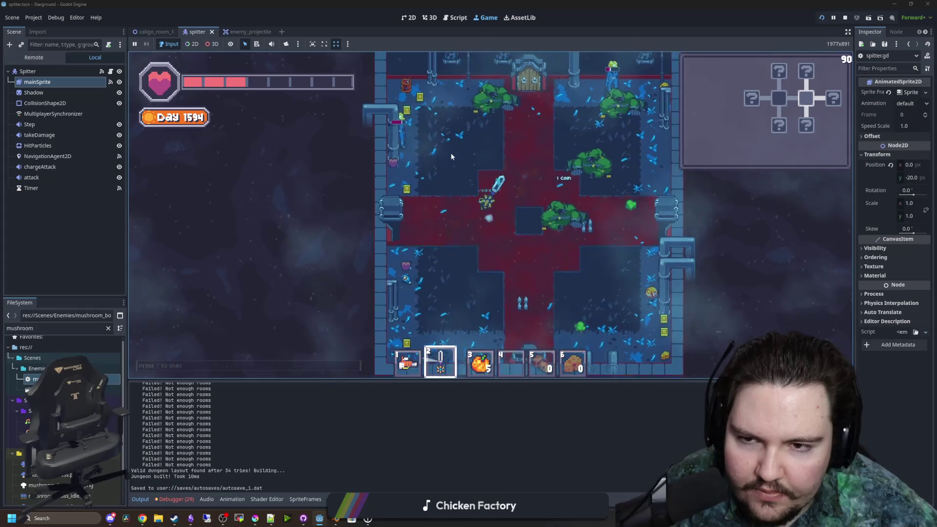
key(w)
click(440, 200)
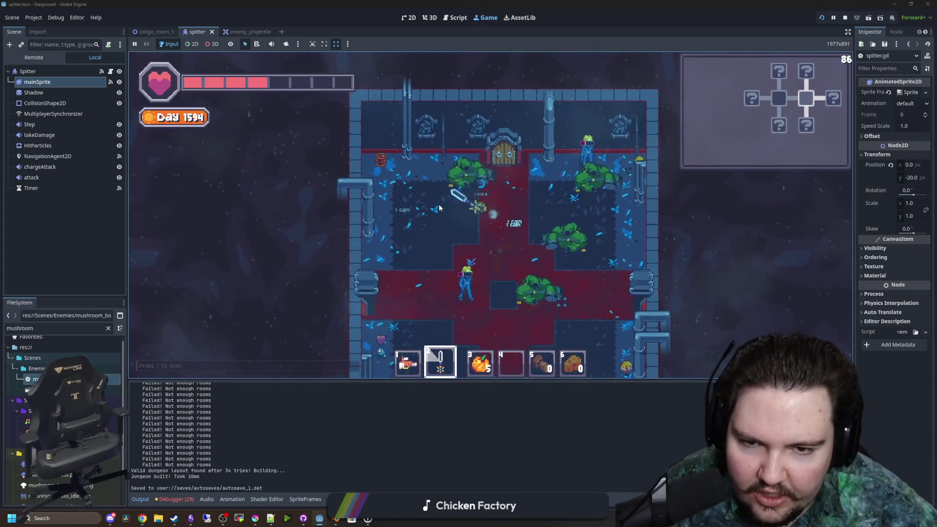
key(s)
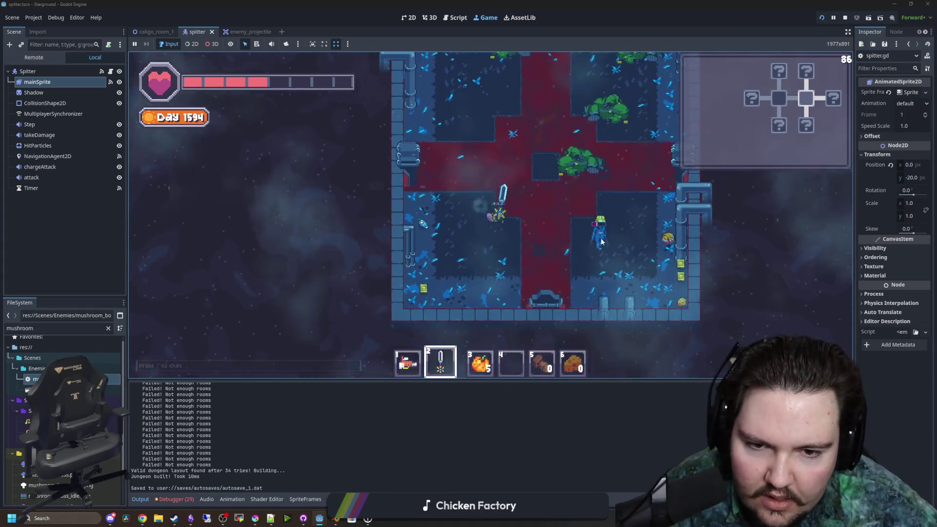
key(d)
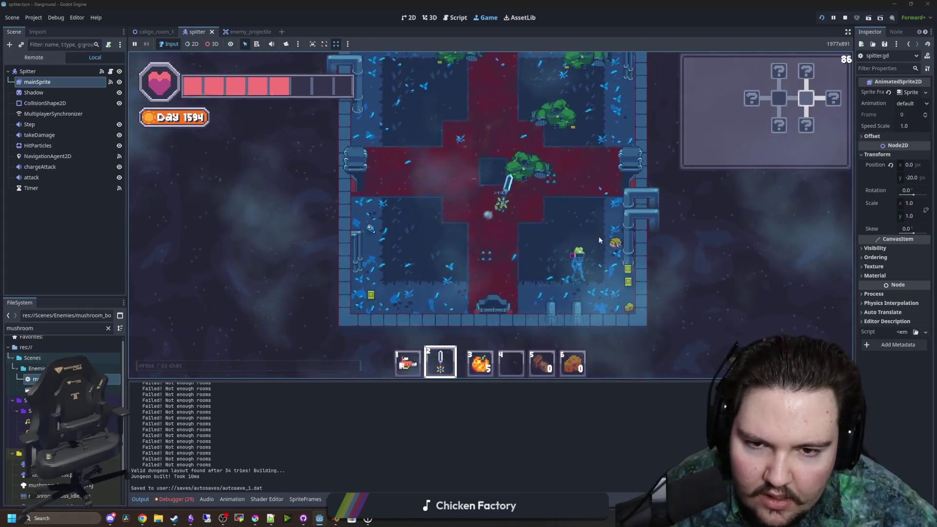
click(499, 300)
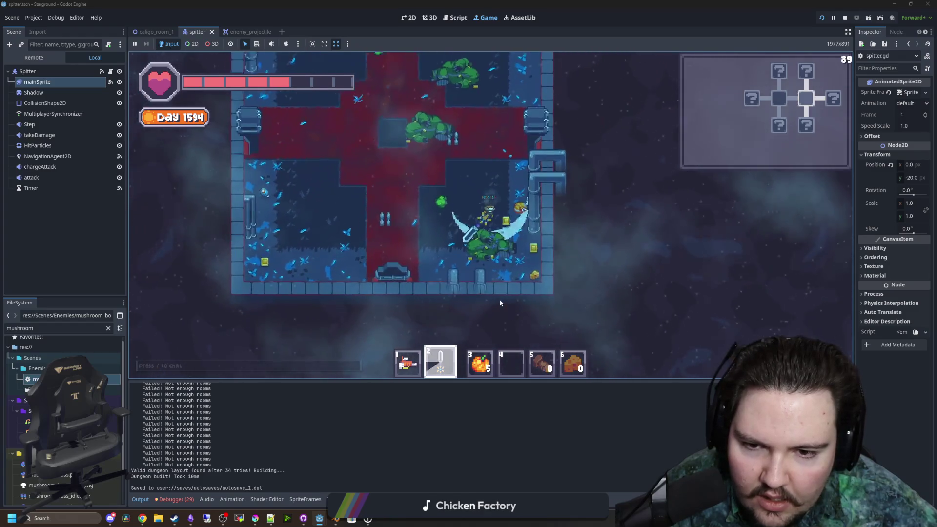
key(s)
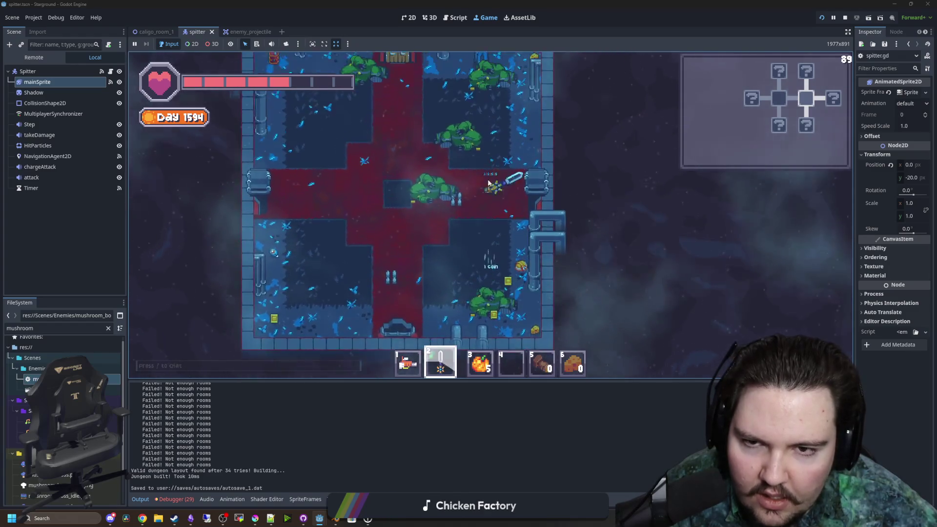
key(s)
click(505, 191)
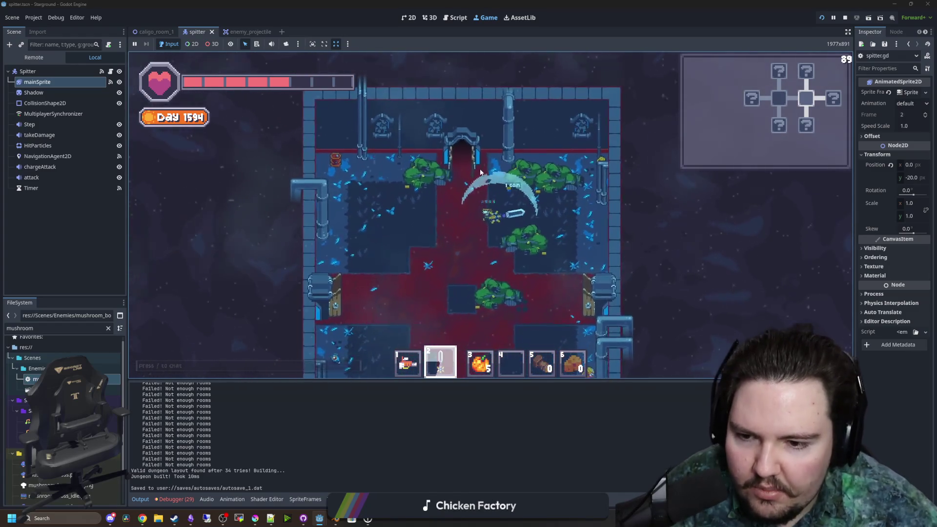
key(d)
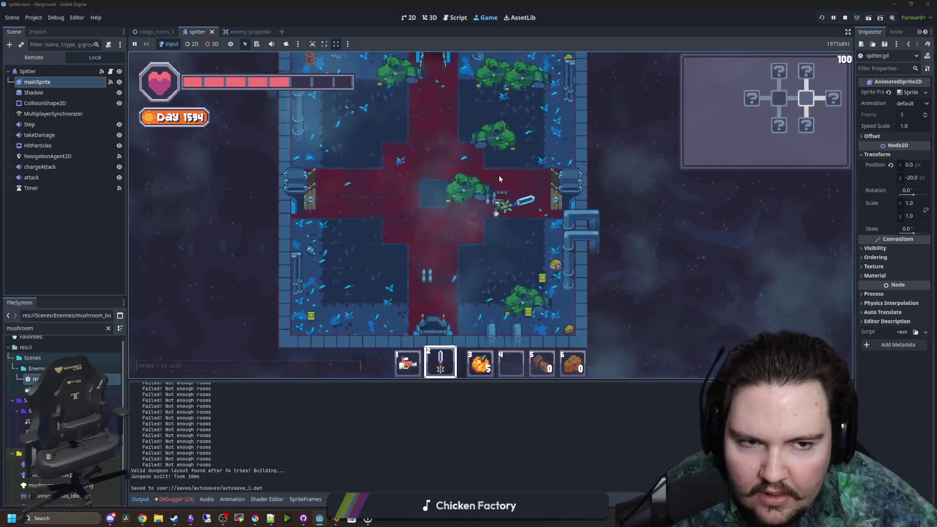
key(d)
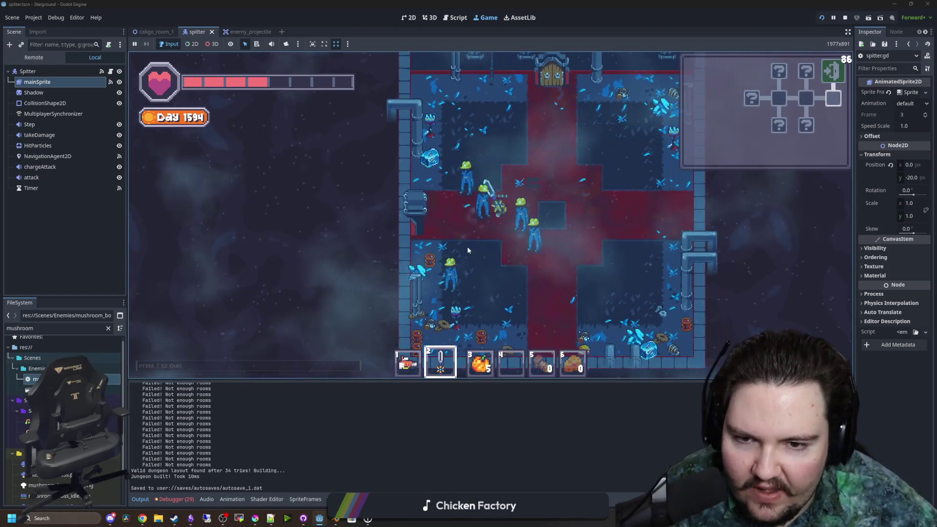
click(488, 264)
key(d)
click(425, 258)
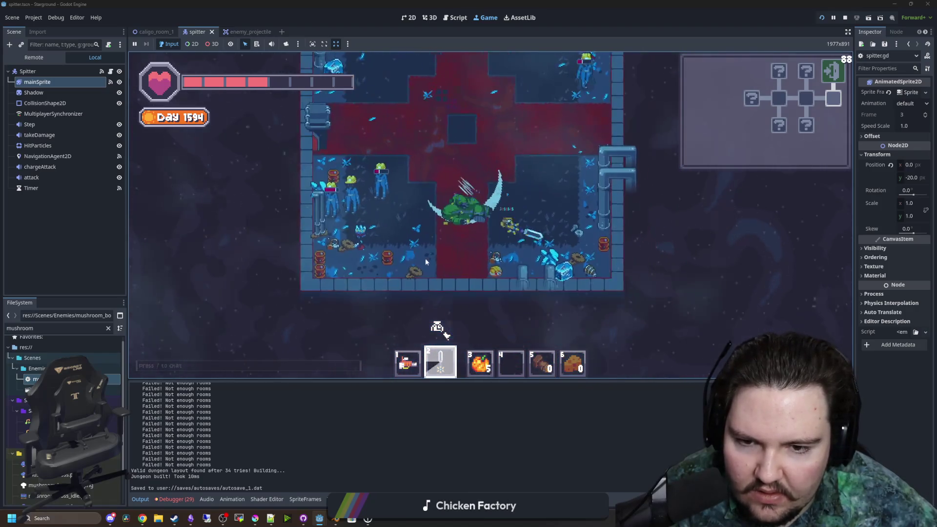
key(w)
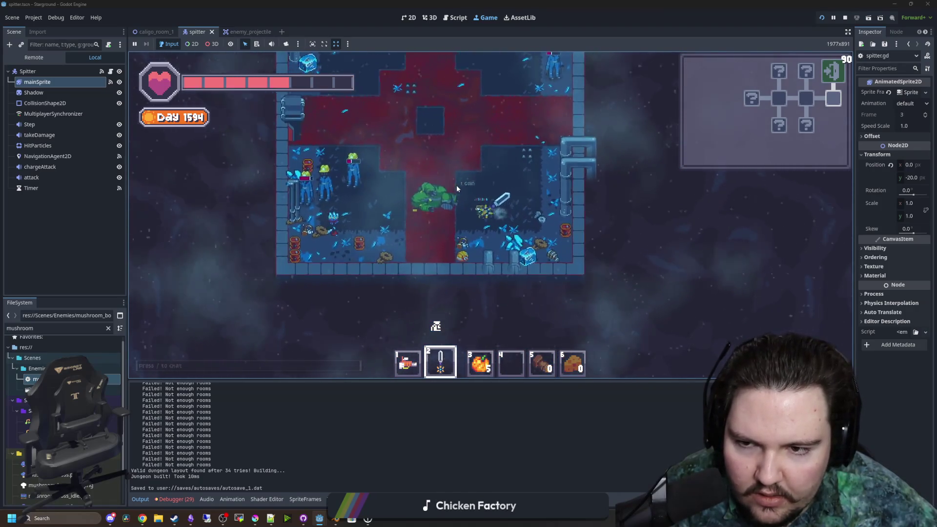
click(553, 221)
key(d)
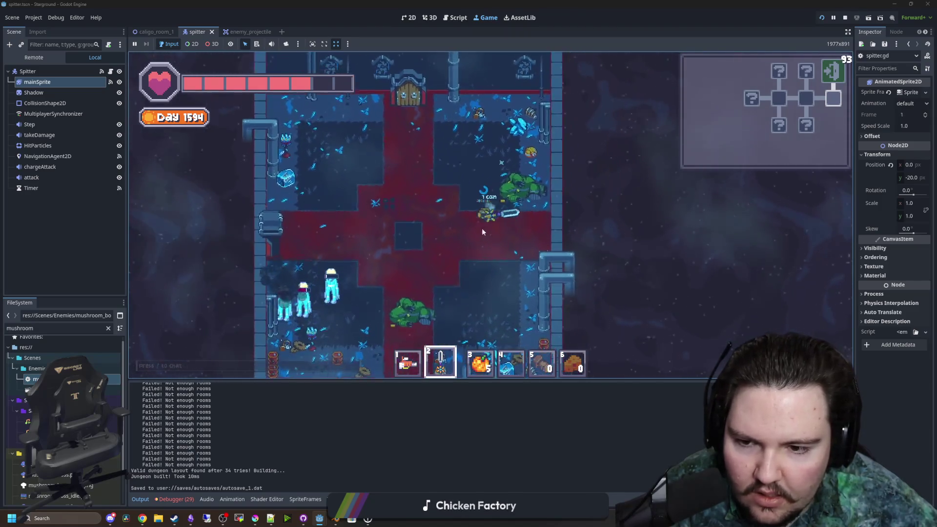
key(s)
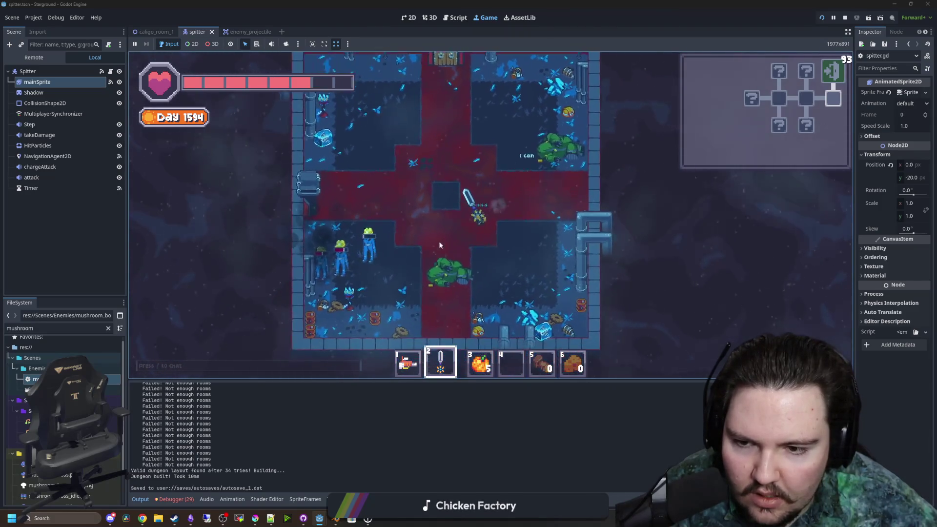
key(a)
click(415, 219)
- Clear the cross-shaped rooms of mushroom enemies, collect drops, then stop the game with F8
key(w)
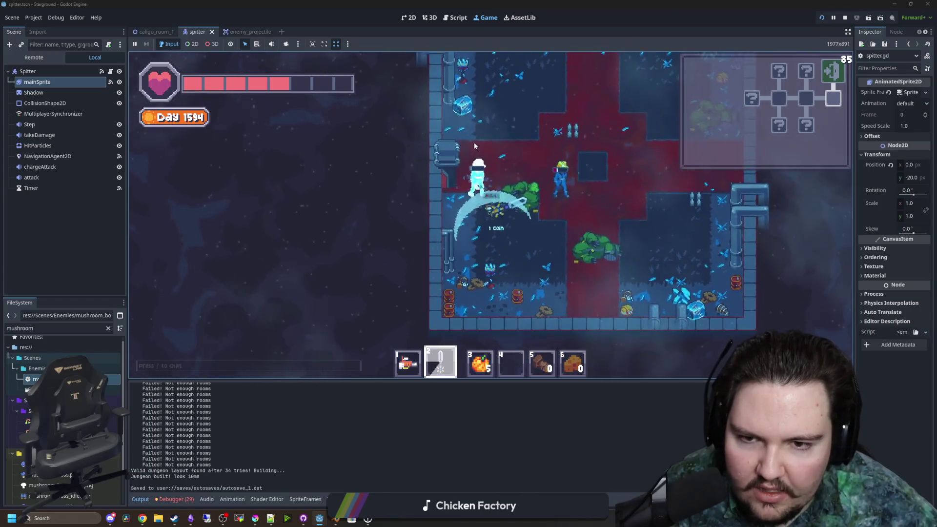
key(w)
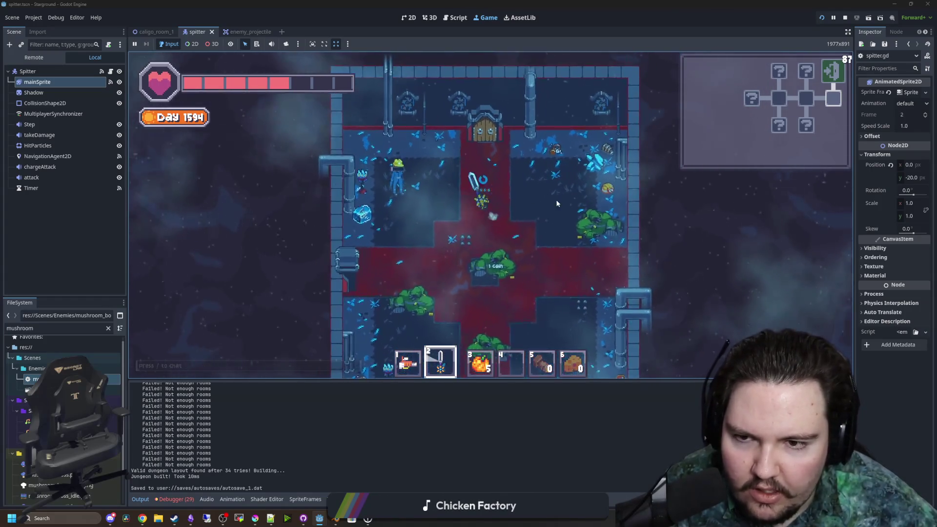
key(a)
key(d)
key(s)
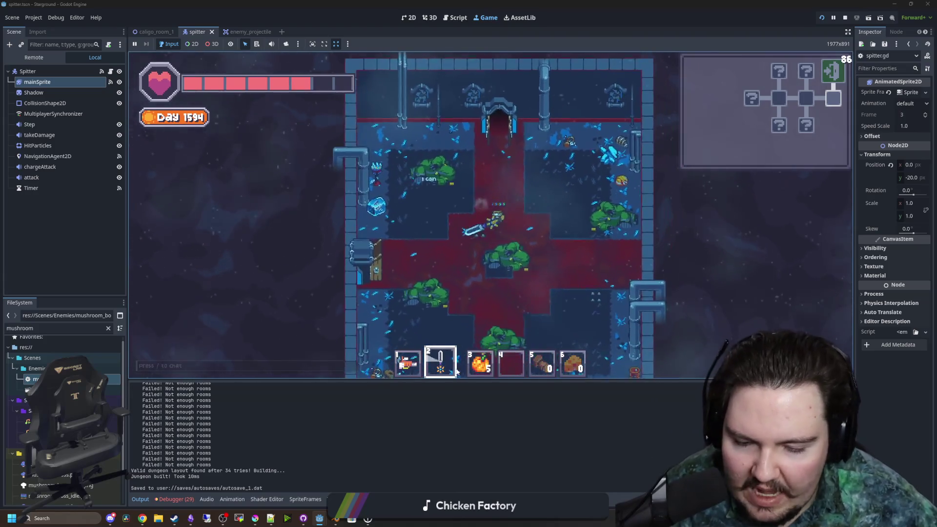
key(s)
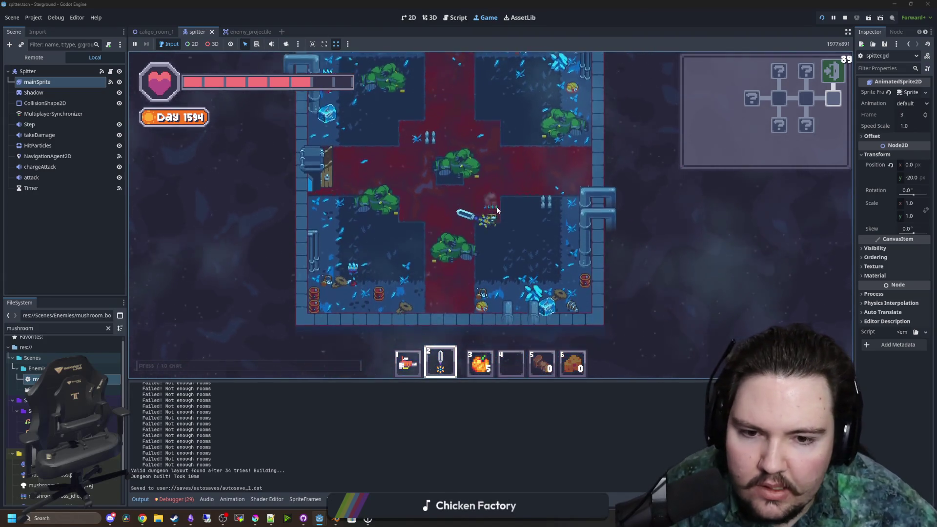
key(w)
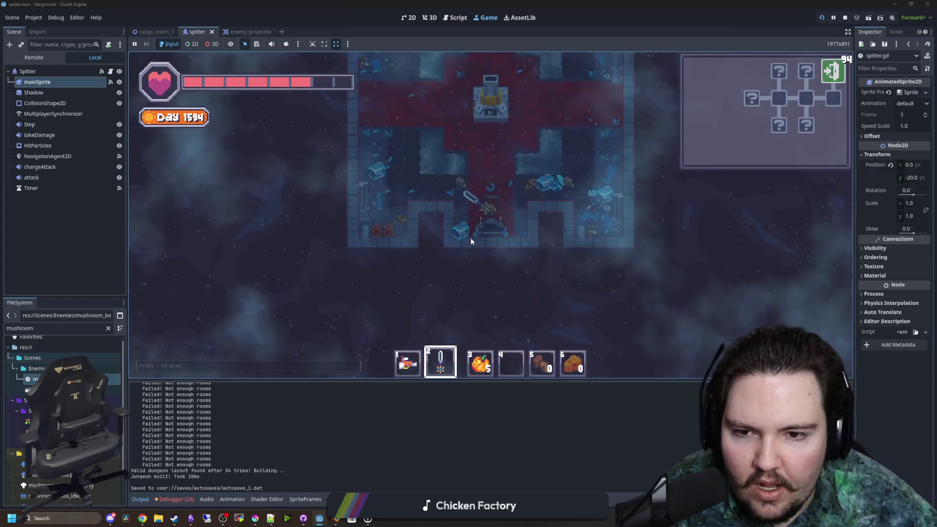
key(d)
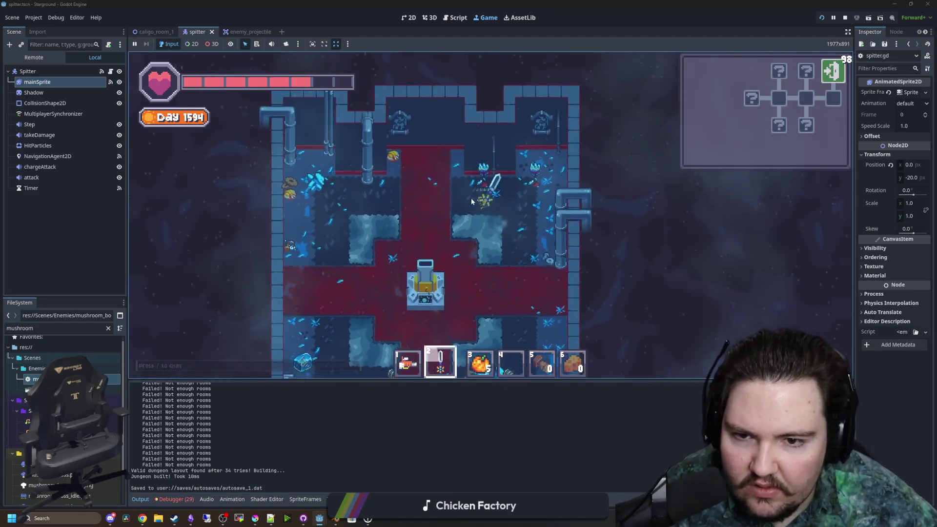
key(s)
key(s)
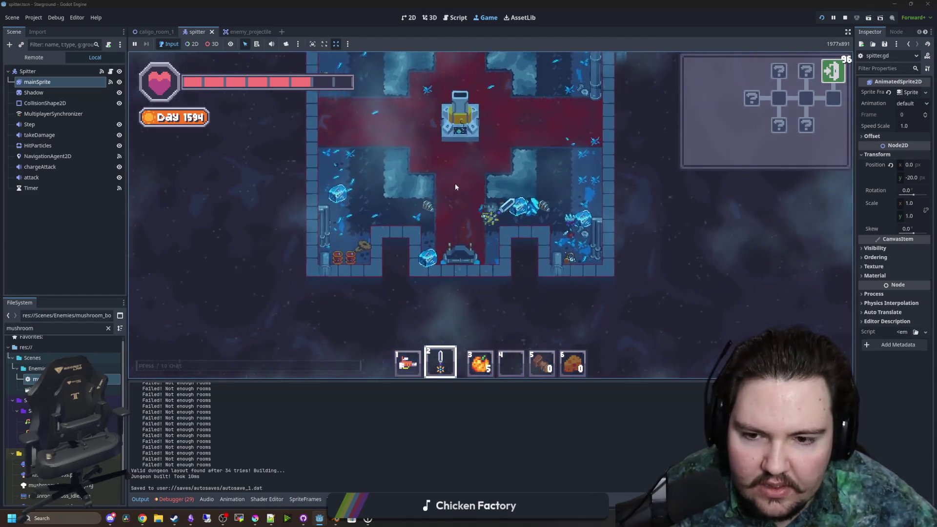
key(a)
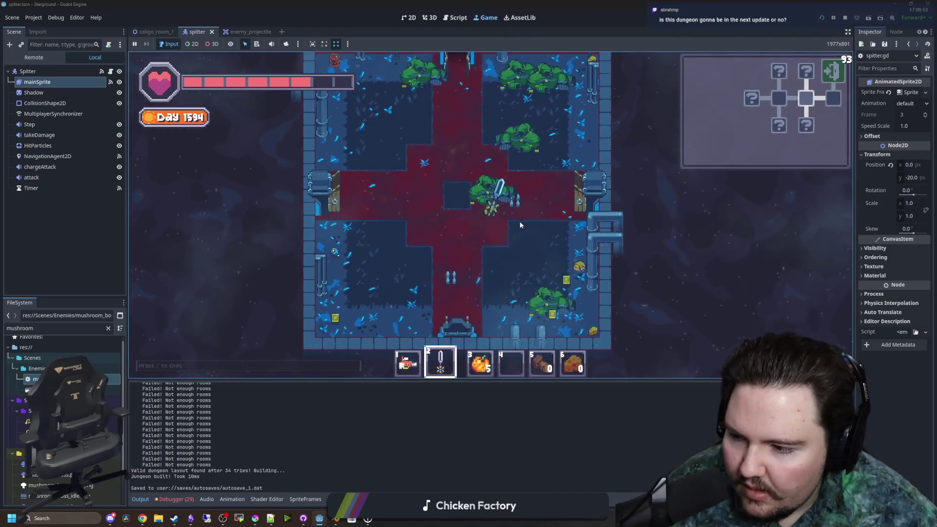
key(w)
key(a)
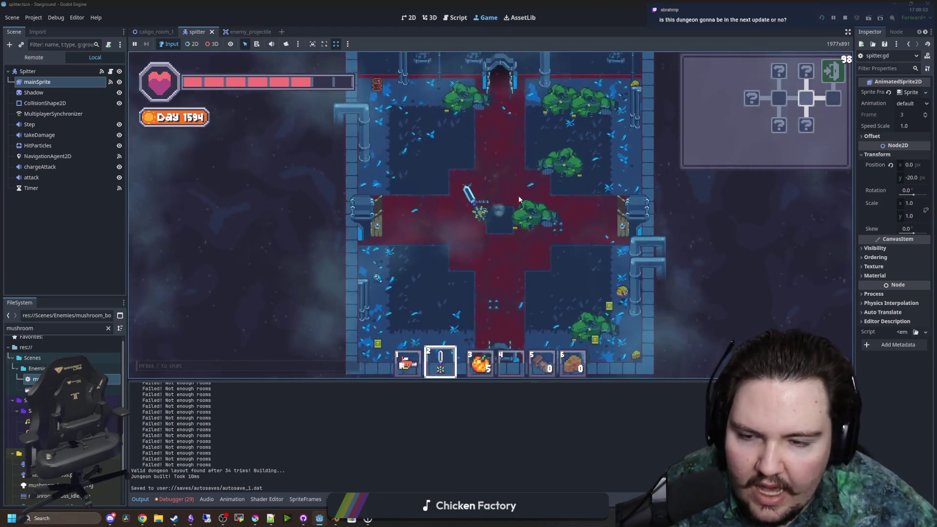
key(w)
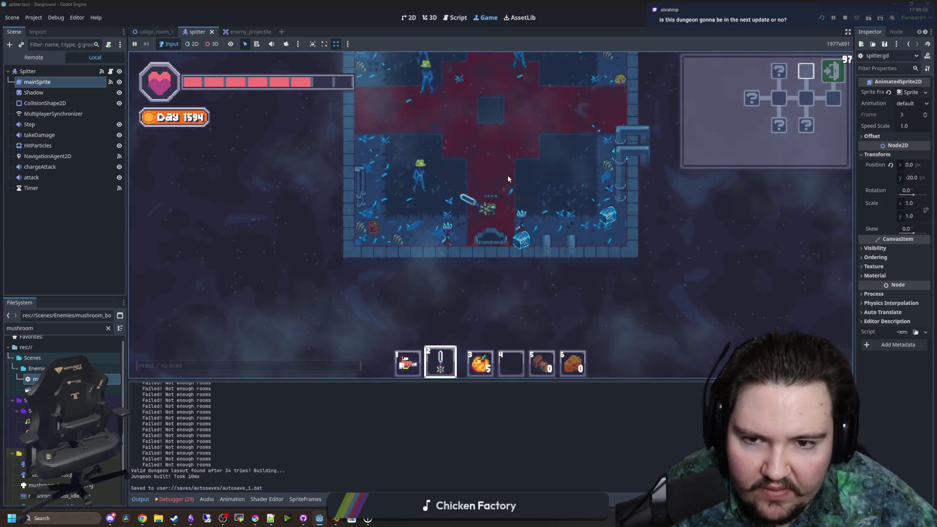
key(w)
click(491, 146)
key(d)
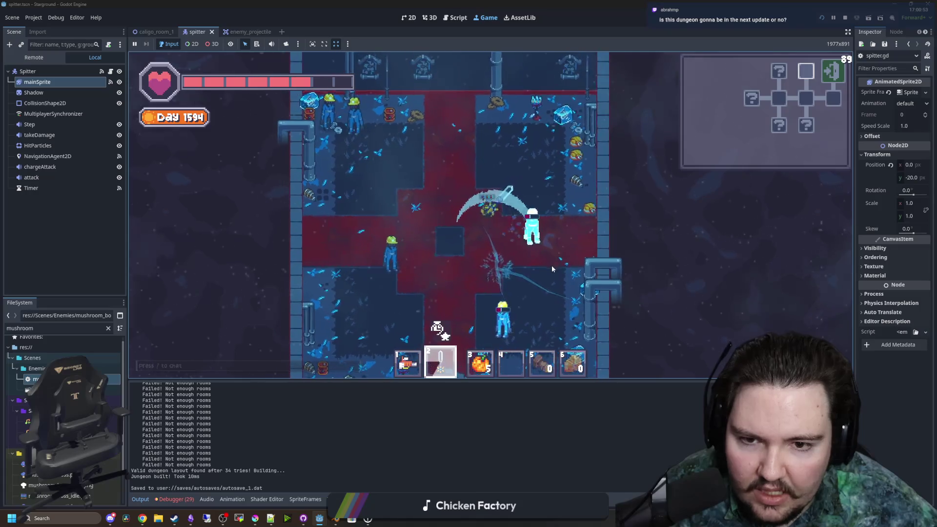
key(s)
key(a)
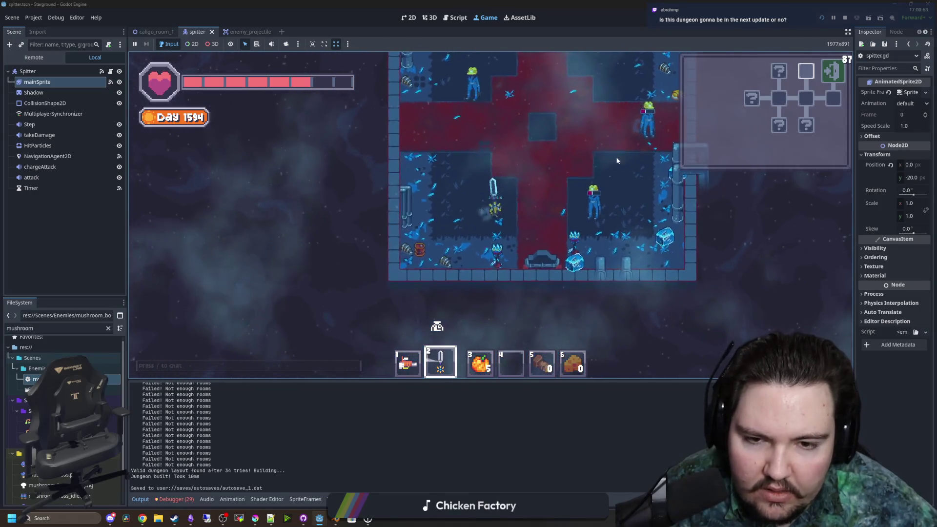
key(d)
click(566, 166)
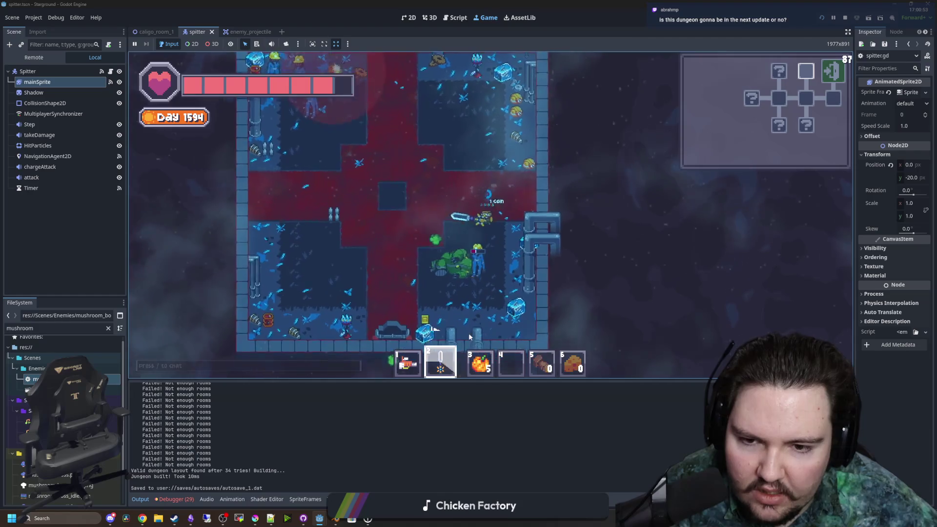
key(w)
key(a)
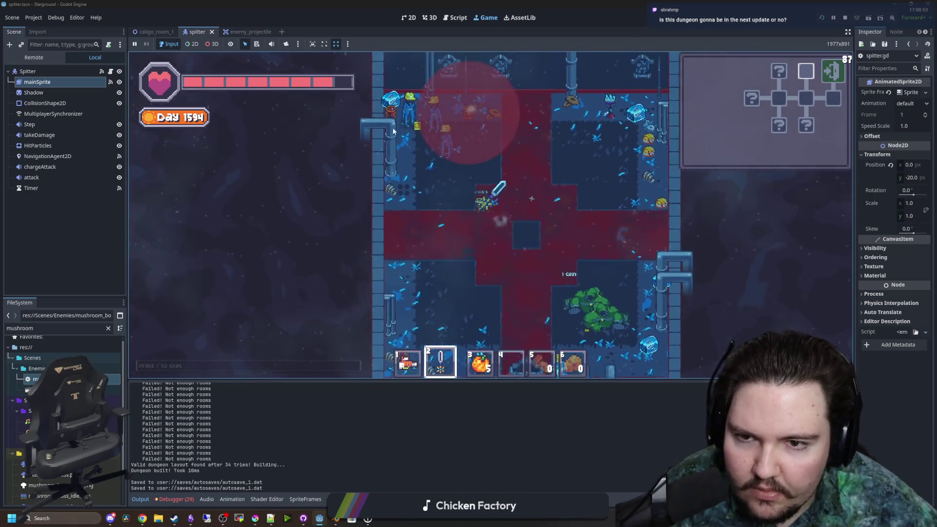
key(w)
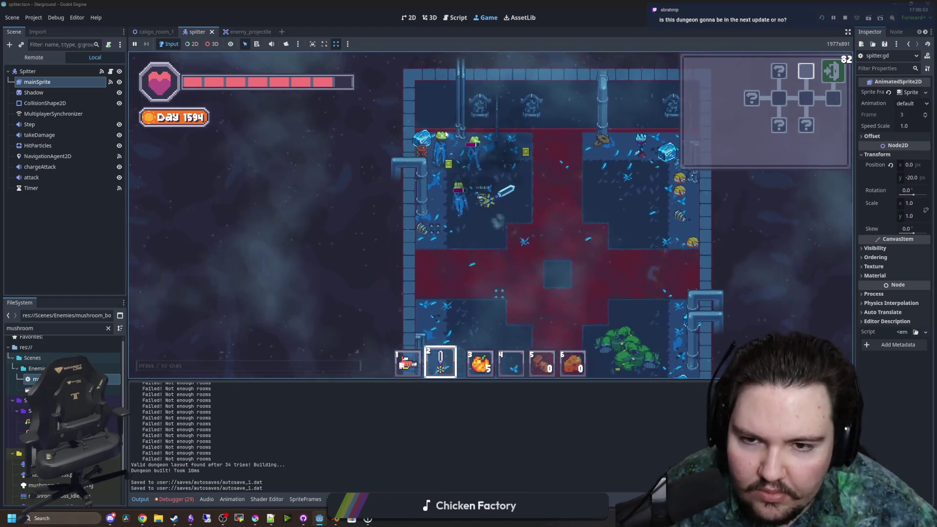
click(514, 233)
key(s)
click(444, 232)
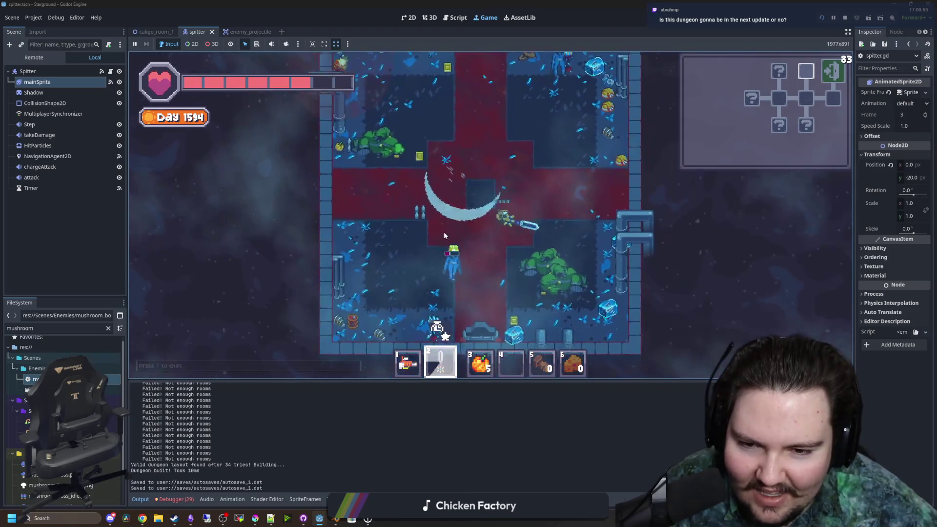
key(w)
click(500, 117)
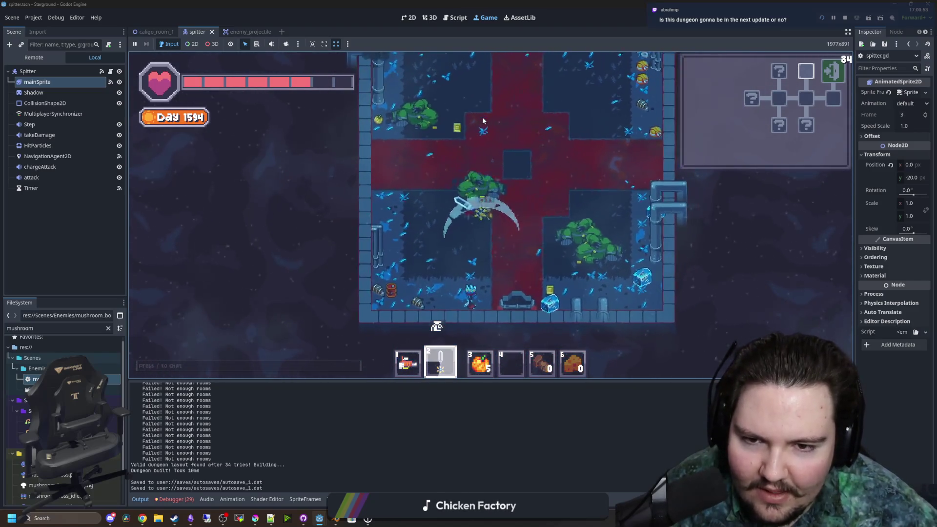
key(w)
key(d)
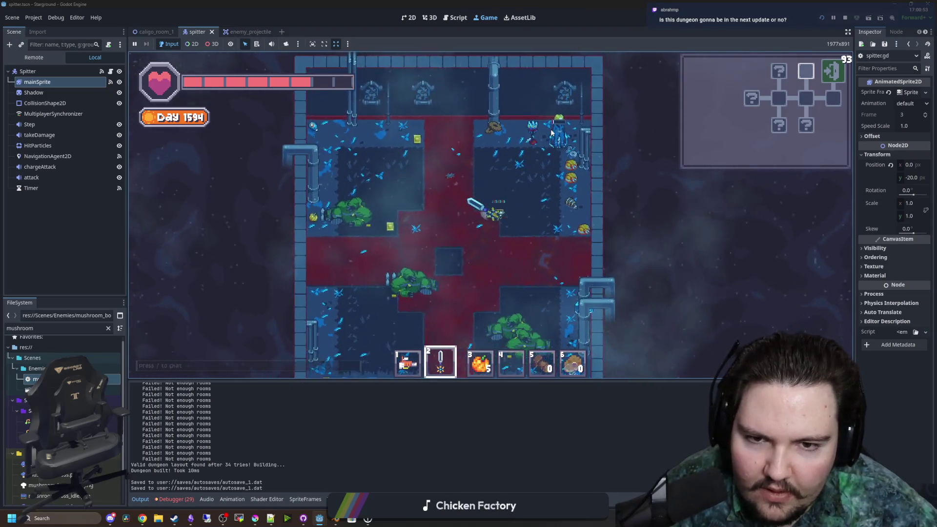
click(524, 139)
key(s)
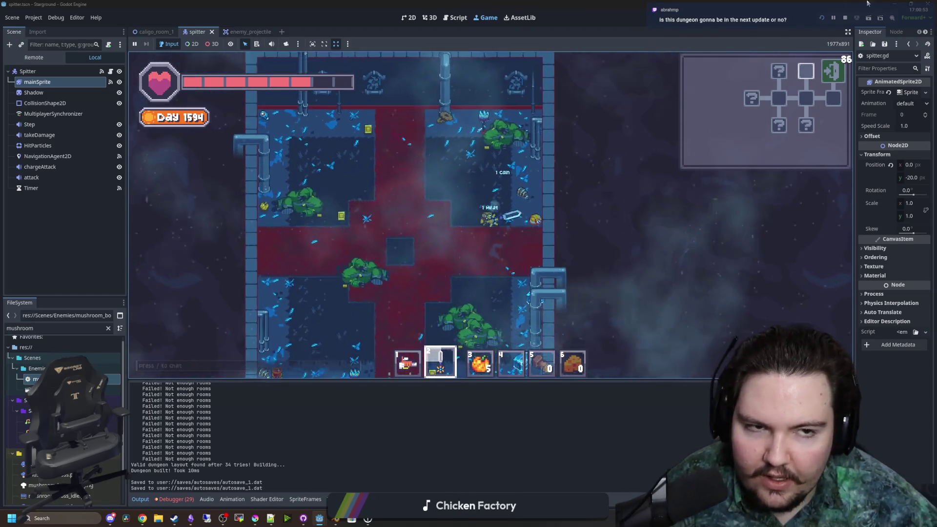
key(F8)
text(start)
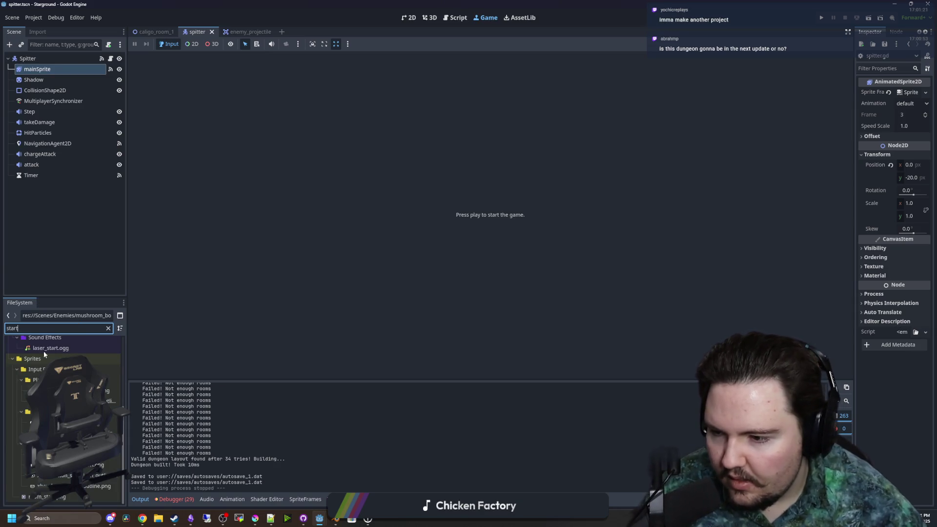
- Open caligo_room_start, choose the node for its Right exit, and save the scene
double_click(74, 395)
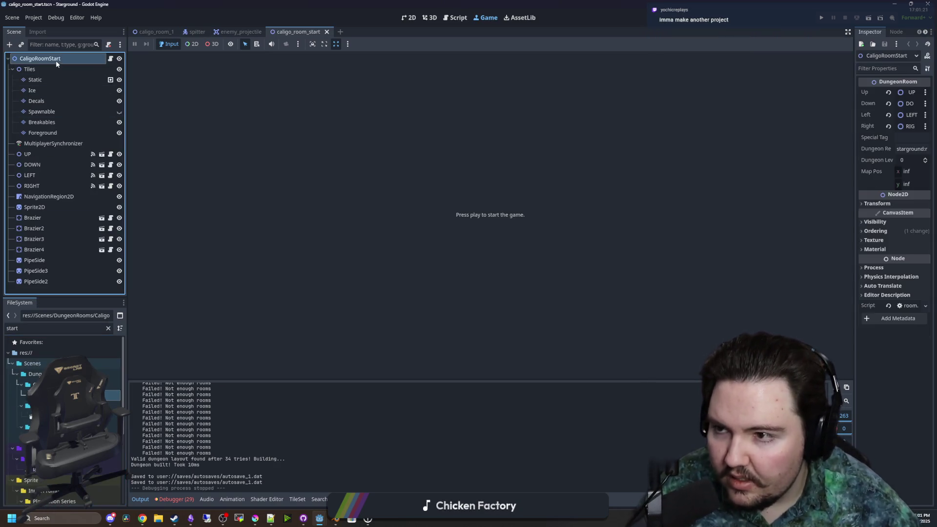
click(906, 127)
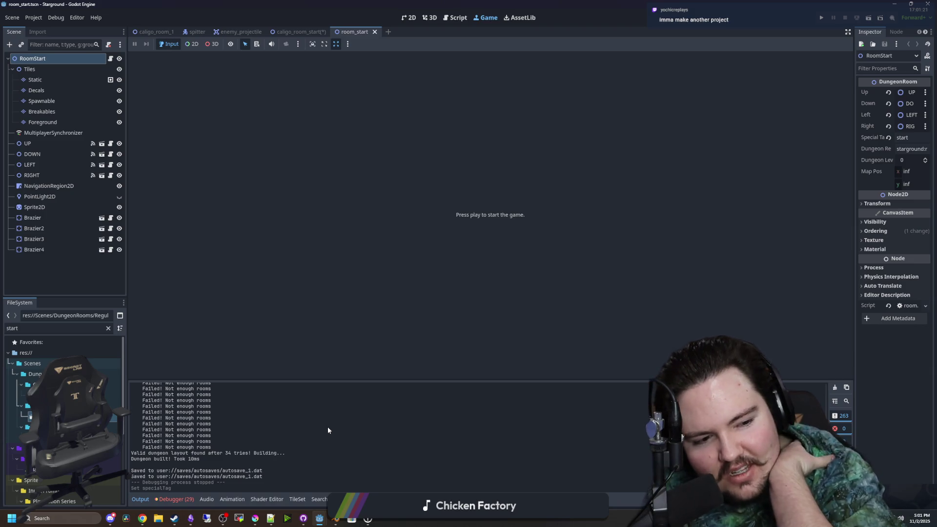
key(ctrl+s)
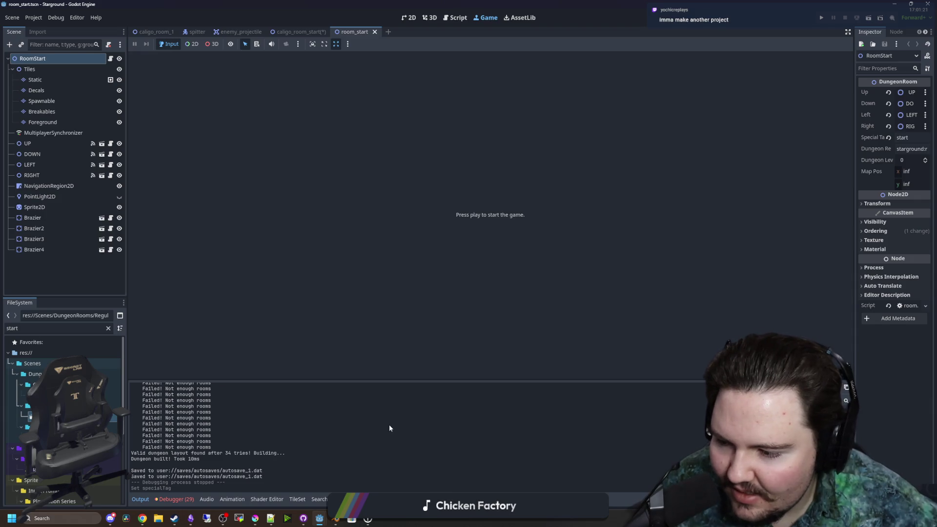
key(ctrl+s)
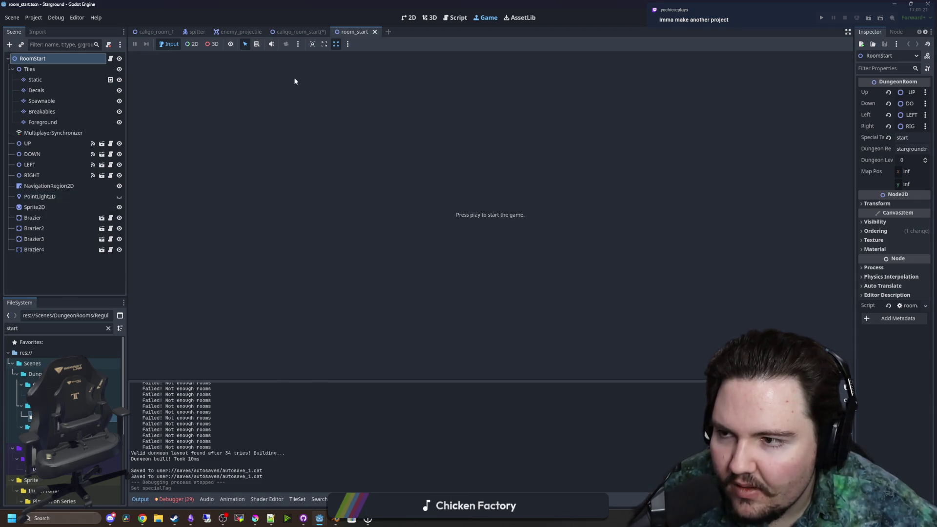
- Delete the PointLight2D node from the room_start scene after briefly toggling its visibility
click(413, 19)
scroll(356, 254, down, 2)
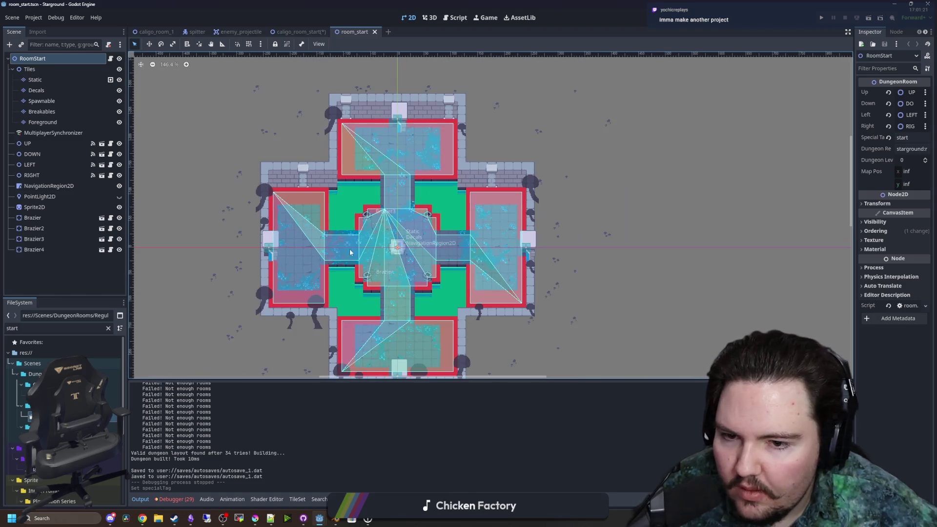
click(70, 197)
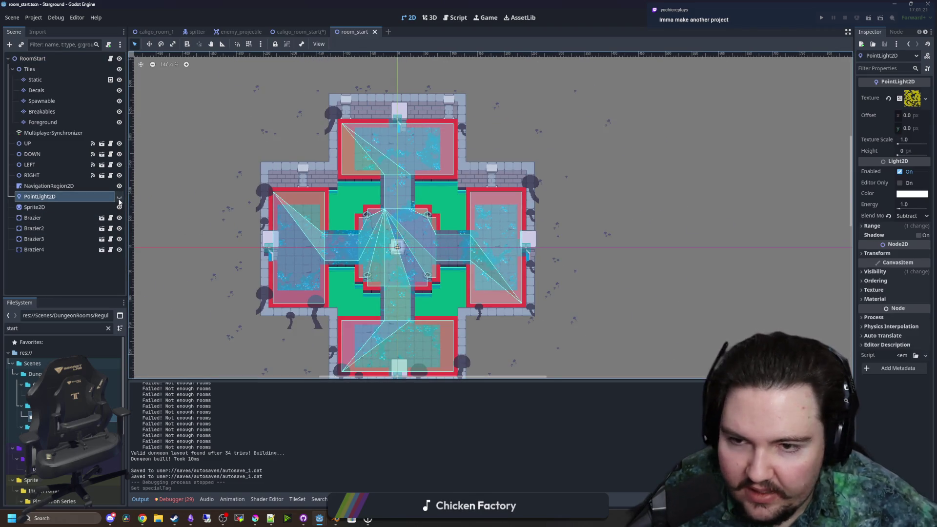
click(119, 199)
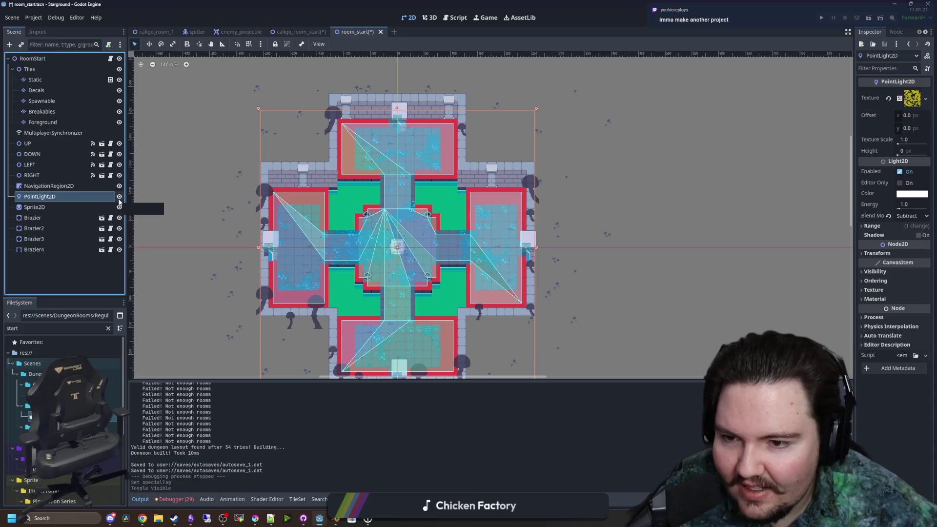
click(119, 199)
right_click(51, 198)
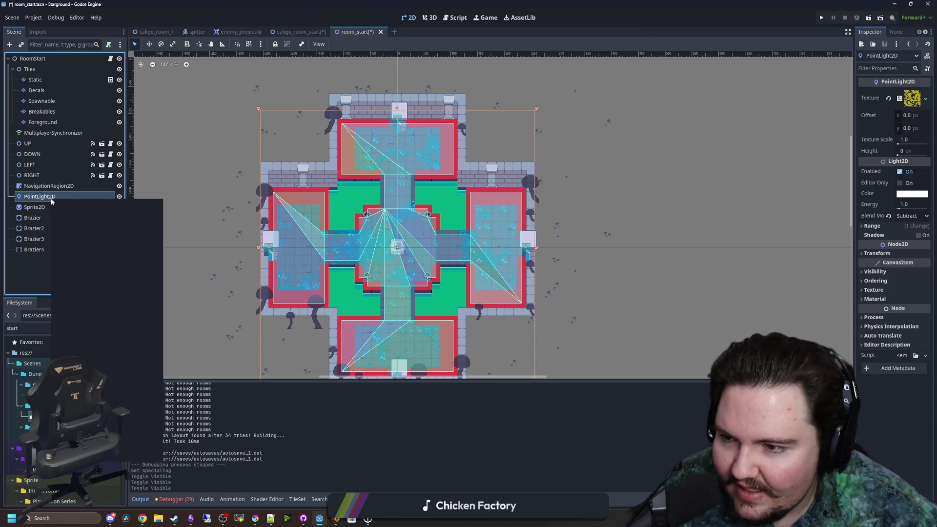
click(146, 456)
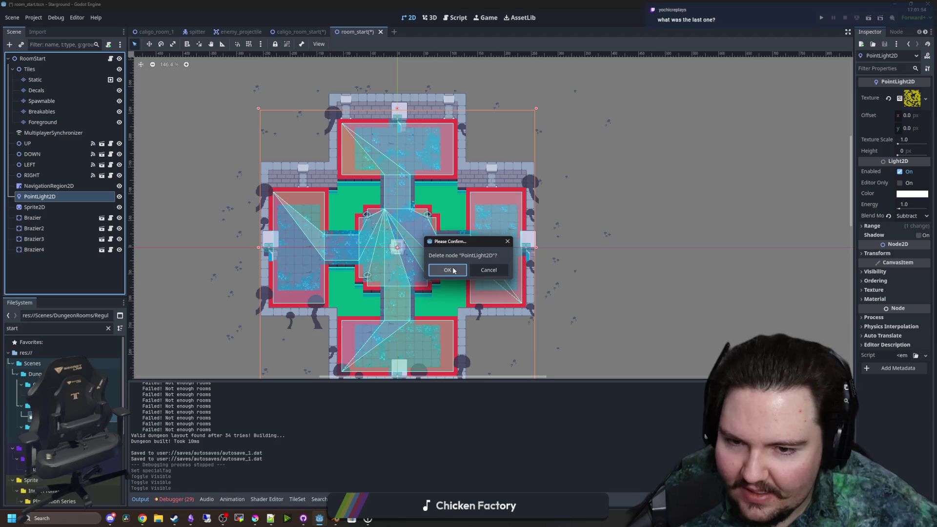
click(448, 271)
- Collapse the Tiles group and save the room_start scene
click(43, 199)
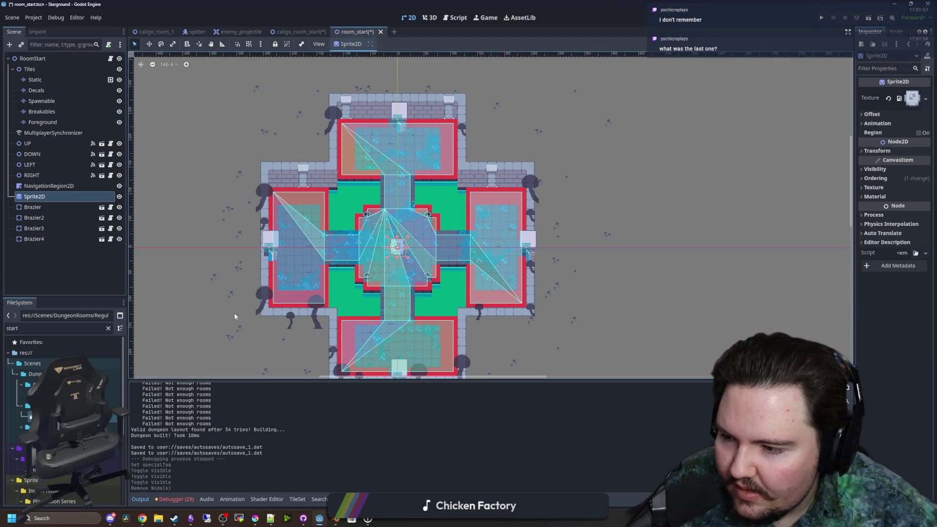
scroll(234, 315, up, 1)
click(13, 70)
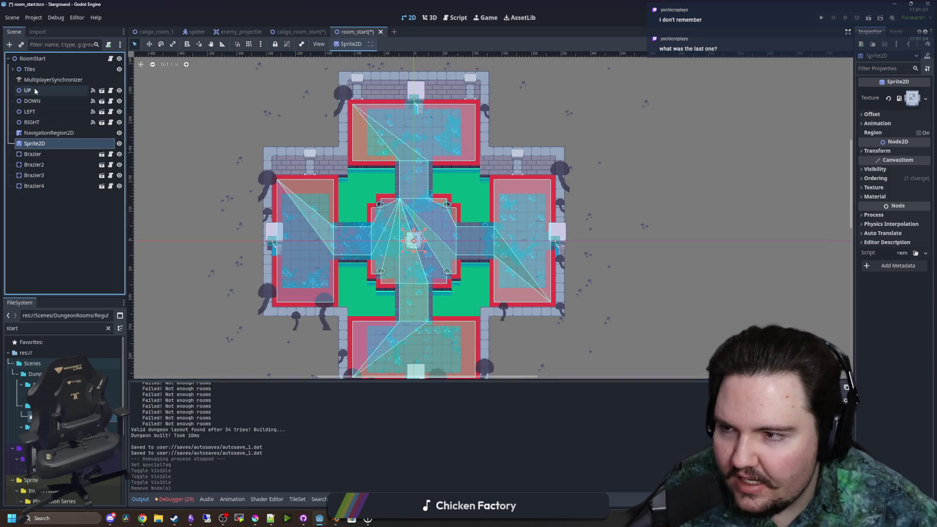
click(35, 91)
key(ctrl+s)
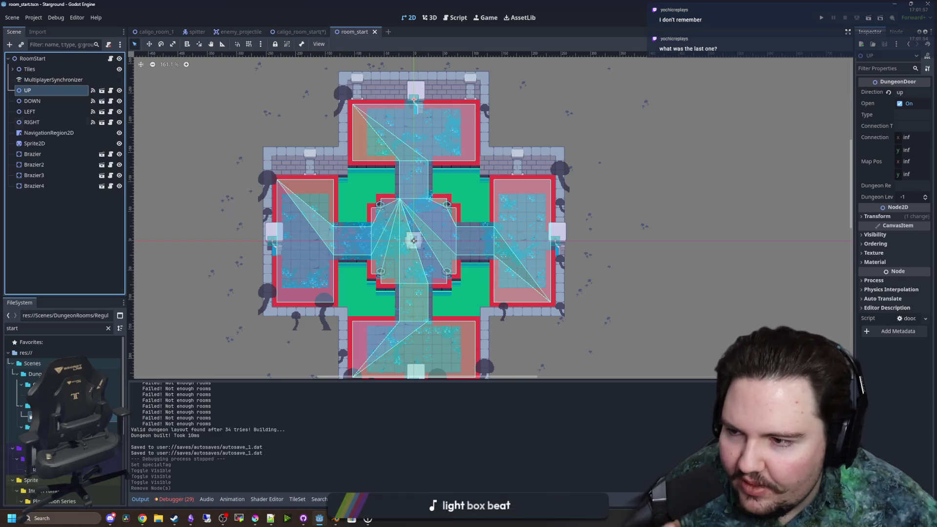
click(47, 274)
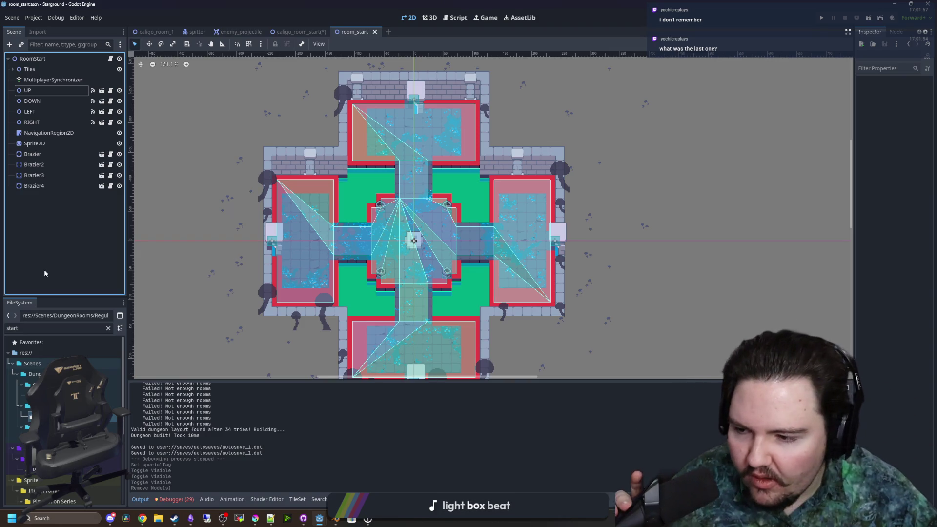
scroll(415, 234, down, 2)
key(ctrl+s)
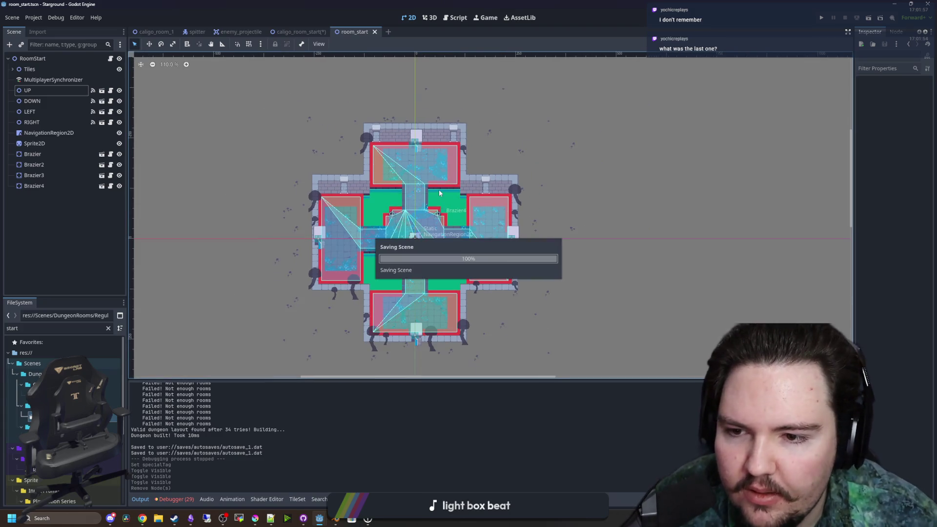
scroll(404, 182, up, 11)
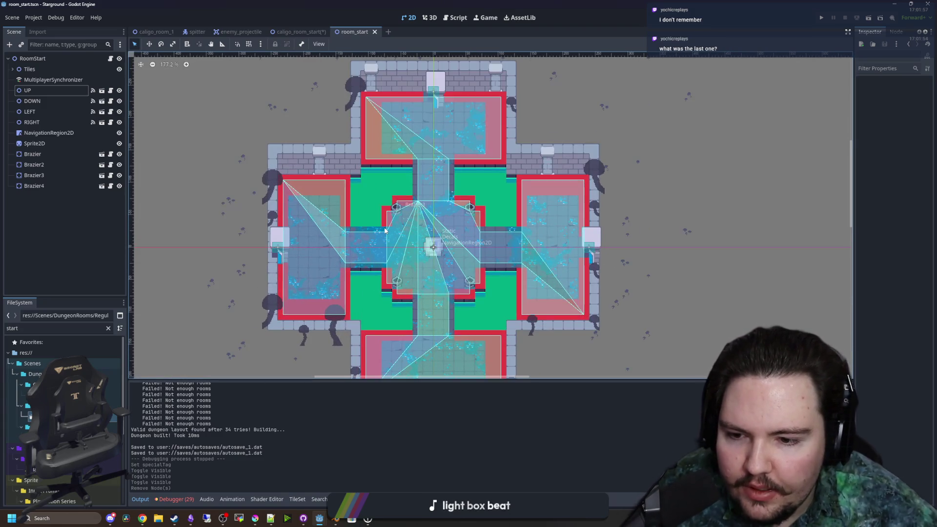
scroll(318, 171, down, 8)
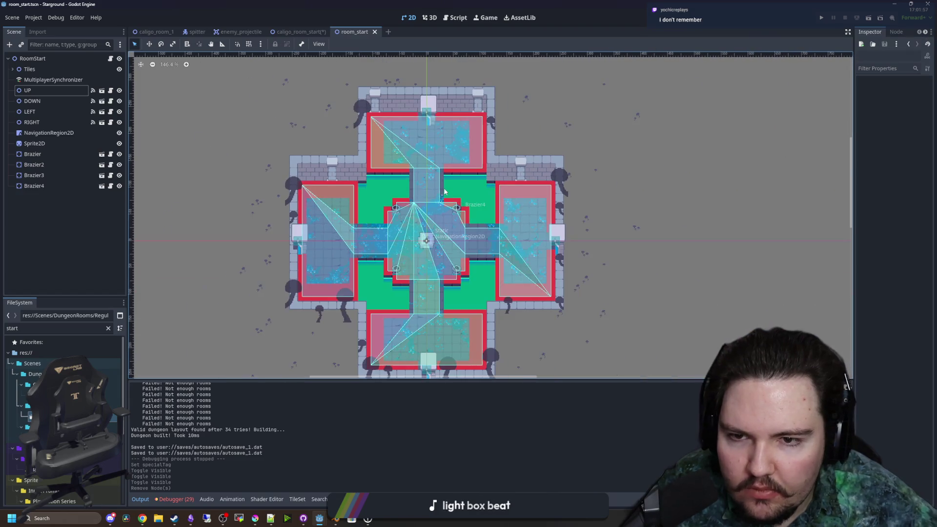
key(ctrl+s)
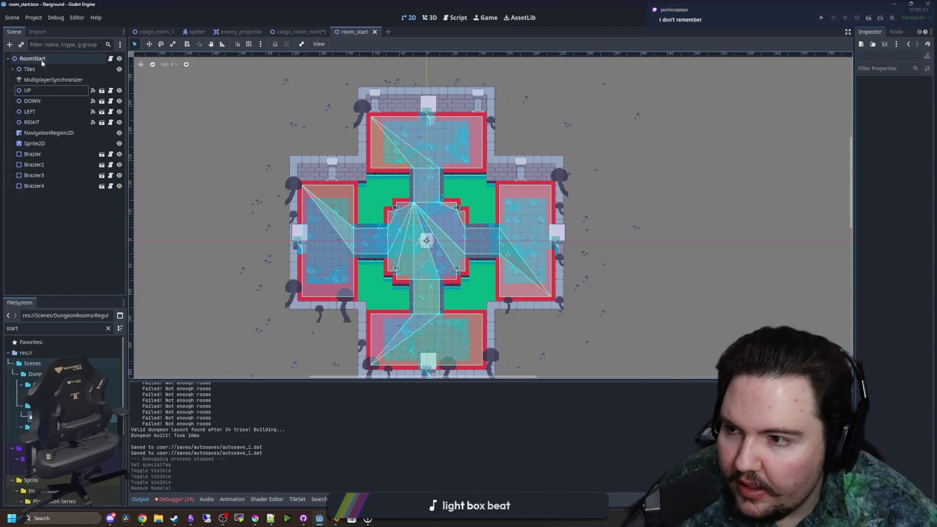
- Save the caligo_room_start scene as well
click(295, 33)
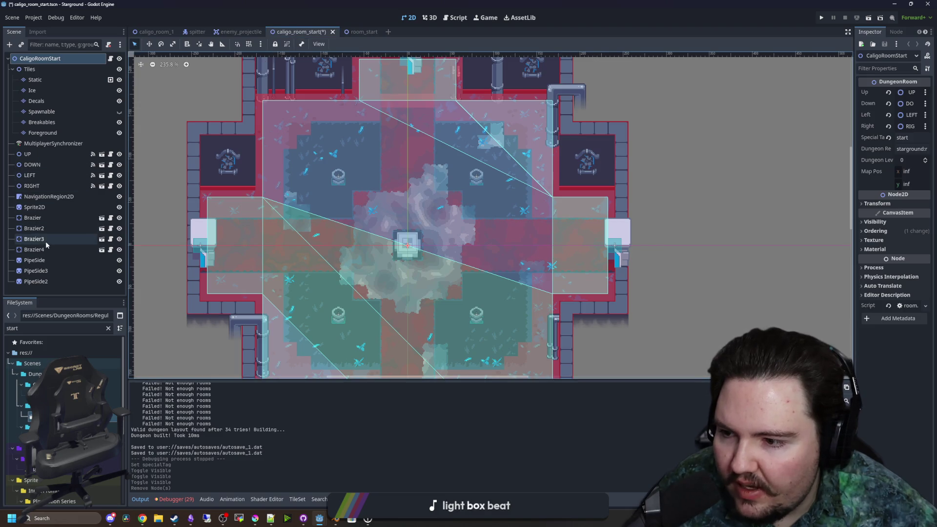
click(12, 69)
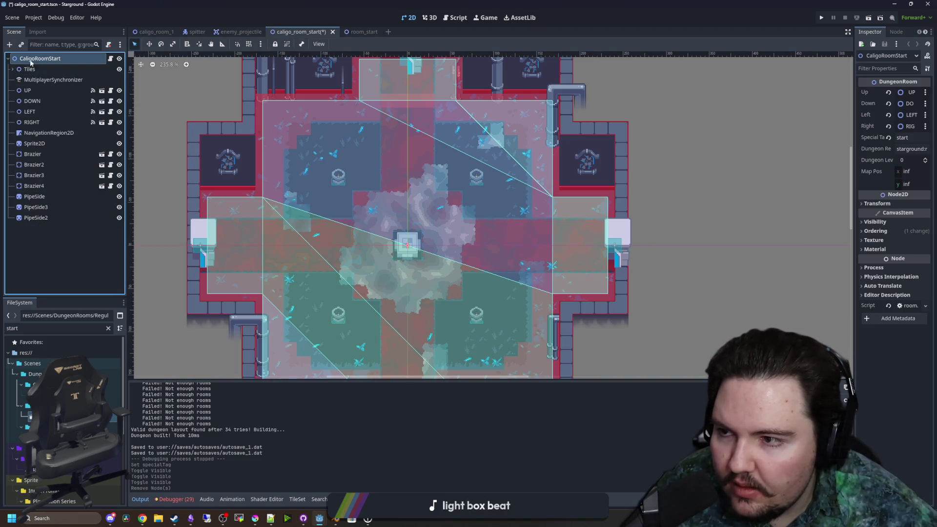
scroll(419, 250, down, 5)
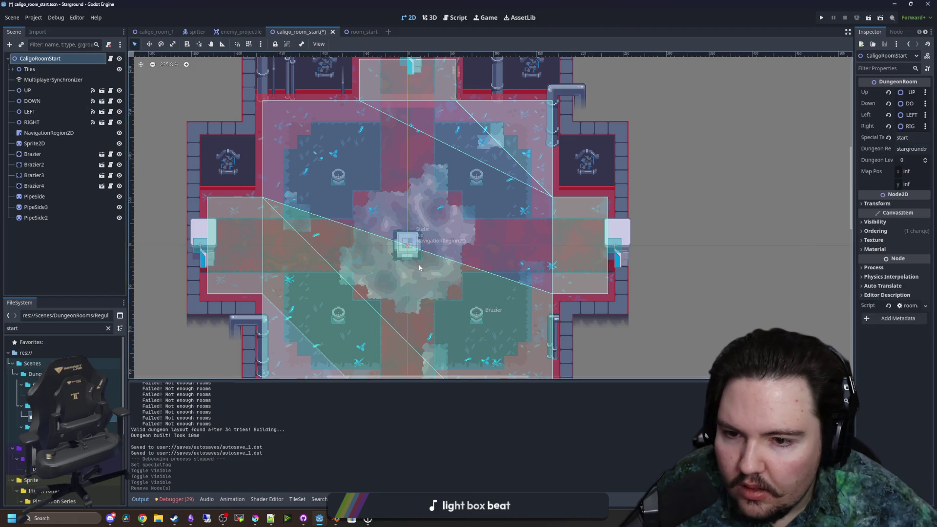
key(ctrl+s)
scroll(428, 251, down, 2)
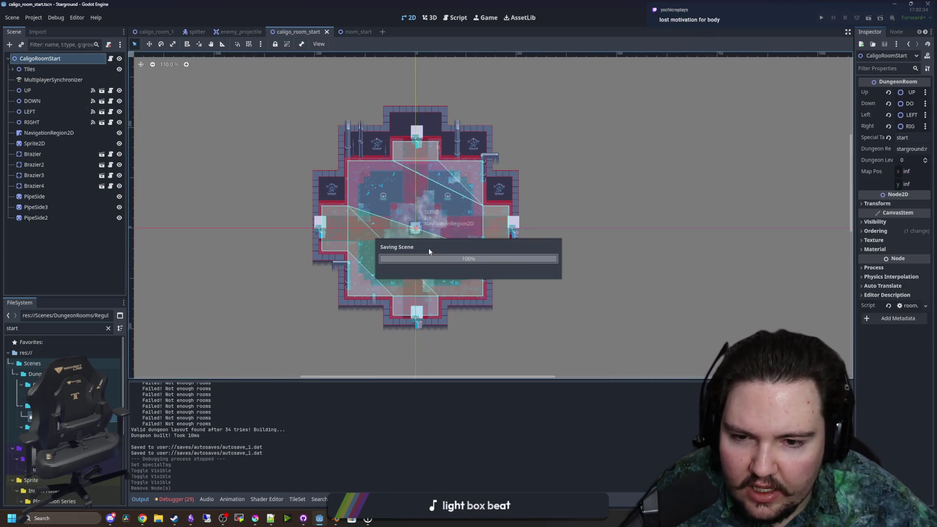
scroll(406, 283, up, 2)
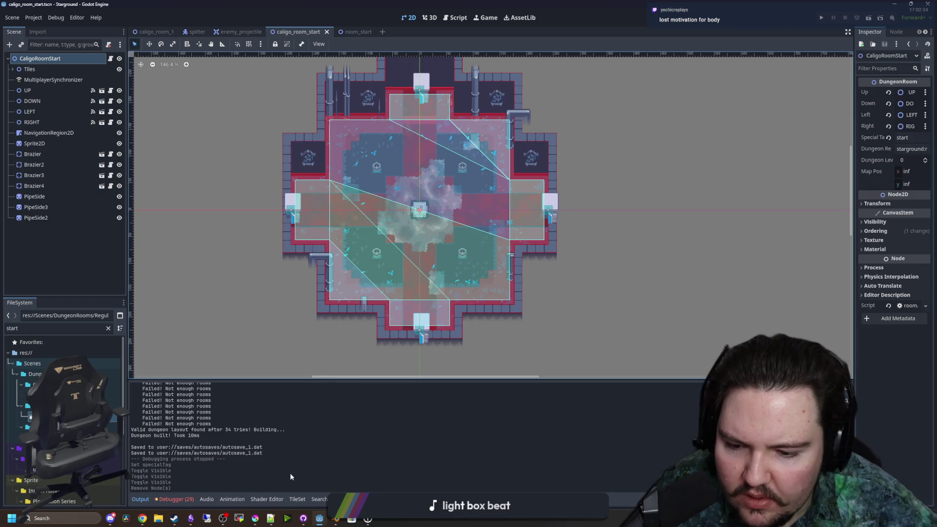
- Launch Sound Recorder via a 'rec' search and make two short recordings
click(42, 518)
text(rec)
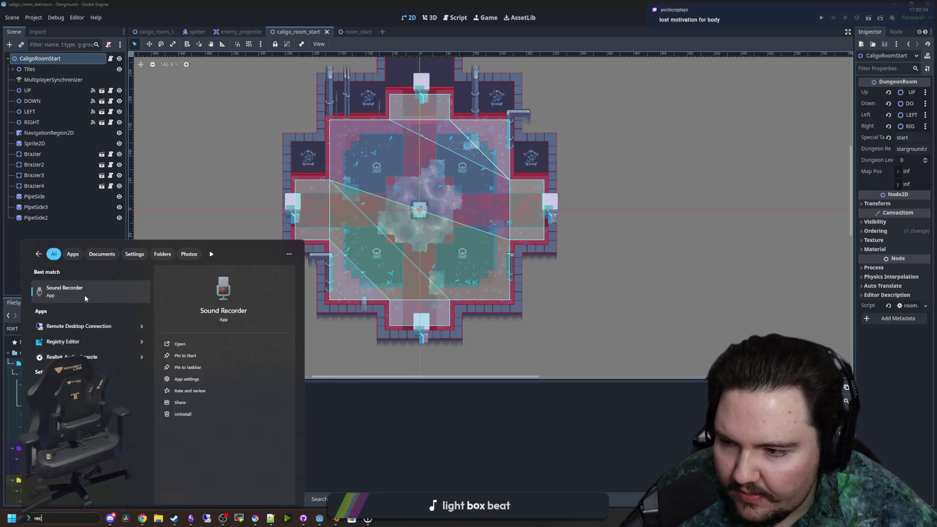
click(85, 298)
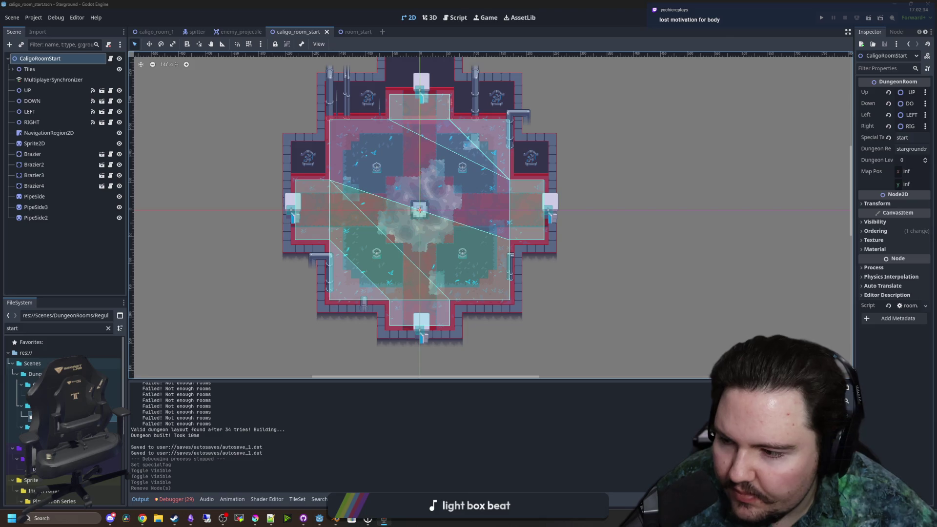
click(384, 423)
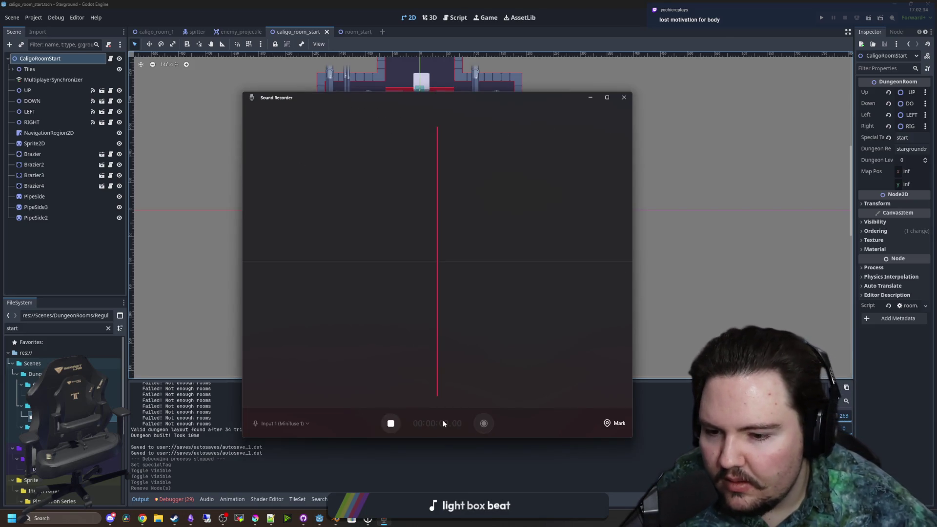
click(391, 424)
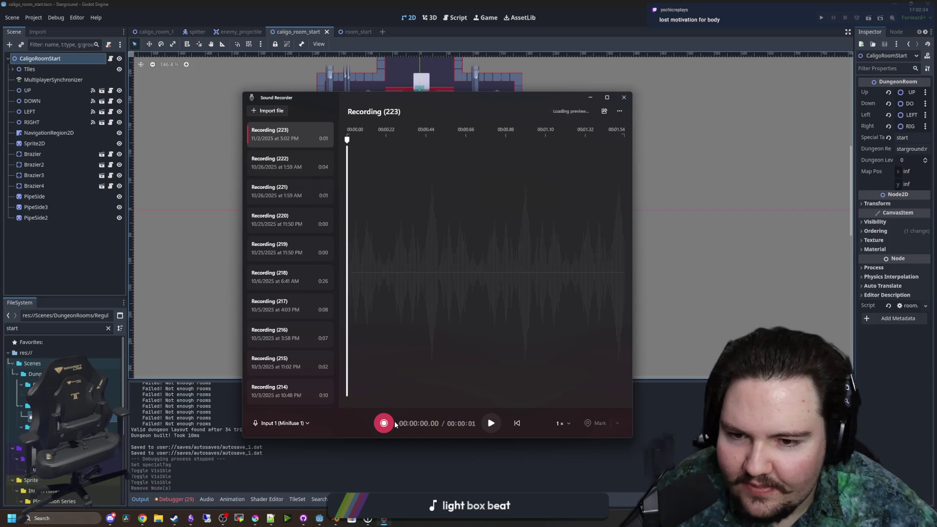
click(384, 424)
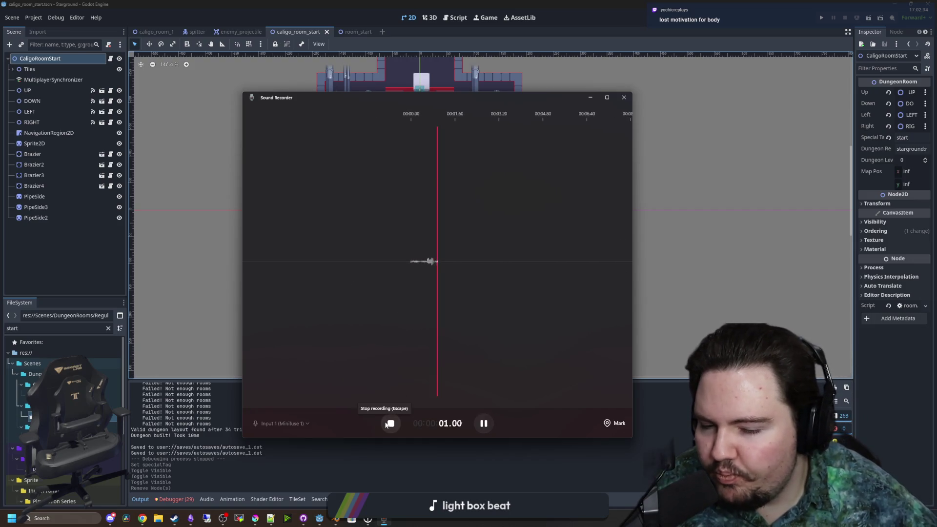
click(389, 423)
- Play back Recording (224), then show its file in the folder and close it
click(483, 313)
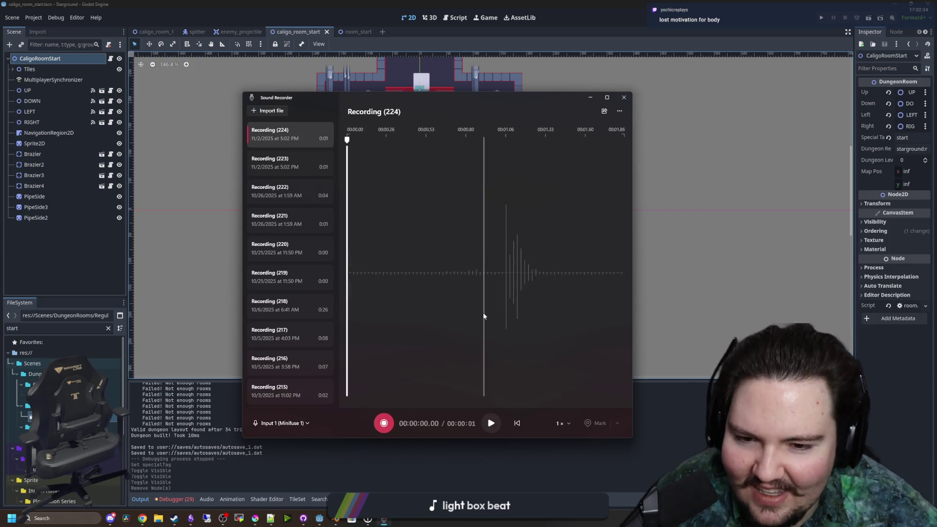
click(491, 428)
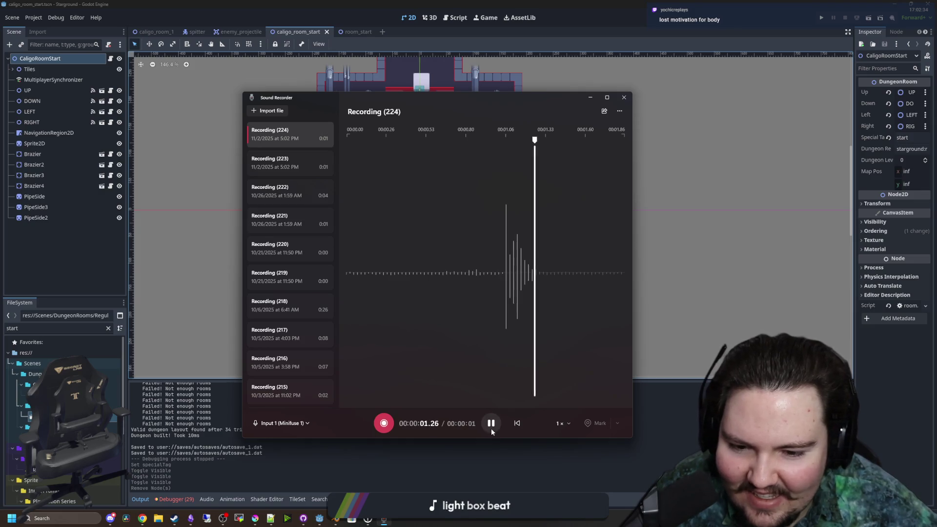
right_click(297, 139)
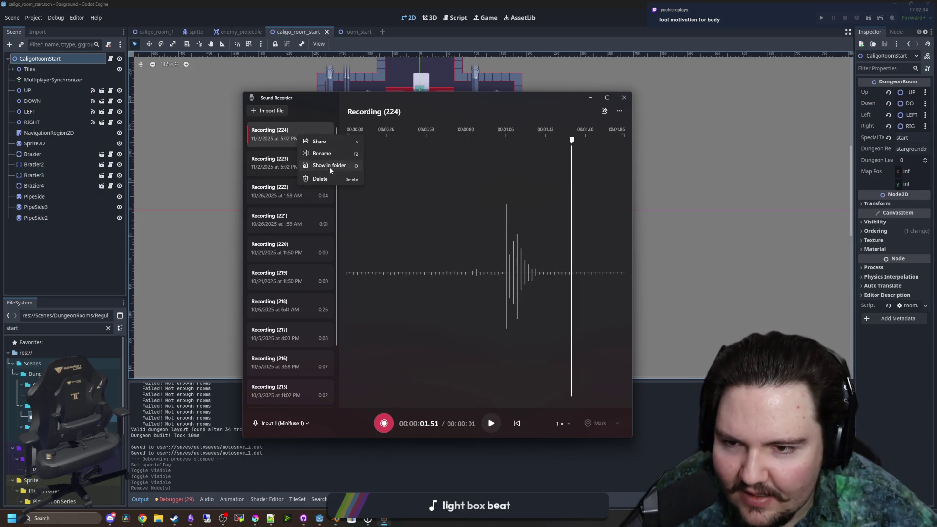
click(332, 165)
click(592, 110)
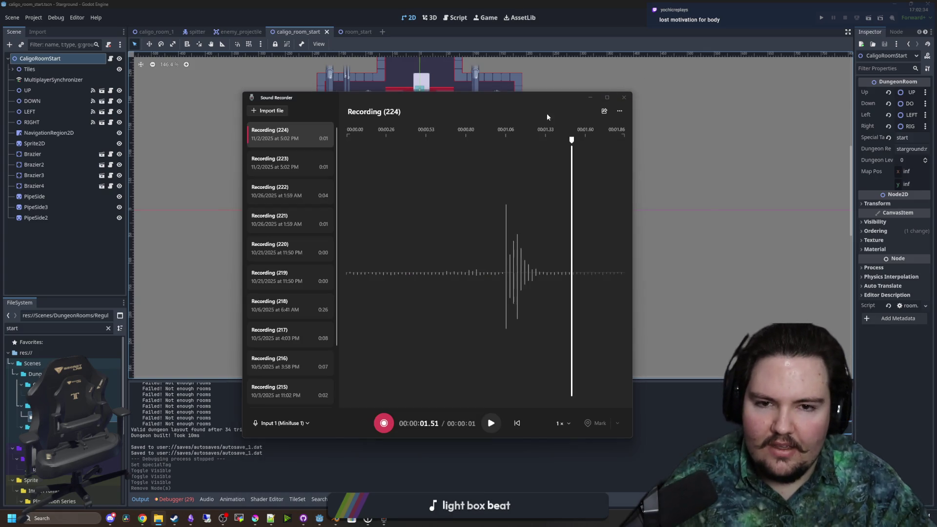
- Minimize Sound Recorder before launching DaVinci Resolve
click(591, 97)
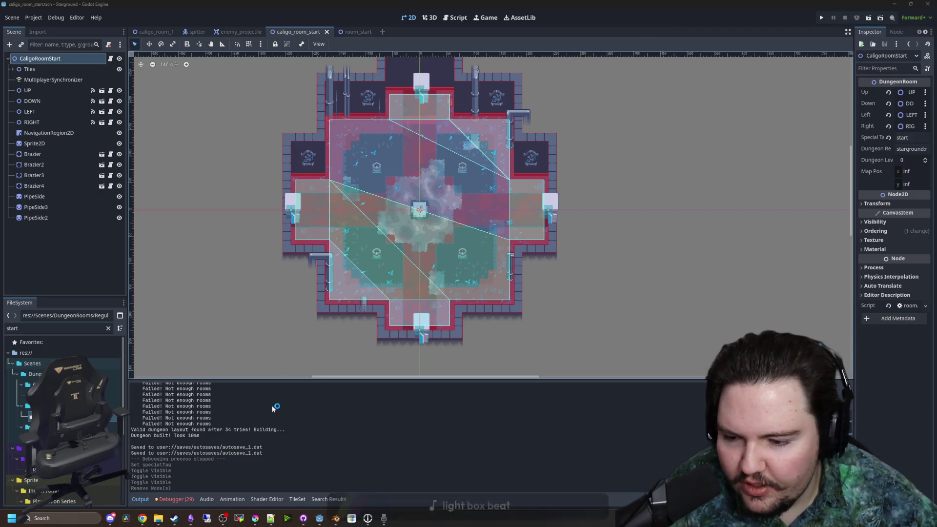
mouse_move(158, 515)
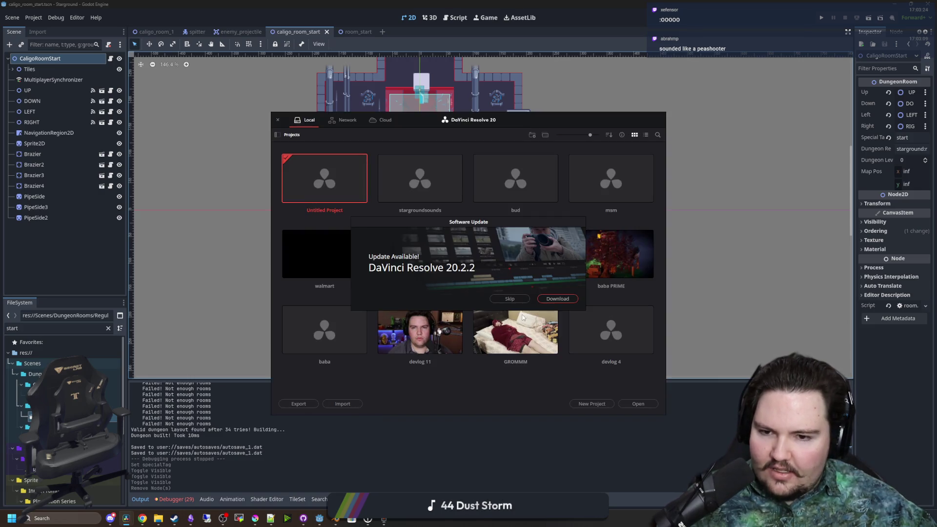
- Skip the 20.2.2 update, open stargroundsounds, and leave the Deliver page for editing
click(509, 298)
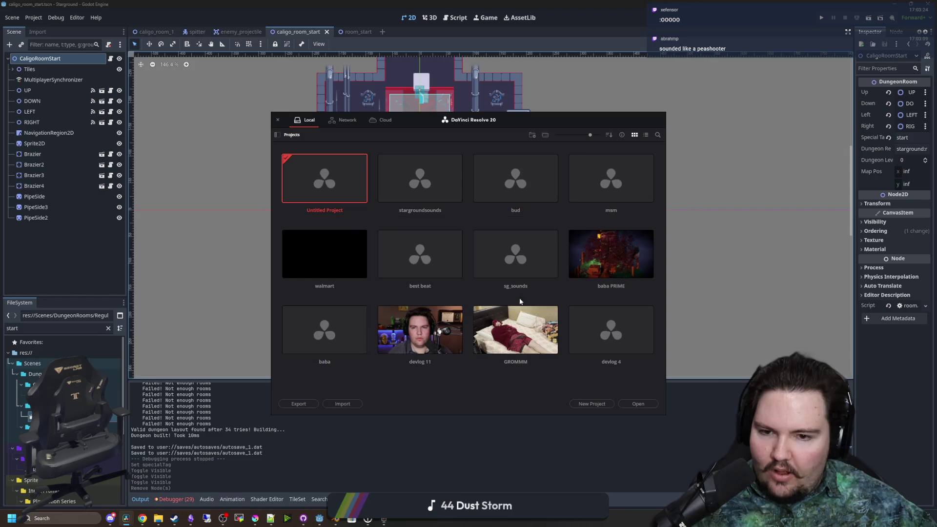
double_click(401, 178)
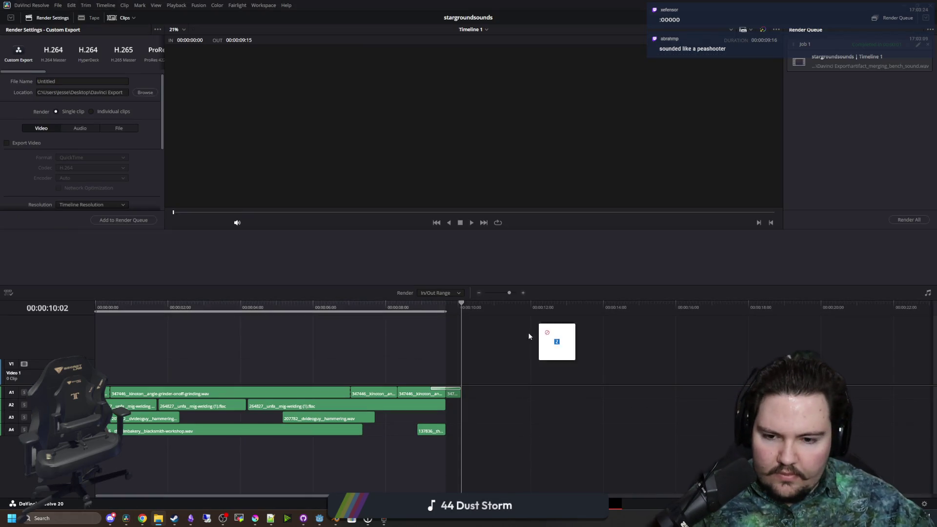
mouse_move(540, 324)
mouse_down()
mouse_move(511, 404)
mouse_move(408, 444)
mouse_move(262, 444)
mouse_move(244, 344)
mouse_move(222, 457)
mouse_move(491, 426)
mouse_move(470, 424)
mouse_up()
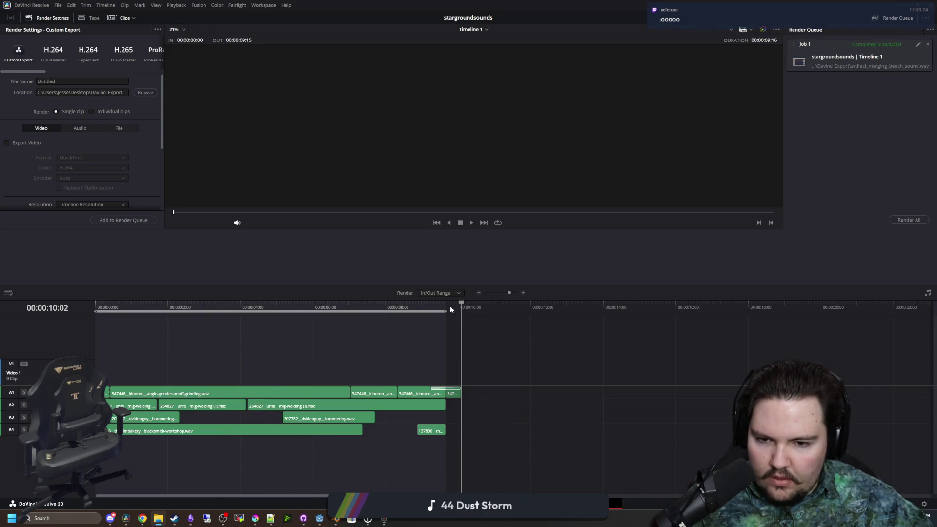
key(alt+x)
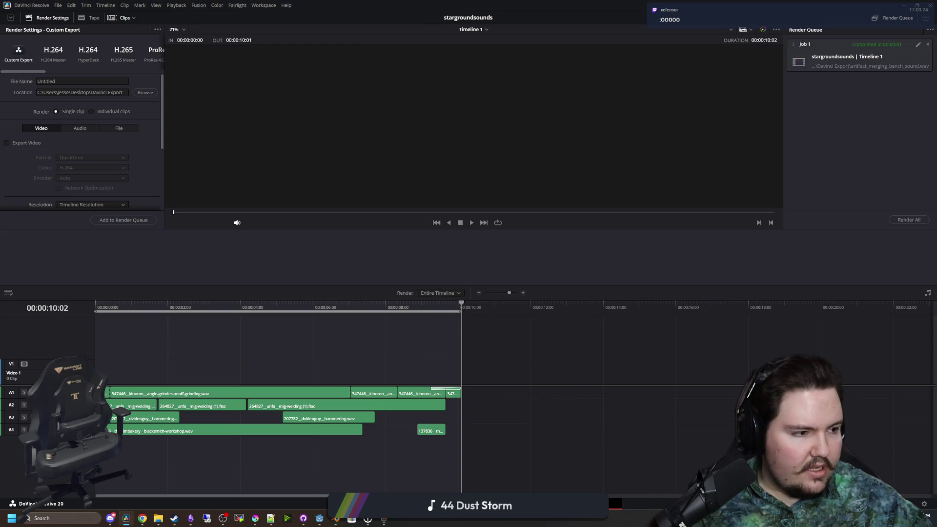
mouse_move(907, 260)
mouse_down()
mouse_move(493, 421)
mouse_move(380, 430)
mouse_up()
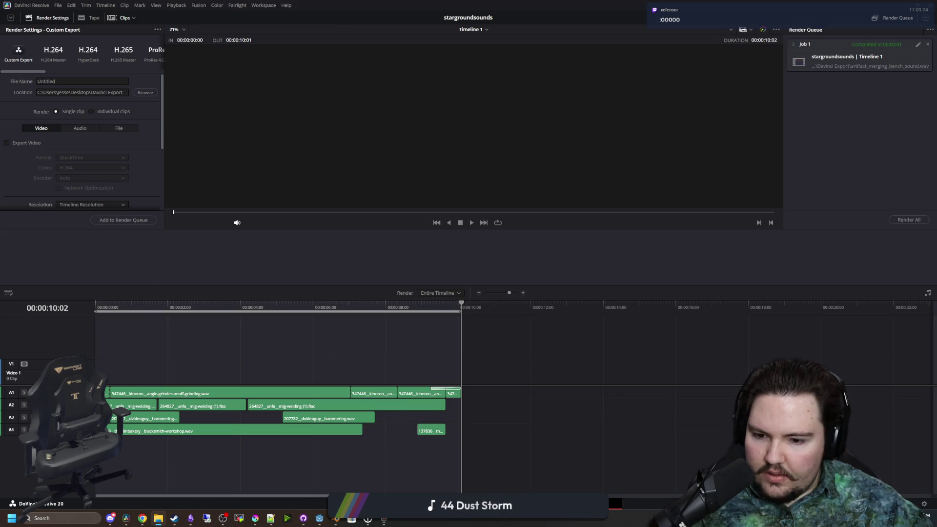
key(shift+3)
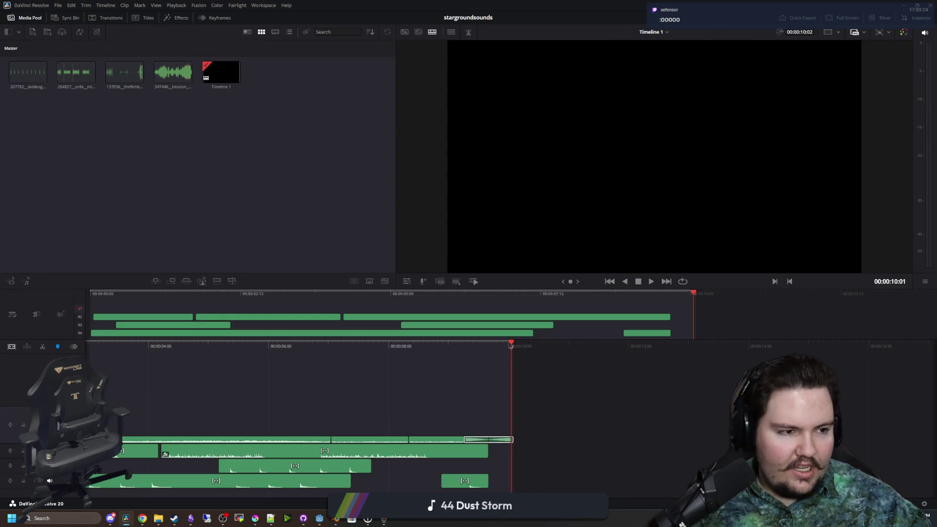
- Drag Recording (223) and (224) from File Explorer onto the timeline after the existing sounds
key(alt+Tab)
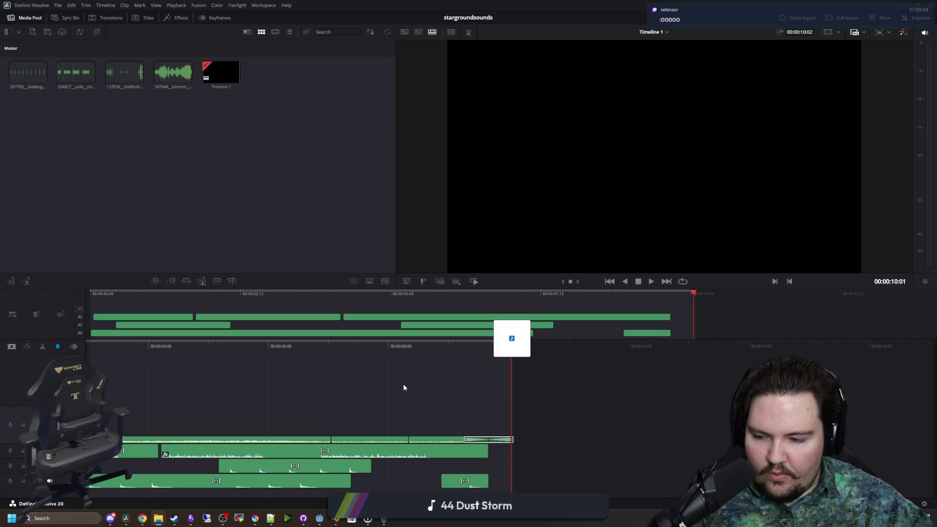
drag(533, 453, 534, 456)
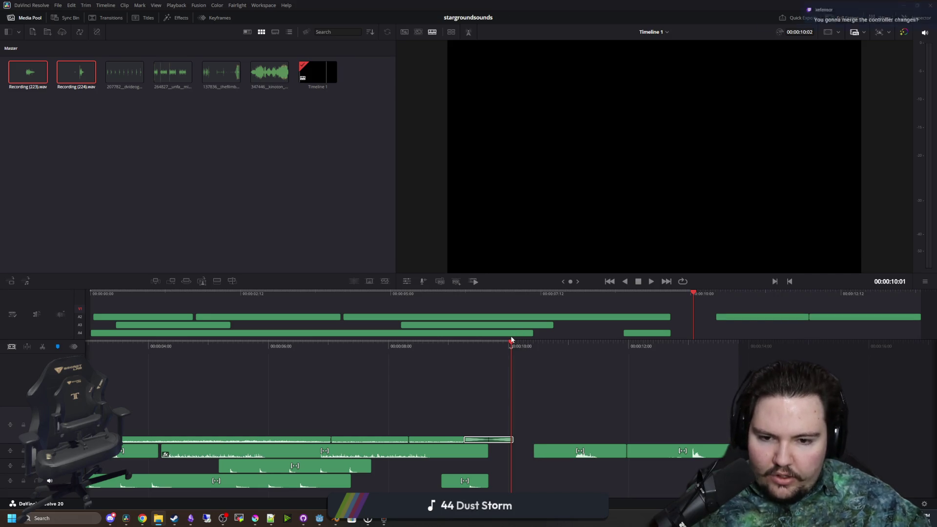
drag(507, 349, 815, 348)
- Play back the two recordings from their start, then switch to the Fairlight page
click(815, 349)
key(space)
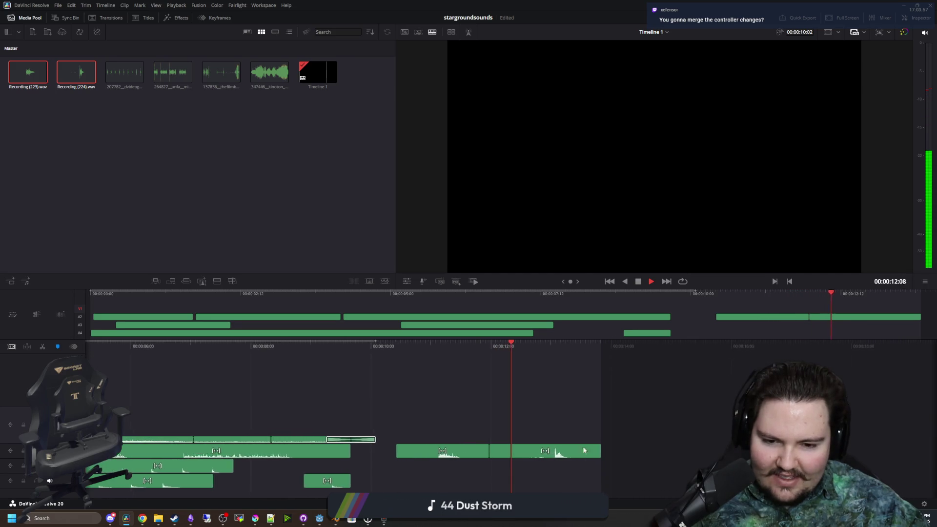
key(space)
click(474, 456)
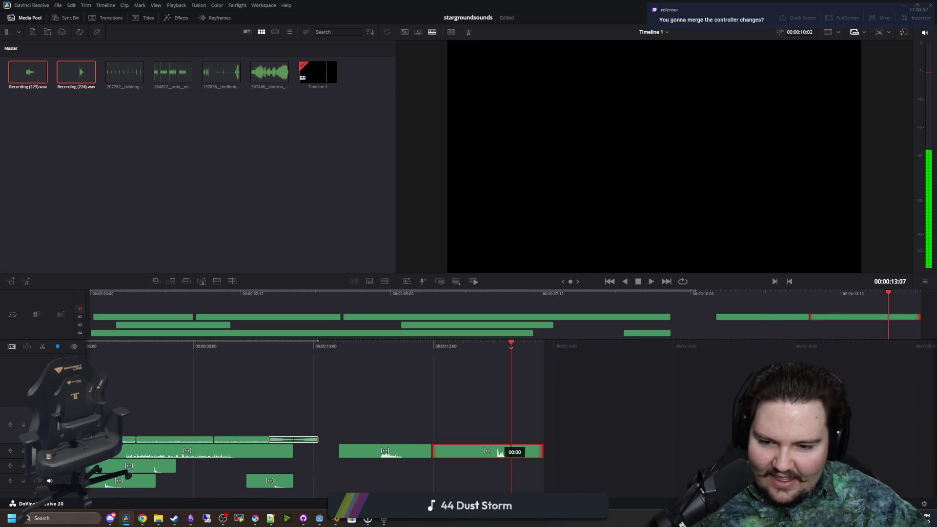
key(Up)
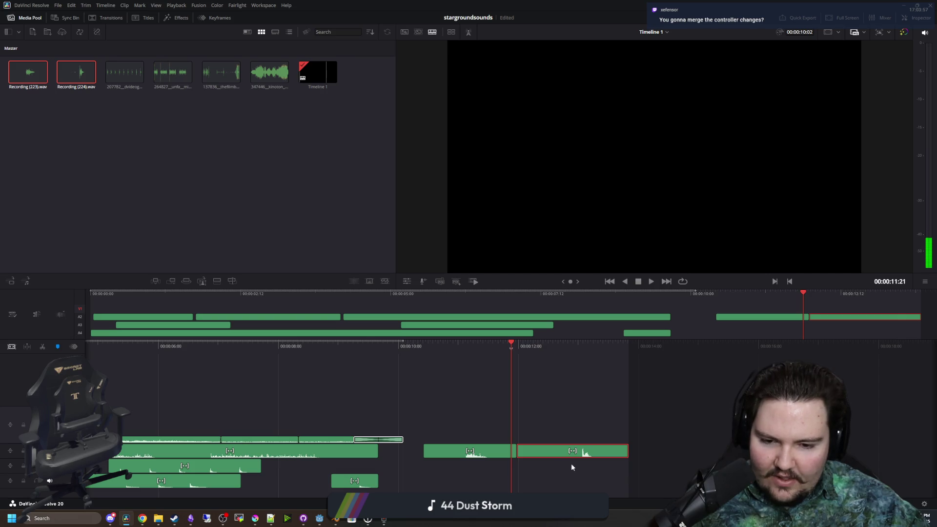
key(space)
key(space)
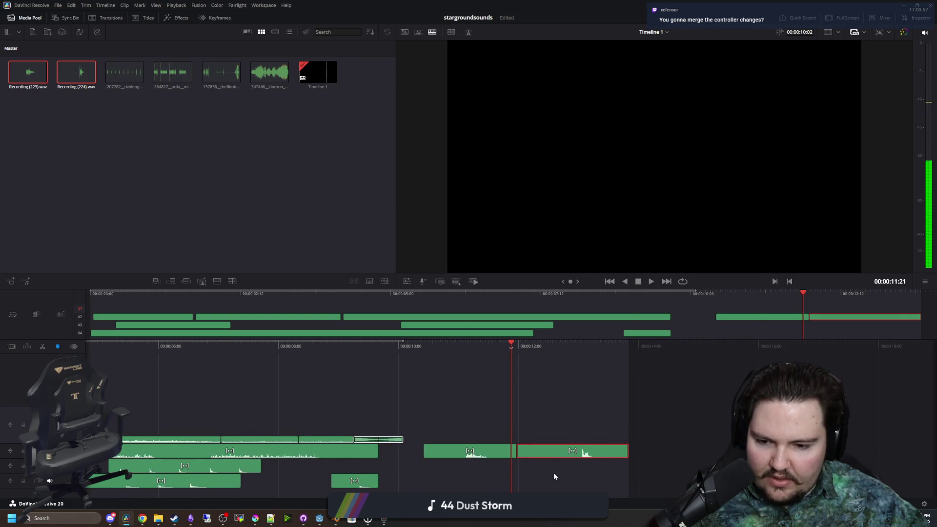
click(543, 475)
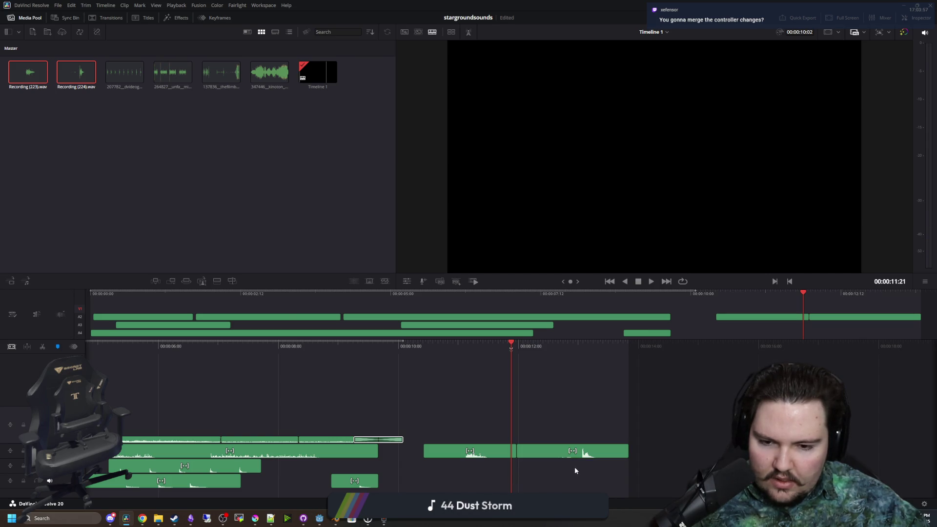
key(shift+7)
scroll(659, 444, down, 3)
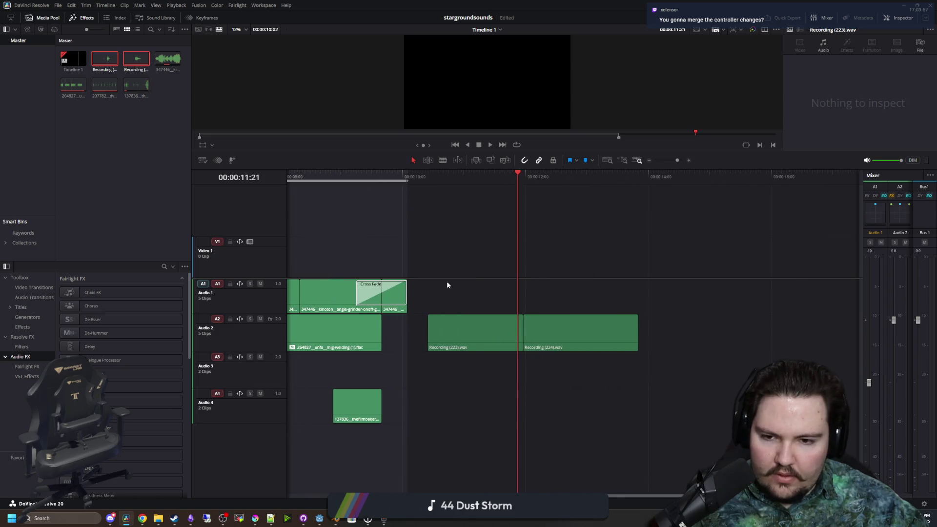
- Move Recording (224) to Audio 3, align Recording (223) with its start, and save
key(space)
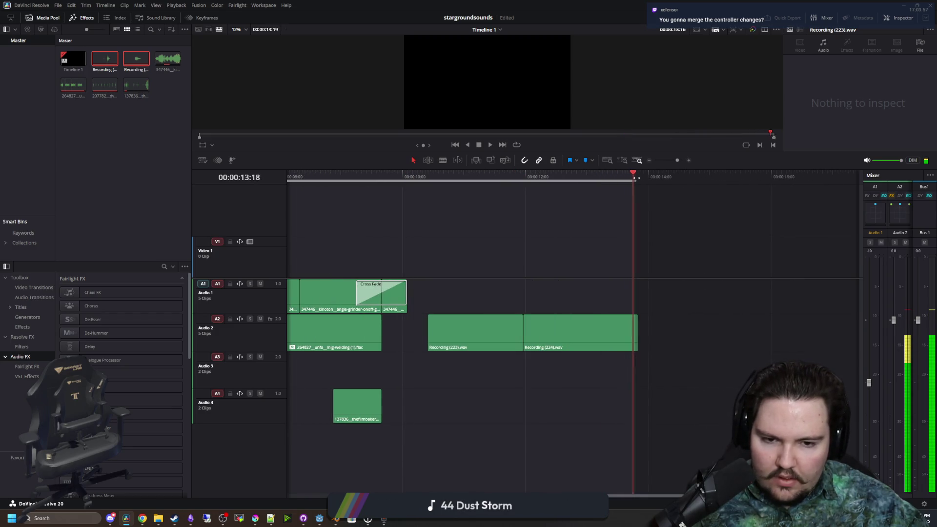
key(space)
click(460, 329)
scroll(529, 329, up, 2)
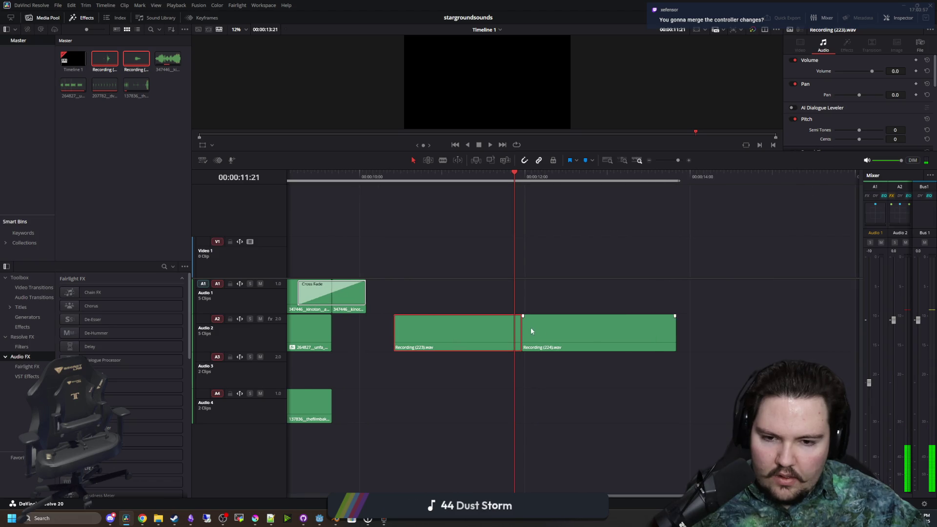
mouse_move(530, 328)
mouse_down()
mouse_move(485, 376)
mouse_move(463, 287)
mouse_move(464, 378)
mouse_up()
drag(441, 328, 424, 323)
scroll(430, 407, up, 2)
click(416, 412)
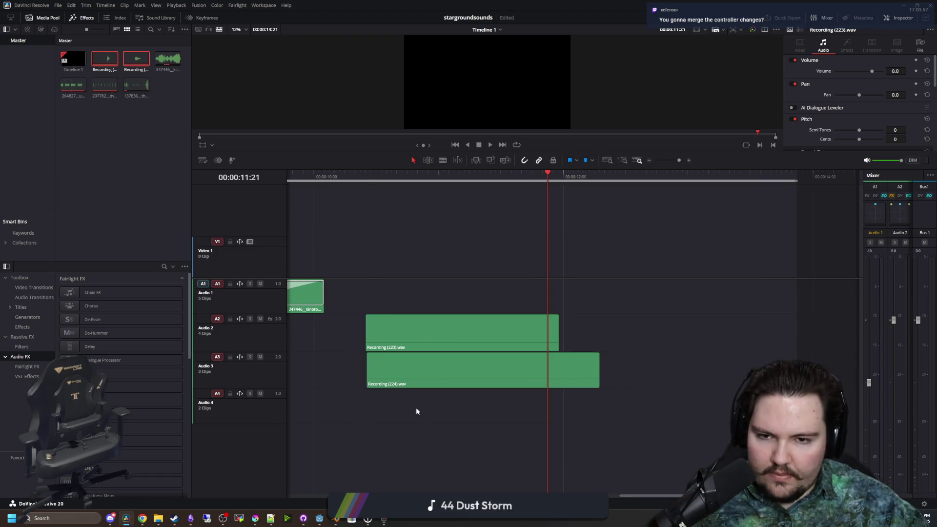
key(ctrl+s)
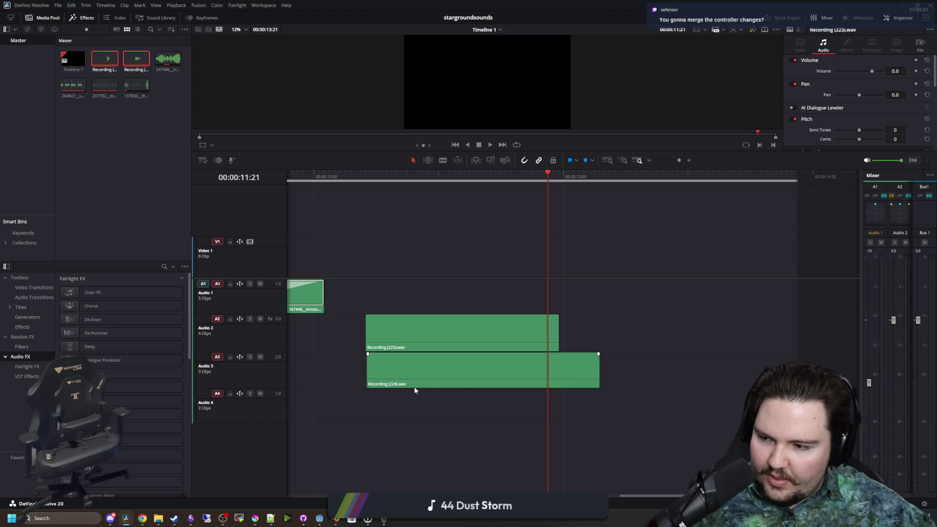
- Select the Recording (223) and (224) clips in turn on Audio 2 and Audio 3
click(493, 319)
click(496, 303)
click(489, 368)
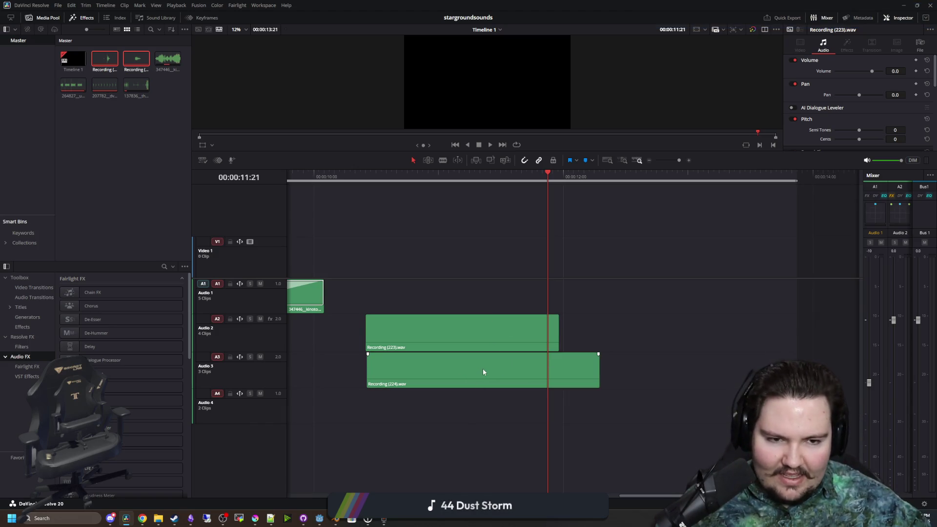
click(470, 349)
scroll(543, 273, down, 3)
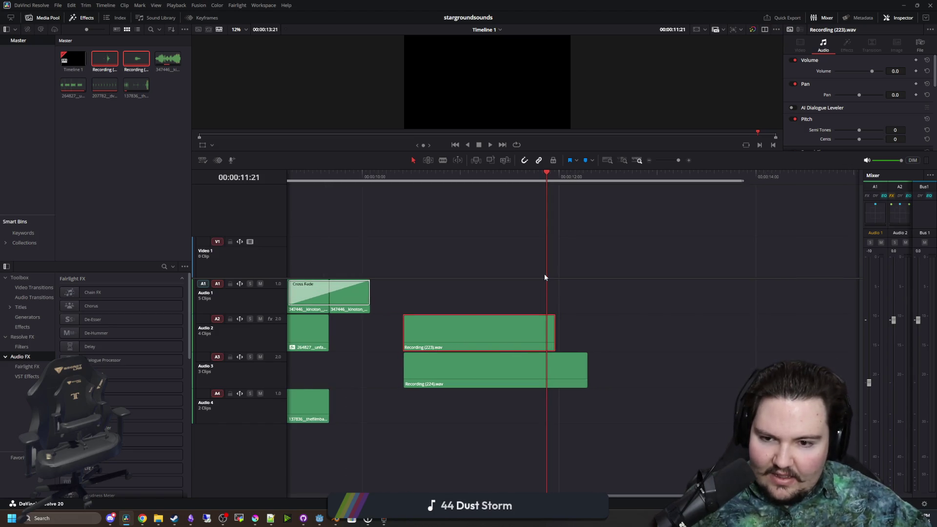
scroll(543, 274, down, 2)
scroll(514, 341, up, 6)
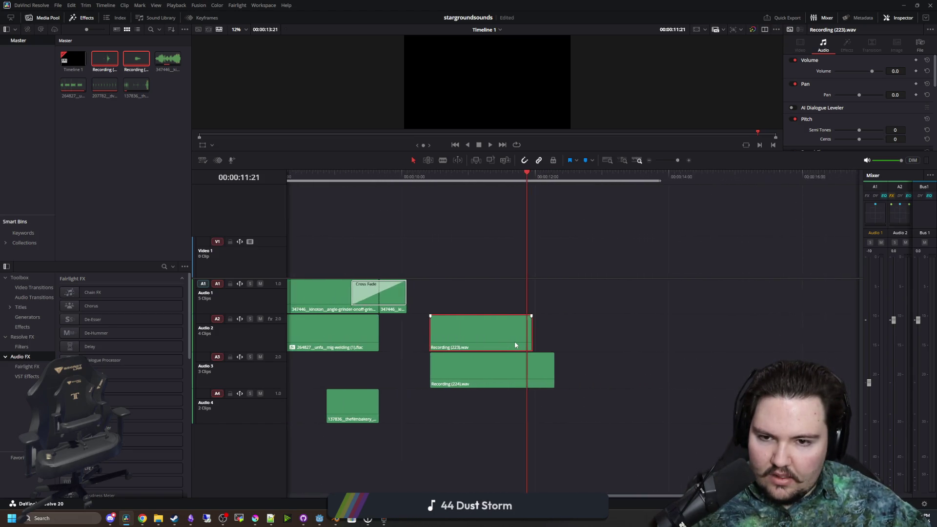
click(461, 300)
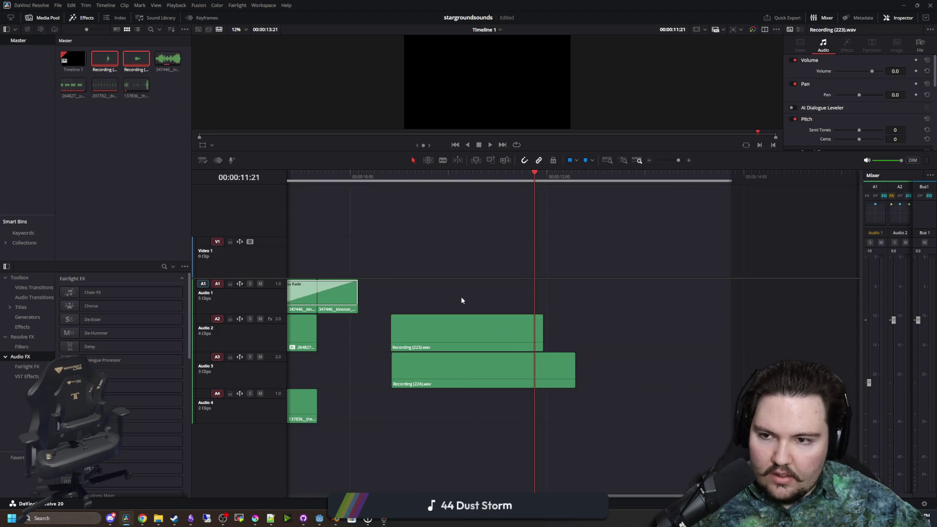
- Set the timeline display to full audio waveforms with waveform borders
click(203, 160)
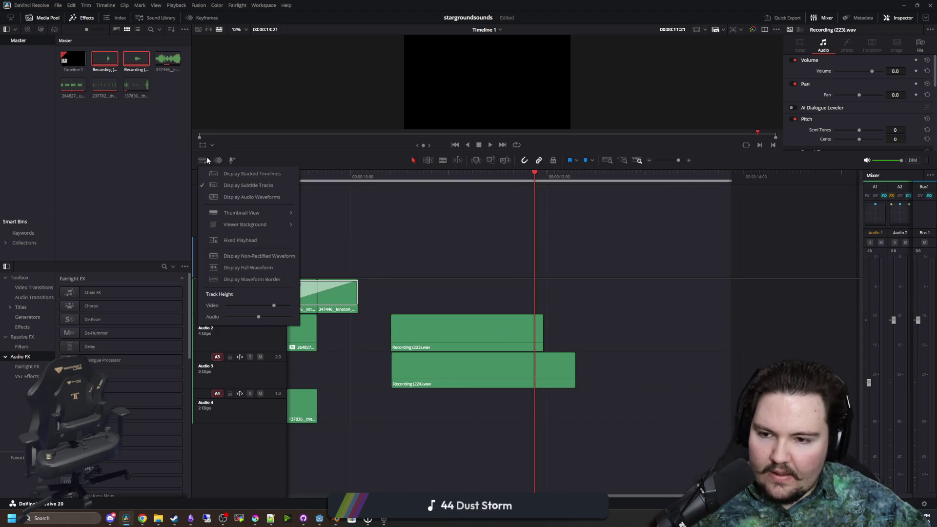
click(263, 267)
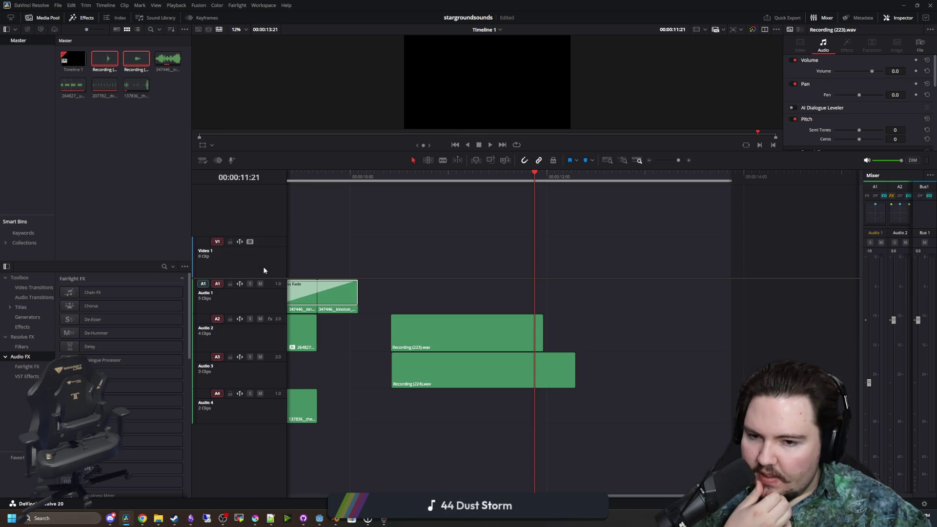
click(203, 160)
click(224, 256)
click(203, 160)
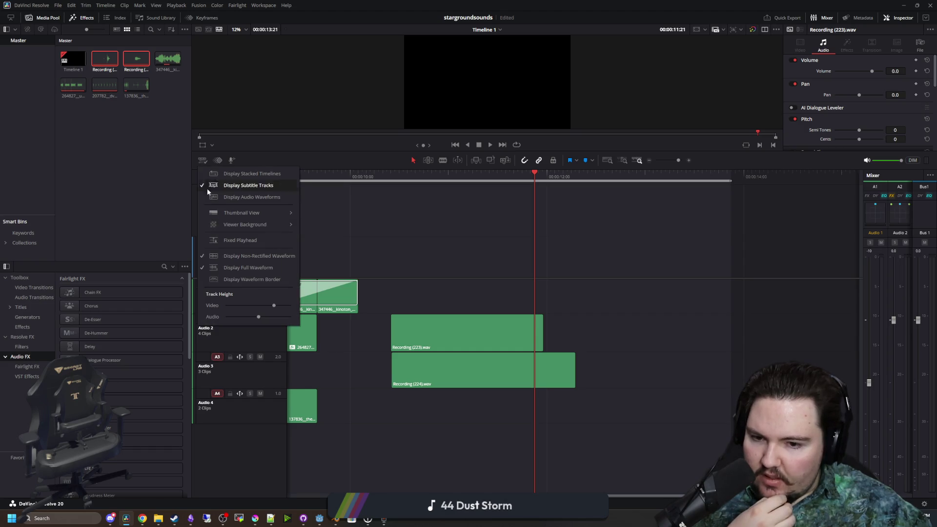
click(221, 278)
click(200, 160)
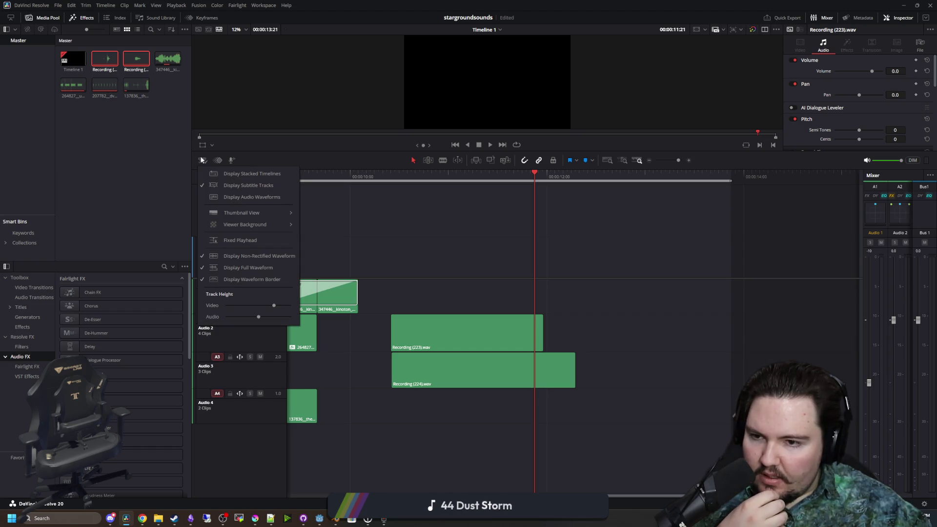
- Make the Audio 2 track taller and play the recordings from their start
click(464, 336)
scroll(455, 312, up, 2)
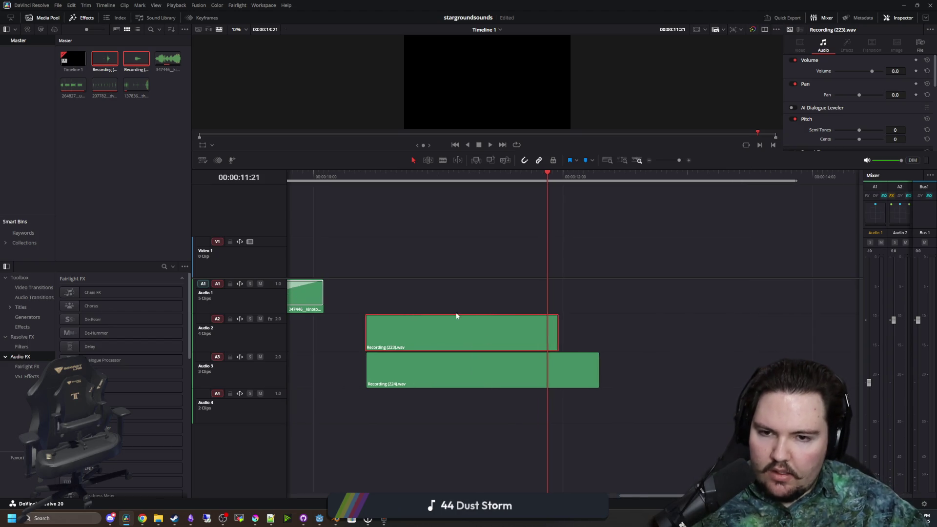
scroll(271, 345, up, 1)
mouse_move(265, 350)
mouse_down()
mouse_move(259, 380)
mouse_move(256, 363)
mouse_up()
click(355, 176)
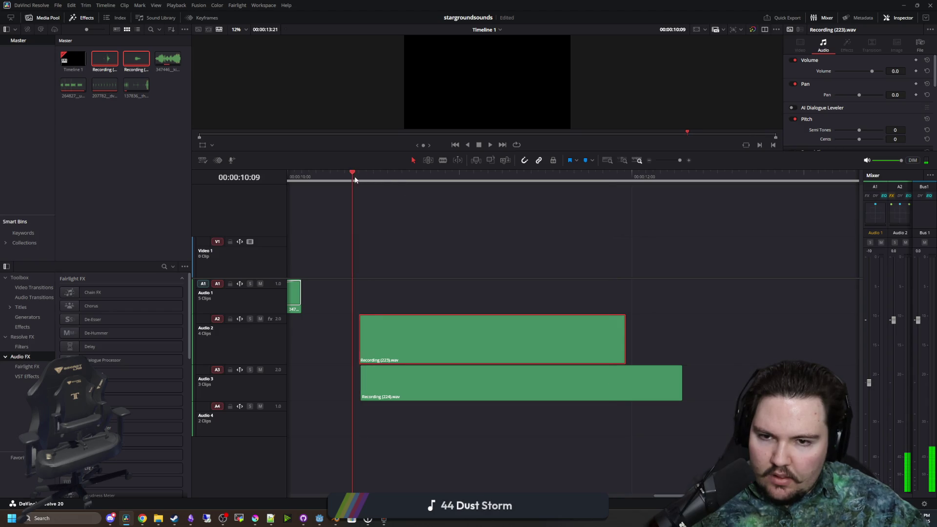
key(space)
key(space)
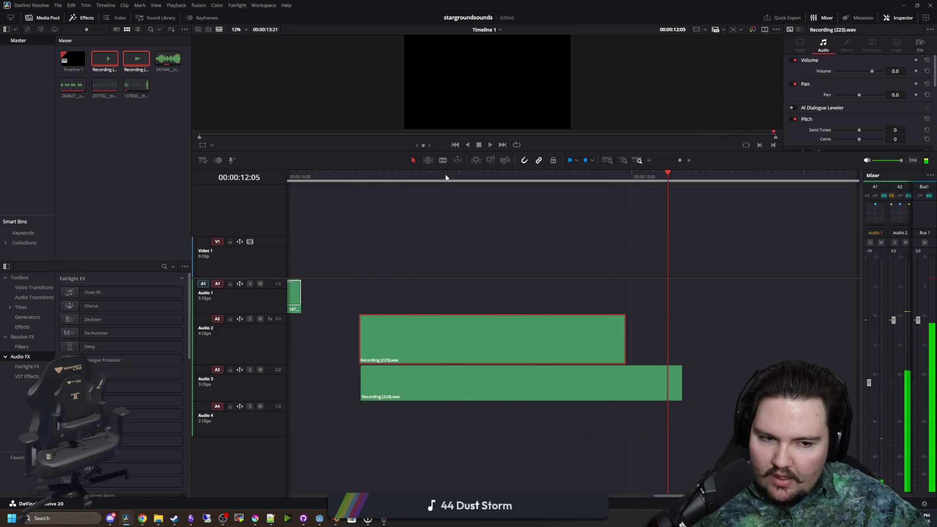
- Nudge Recording (223) later, then marquee-select both recordings and delete them
drag(481, 341, 463, 340)
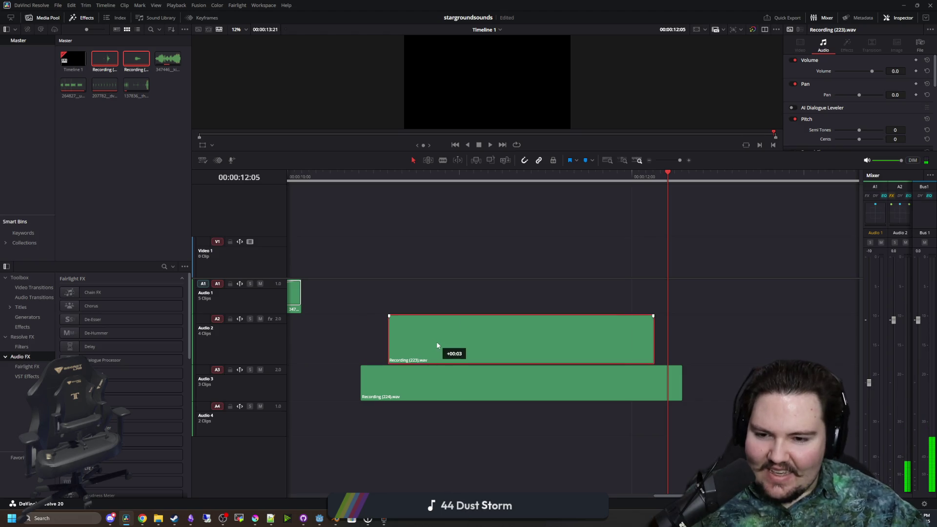
scroll(456, 336, down, 4)
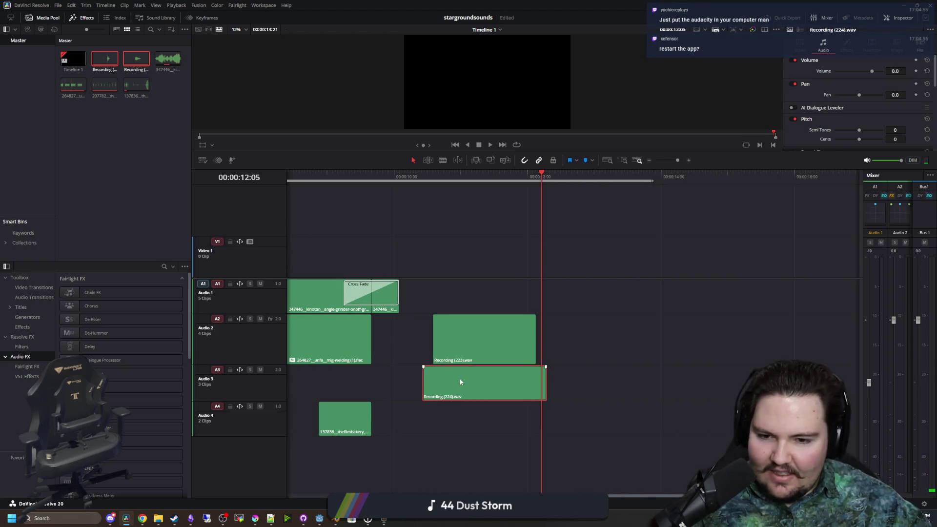
drag(557, 444, 460, 318)
key(Delete)
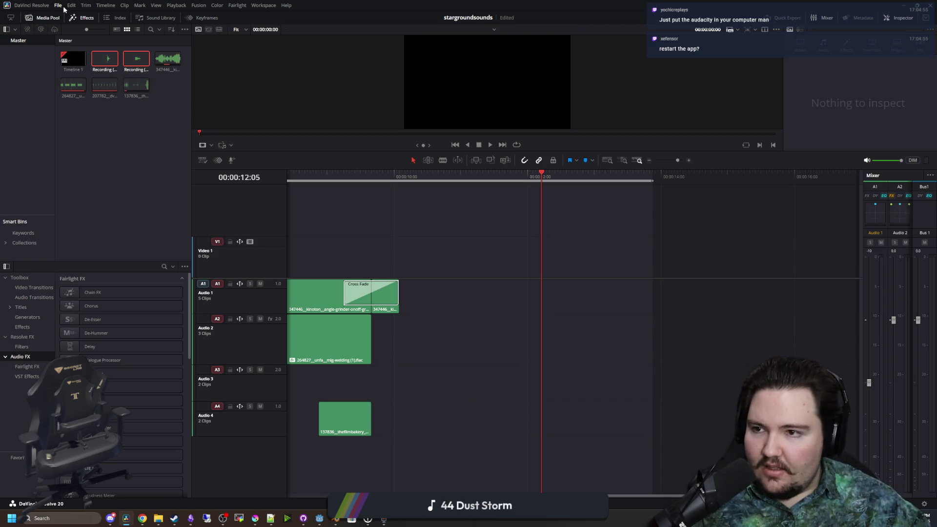
- Create Untitled Project 1, add Recording (223) and (224) to it, and scrub through them
click(58, 6)
click(78, 15)
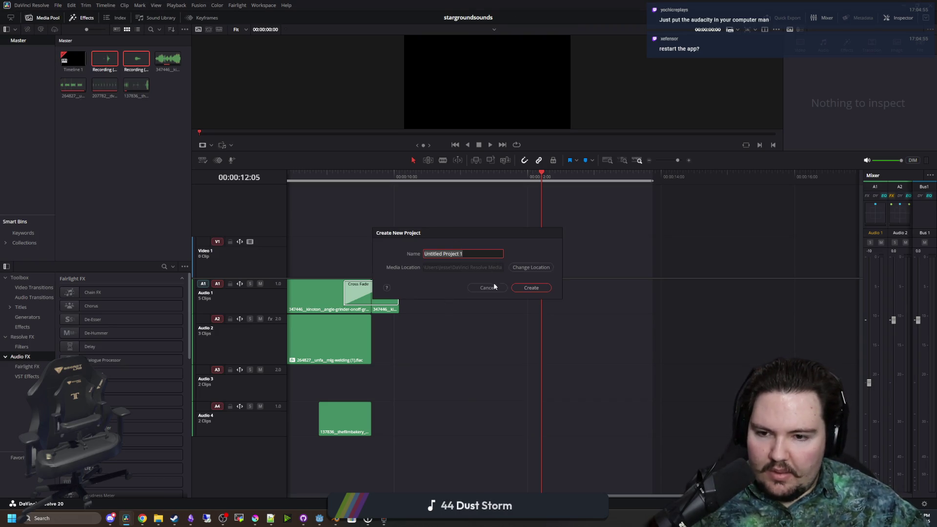
click(531, 287)
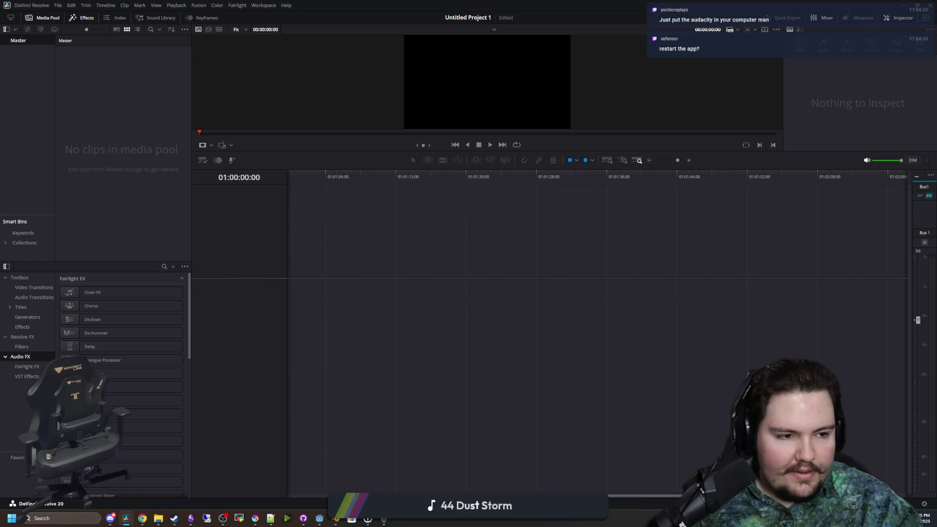
mouse_move(0, 379)
mouse_down()
mouse_move(376, 378)
mouse_move(365, 375)
mouse_up()
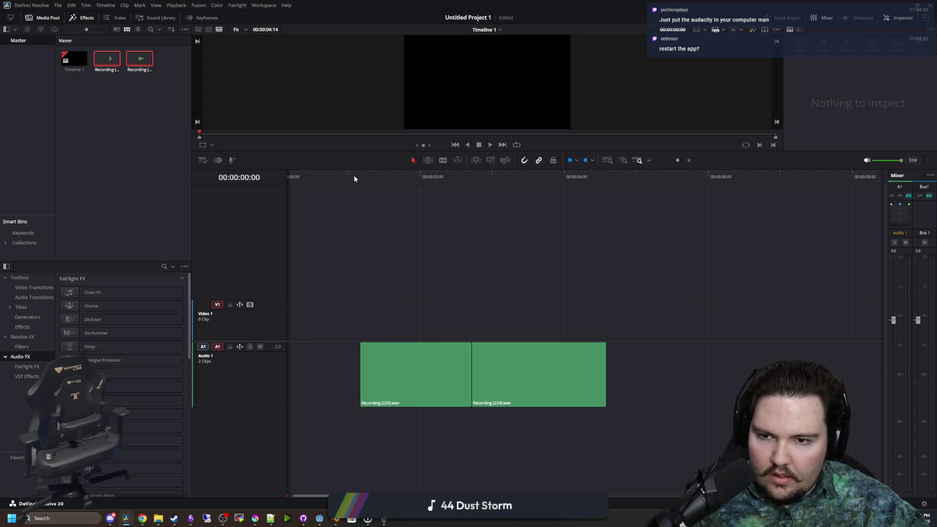
mouse_move(354, 179)
mouse_down()
mouse_move(476, 180)
mouse_move(374, 194)
mouse_move(454, 192)
mouse_move(393, 199)
mouse_move(464, 180)
mouse_move(393, 177)
mouse_up()
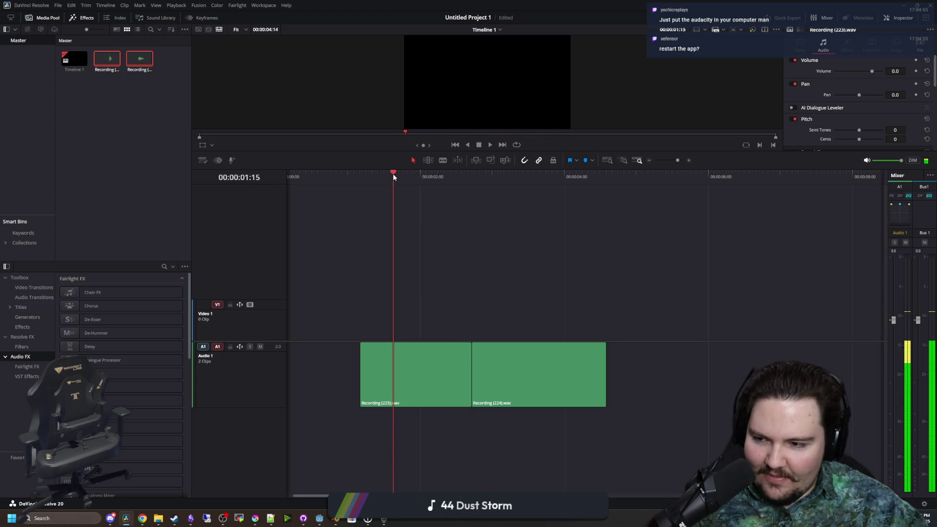
key(super+Down)
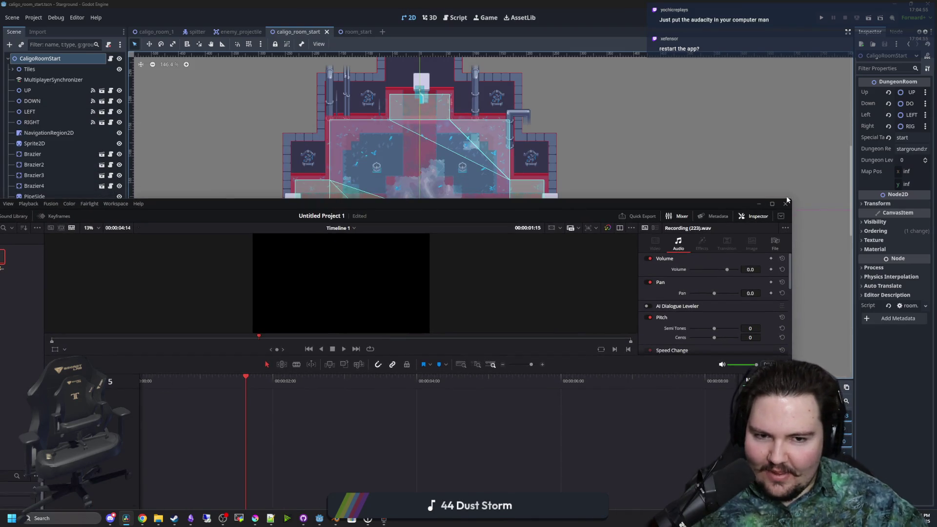
click(785, 204)
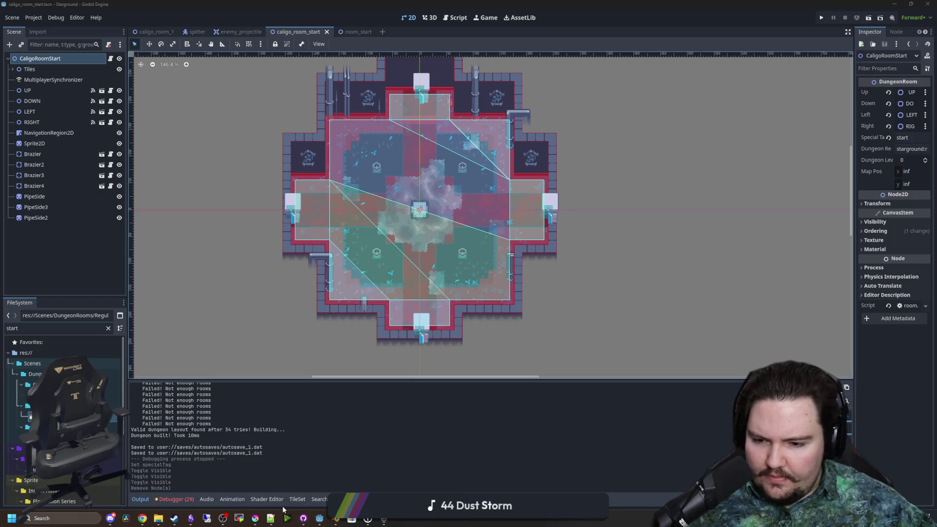
click(303, 518)
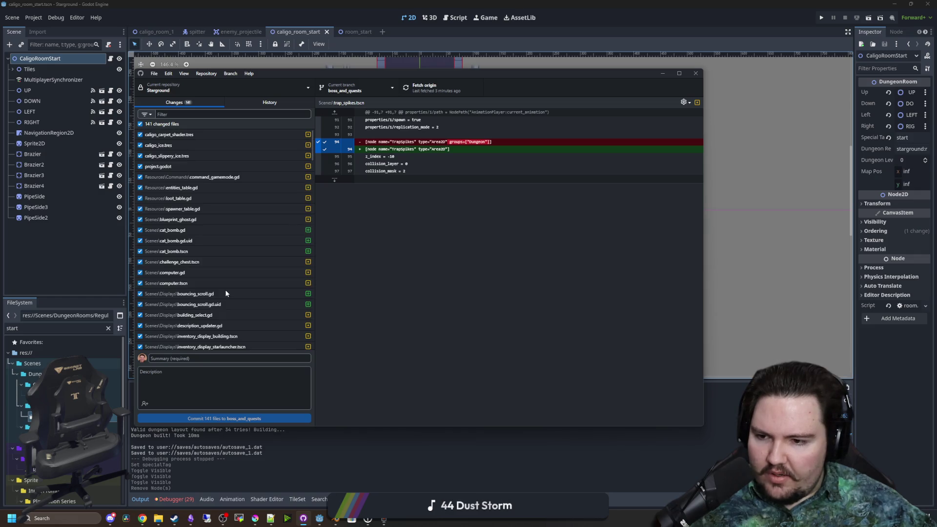
scroll(180, 171, down, 2)
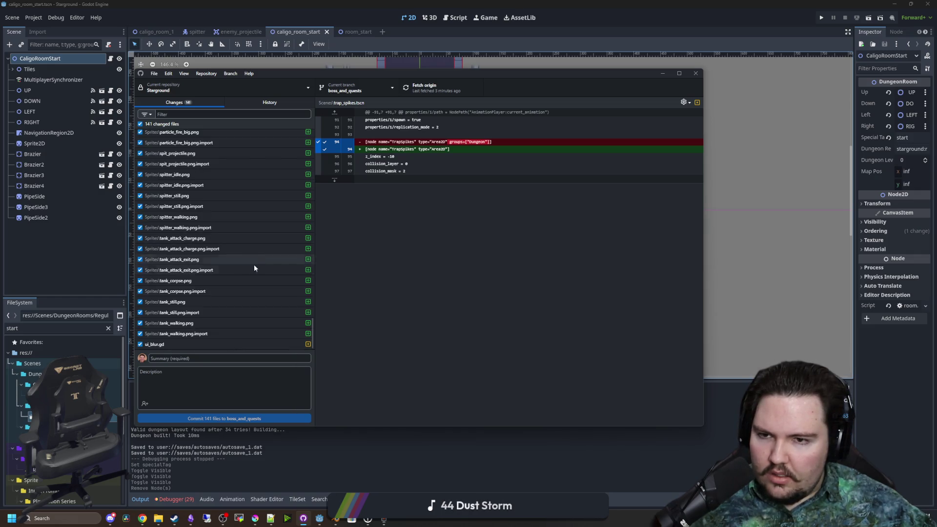
scroll(264, 273, up, 2)
- Filter the FileSystem for 'quest' and open quests_table.gd at the Gather Metal entry
click(441, 461)
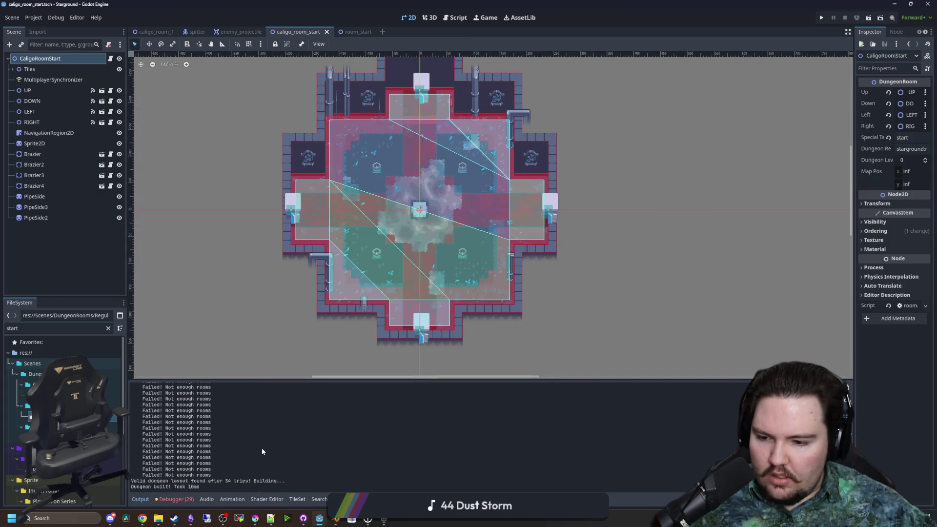
click(108, 329)
text(quest)
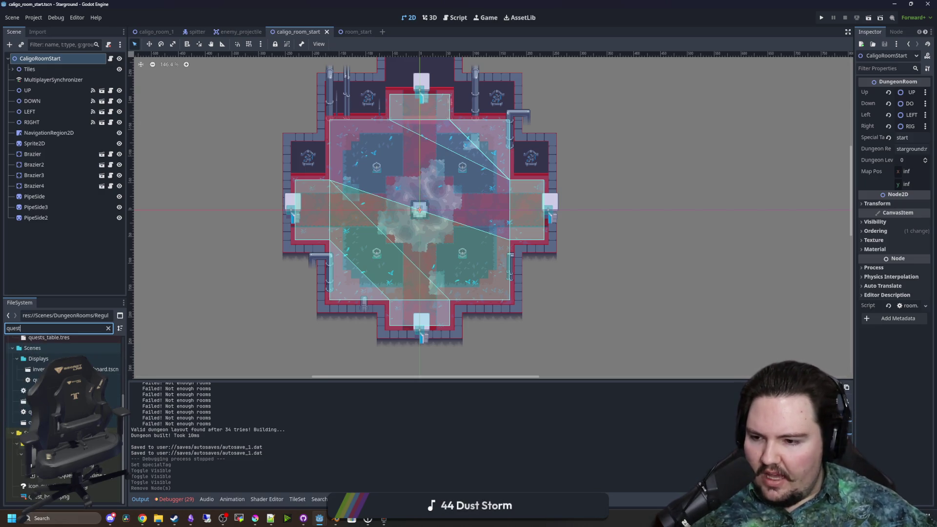
double_click(30, 409)
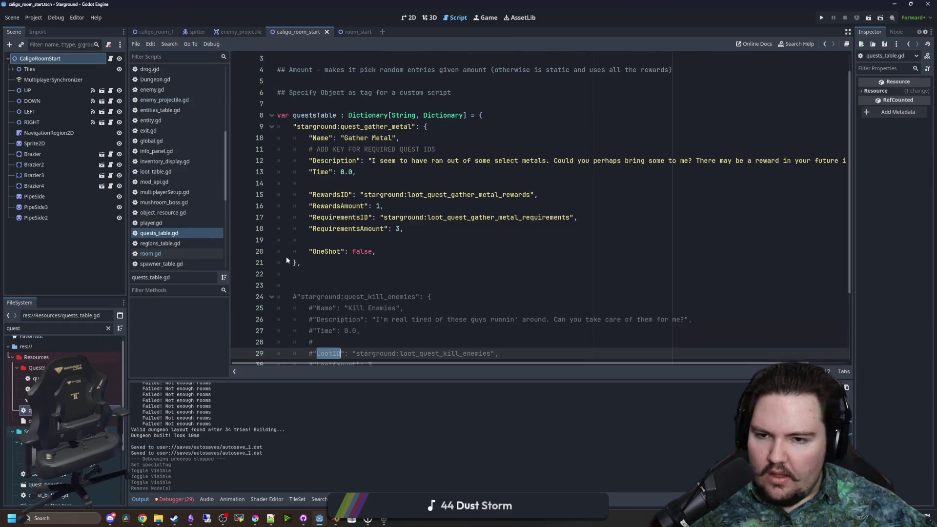
click(416, 258)
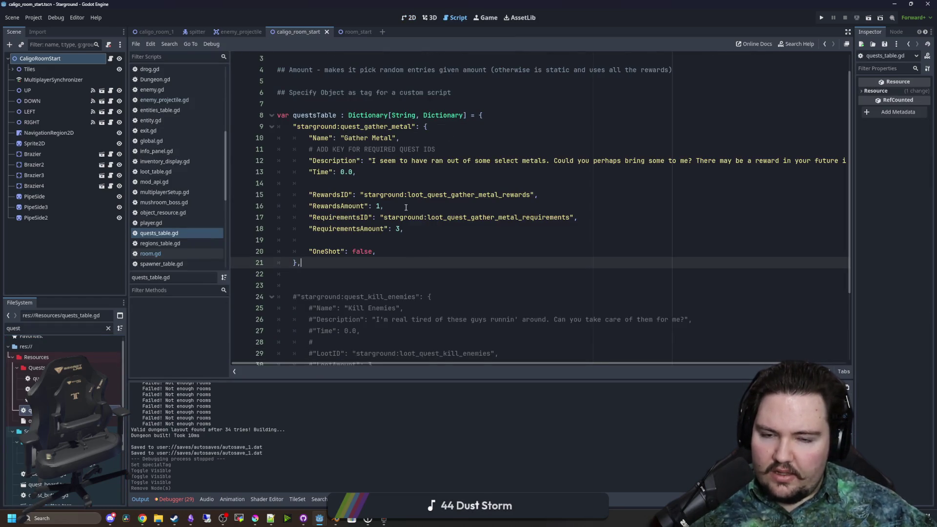
scroll(440, 192, down, 3)
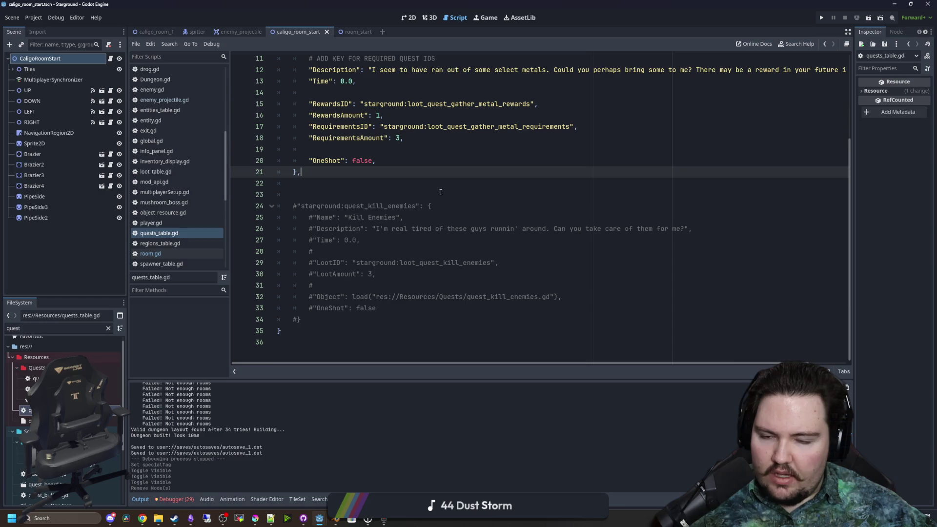
click(369, 204)
scroll(369, 201, up, 4)
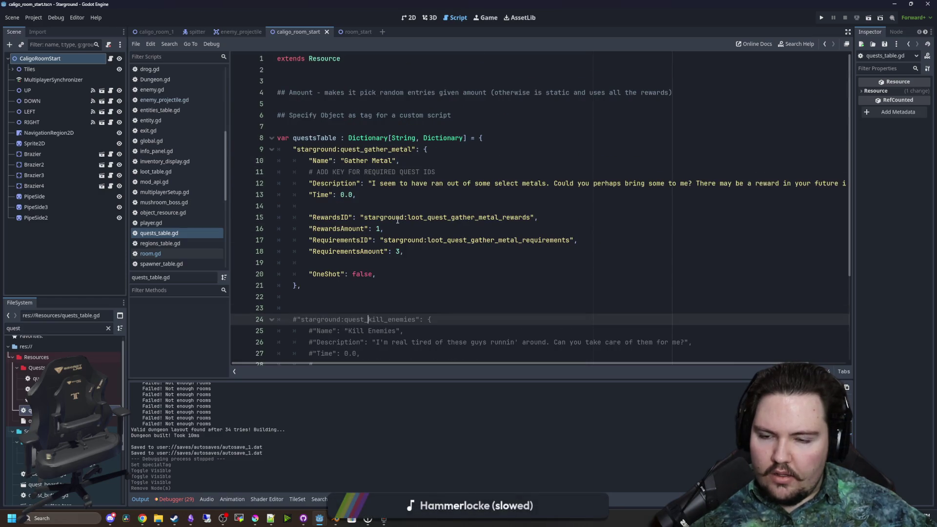
- Open loot_table.gd, find gather_metal, save, and relaunch DaVinci Resolve
click(109, 328)
text(loot)
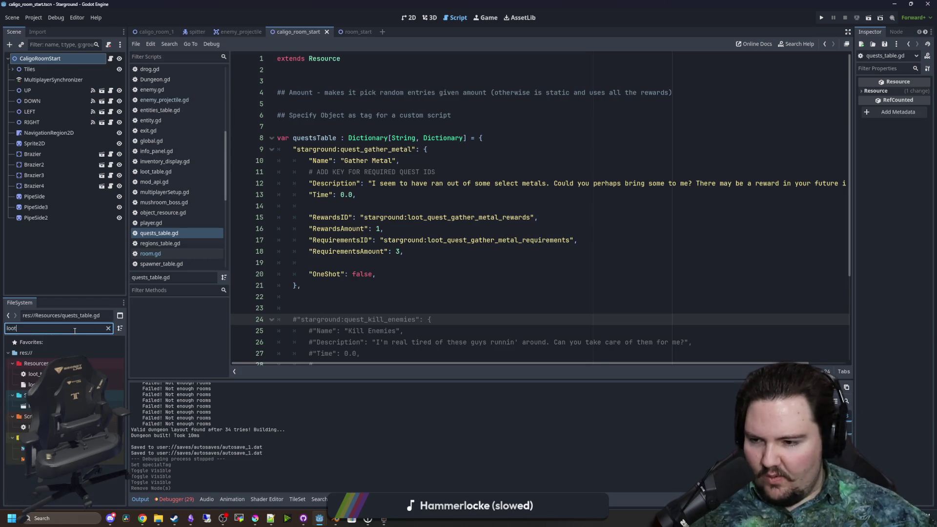
double_click(34, 374)
key(ctrl+f)
text(gather_metal)
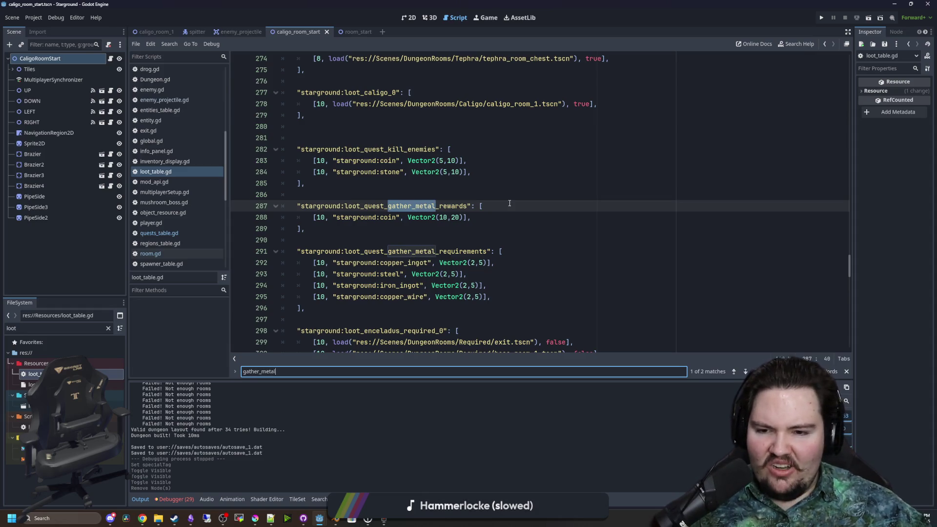
click(487, 230)
key(ctrl+s)
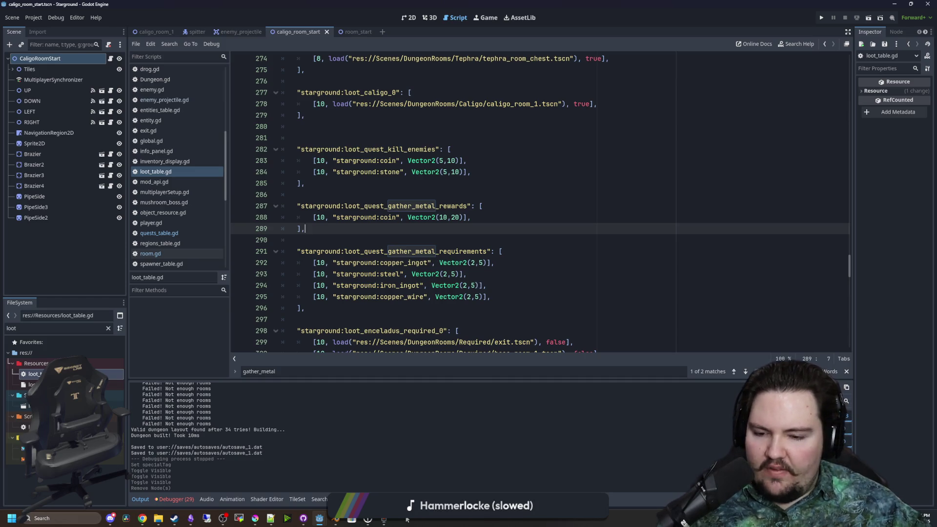
mouse_move(383, 521)
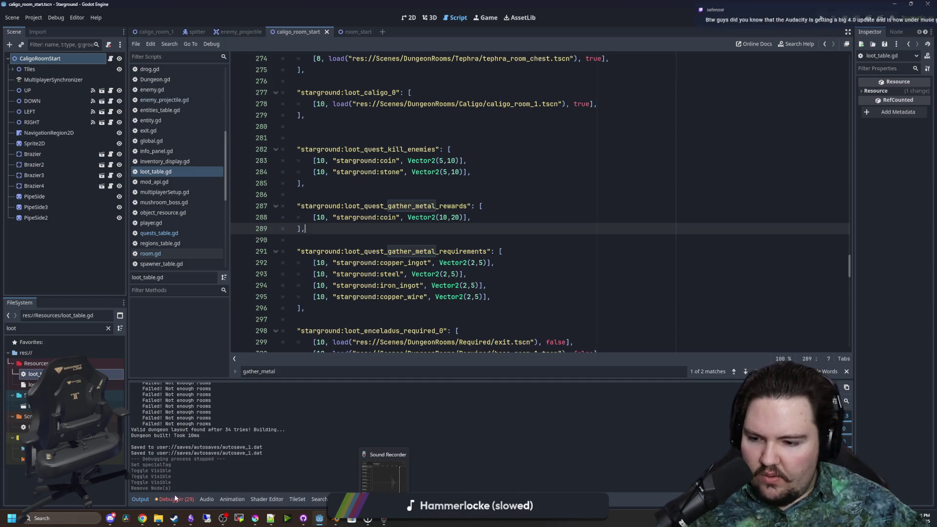
click(127, 519)
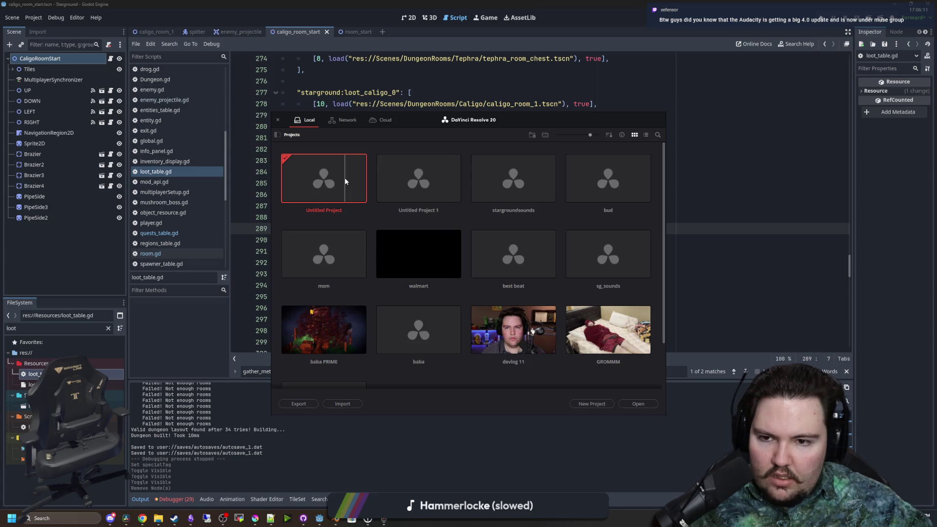
- Create Untitled Project 2, maximize the window, drop in the recordings, and switch to Fairlight
key(ctrl+n)
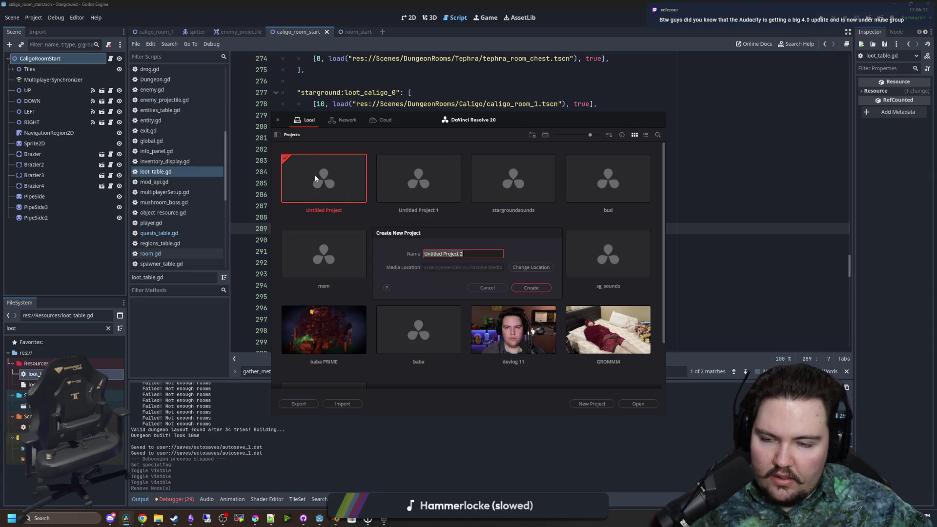
click(531, 288)
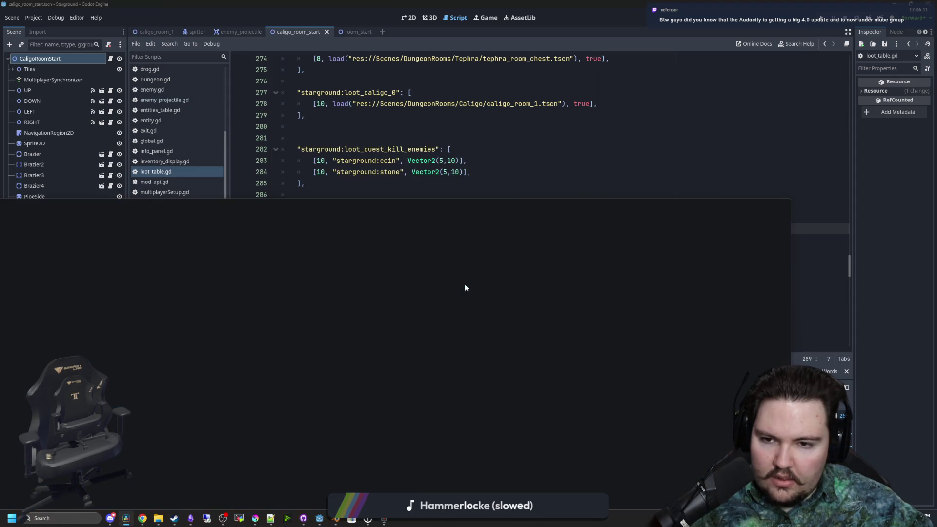
double_click(417, 208)
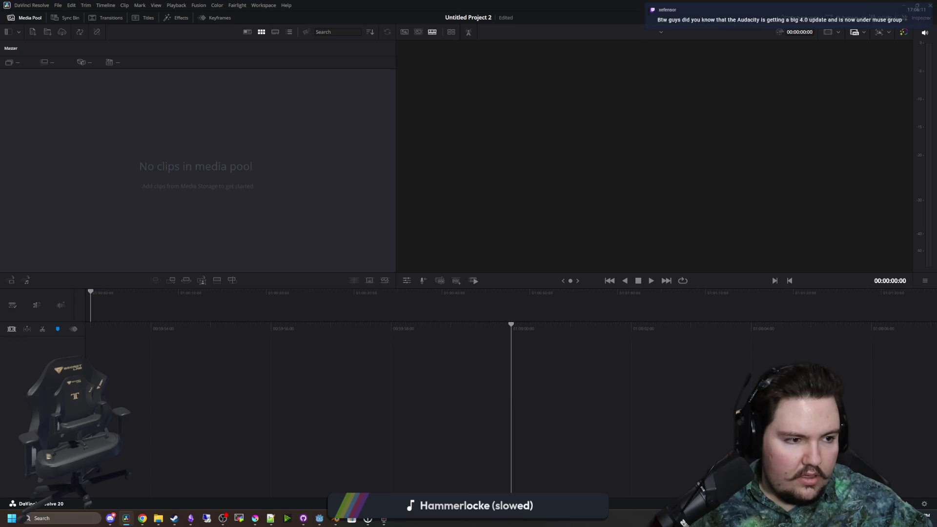
drag(295, 389, 298, 385)
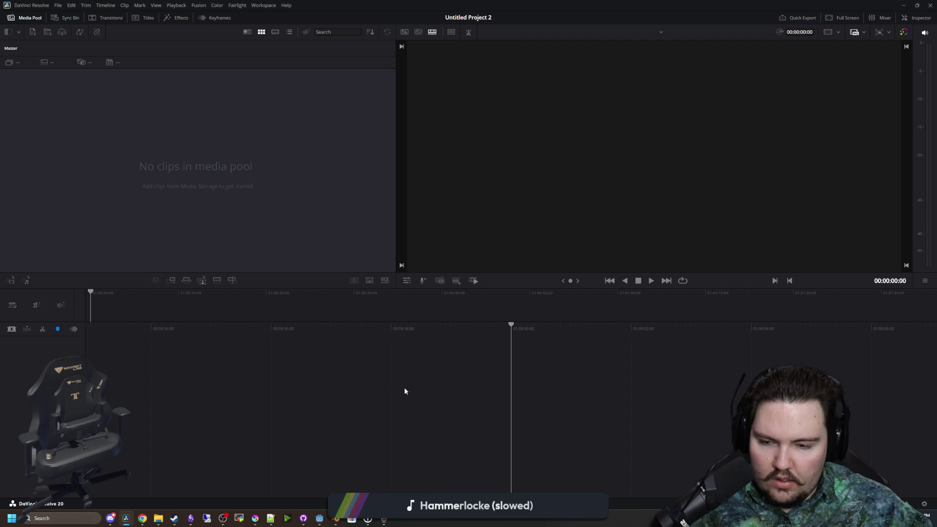
key(shift+7)
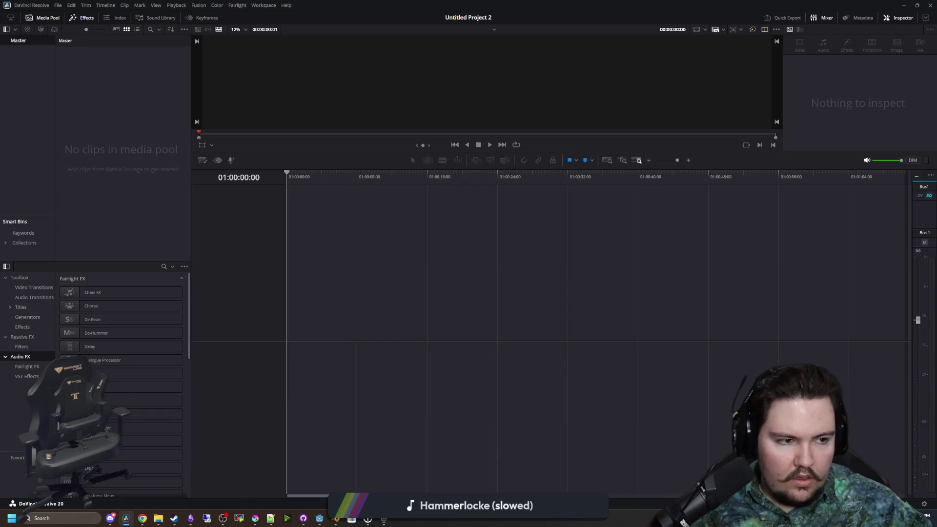
- Place both recordings on Audio 1 and toggle several timeline display settings
drag(317, 364, 315, 363)
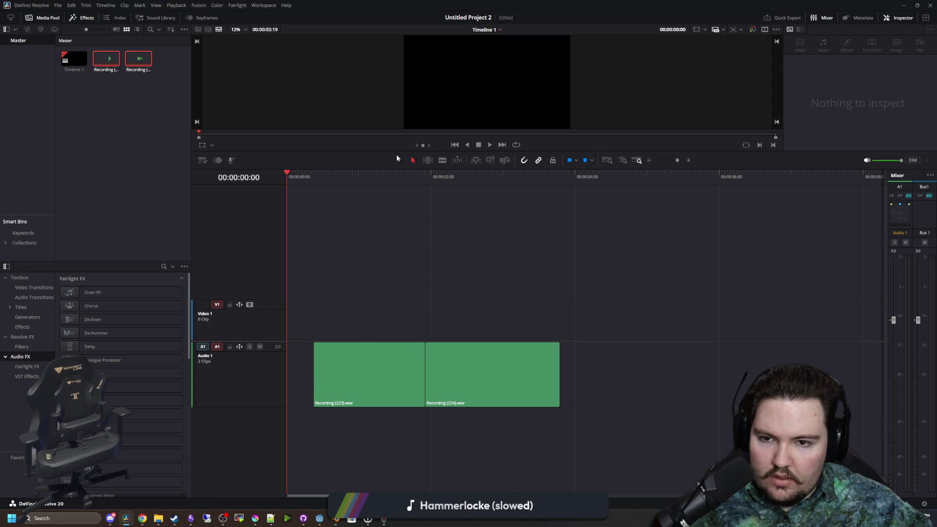
click(202, 160)
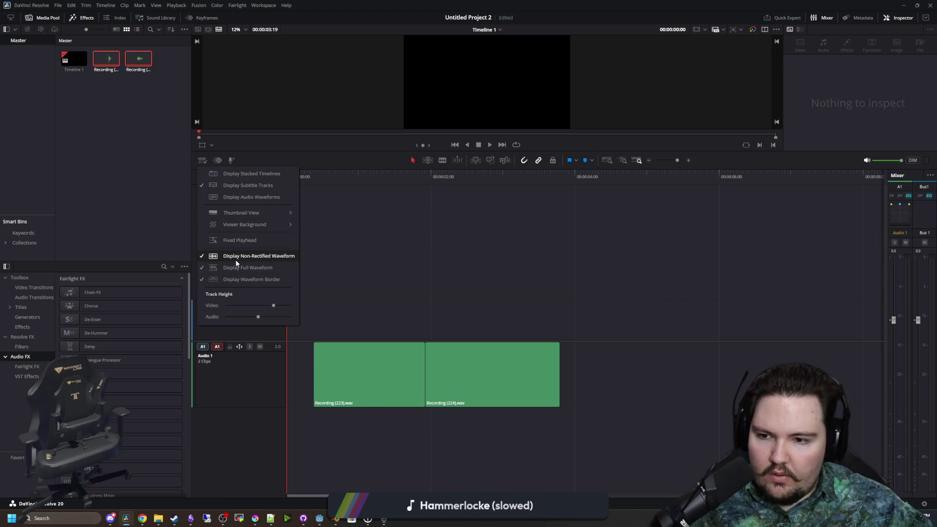
click(239, 265)
click(202, 160)
click(243, 271)
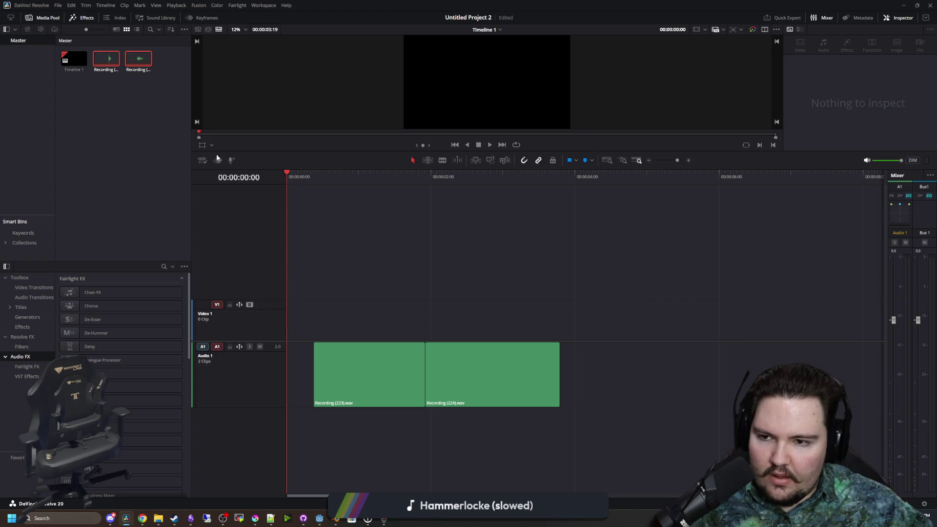
click(203, 160)
click(244, 272)
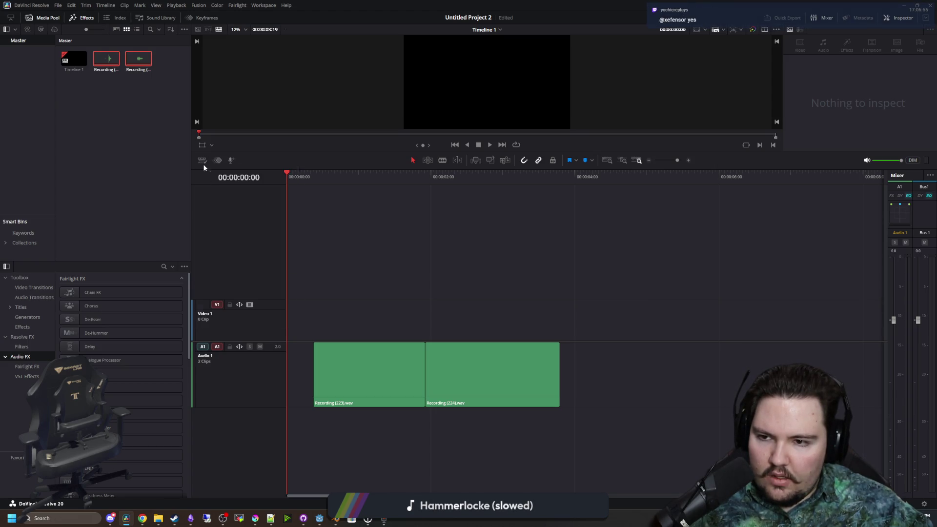
click(202, 160)
click(243, 268)
- Add another copy of the recordings, then delete the extra clips
mouse_move(134, 71)
mouse_down()
mouse_move(741, 390)
mouse_move(588, 384)
mouse_move(580, 370)
mouse_up()
click(640, 364)
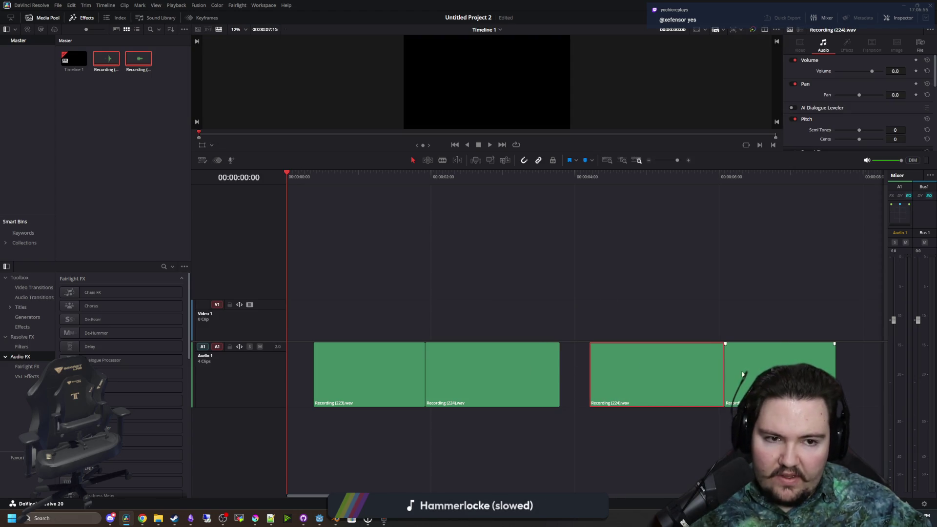
key(Delete)
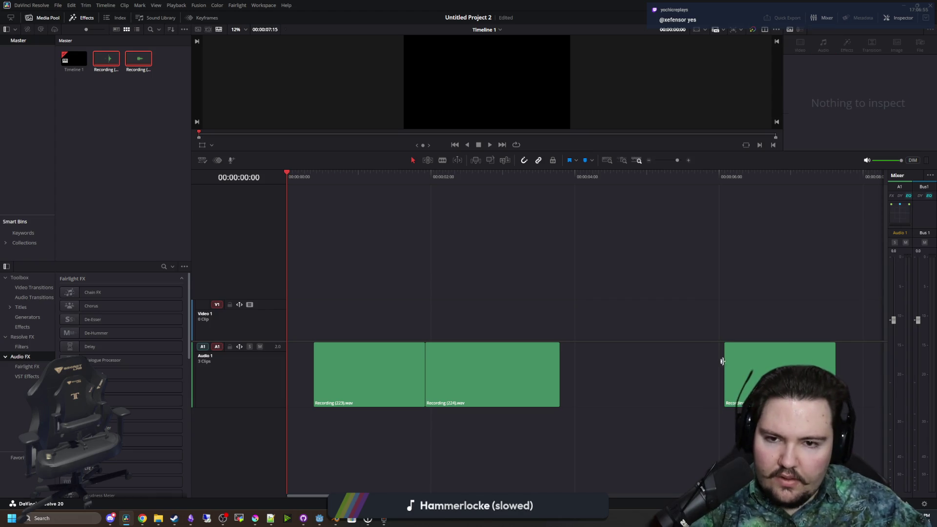
click(732, 373)
key(Delete)
click(542, 376)
click(375, 370)
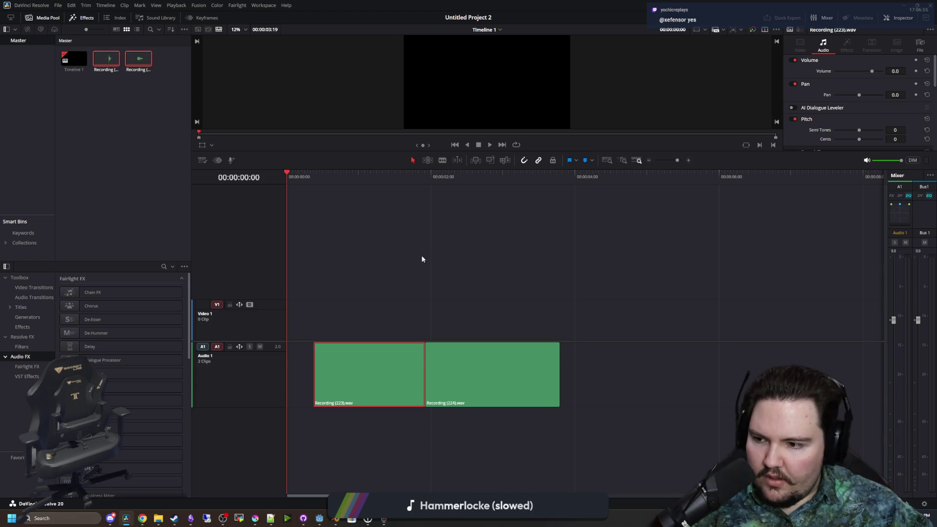
- Preview Recording (223).wav in the source viewer, then shrink the Resolve window aside
double_click(362, 377)
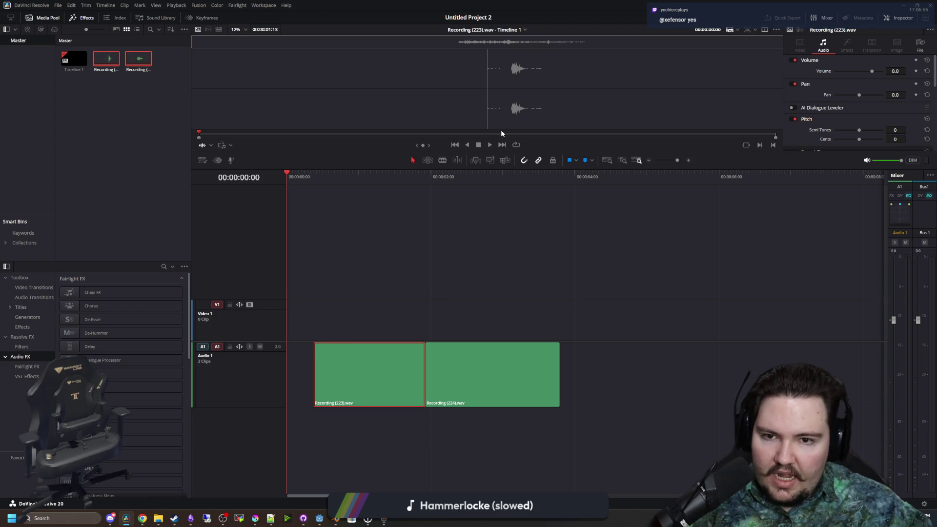
click(488, 145)
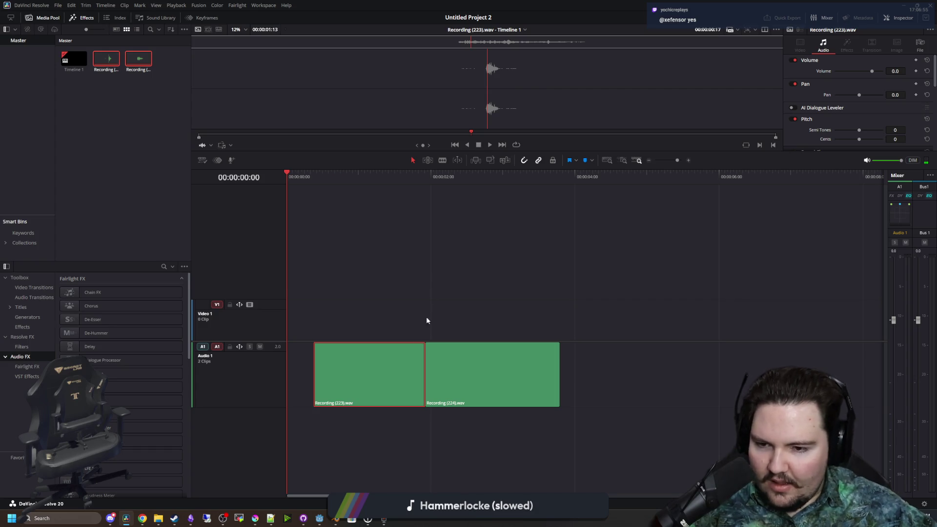
click(293, 363)
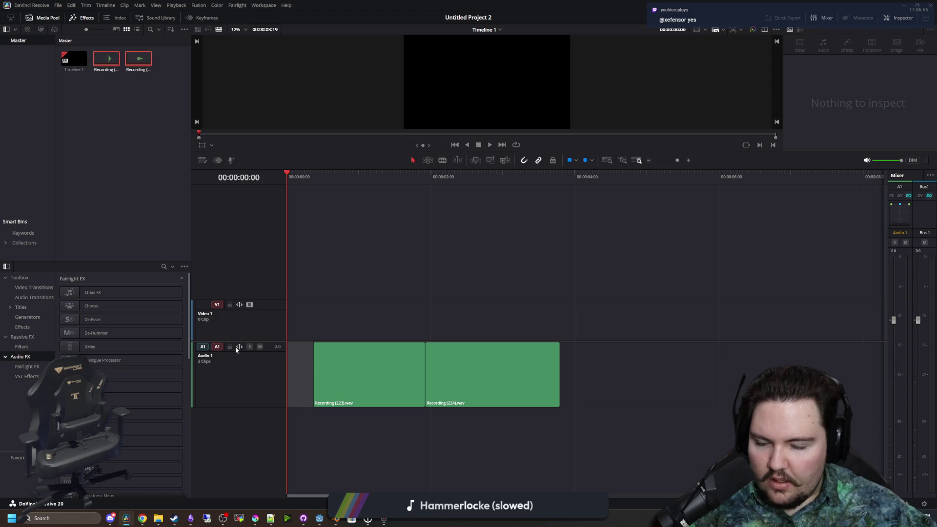
right_click(251, 379)
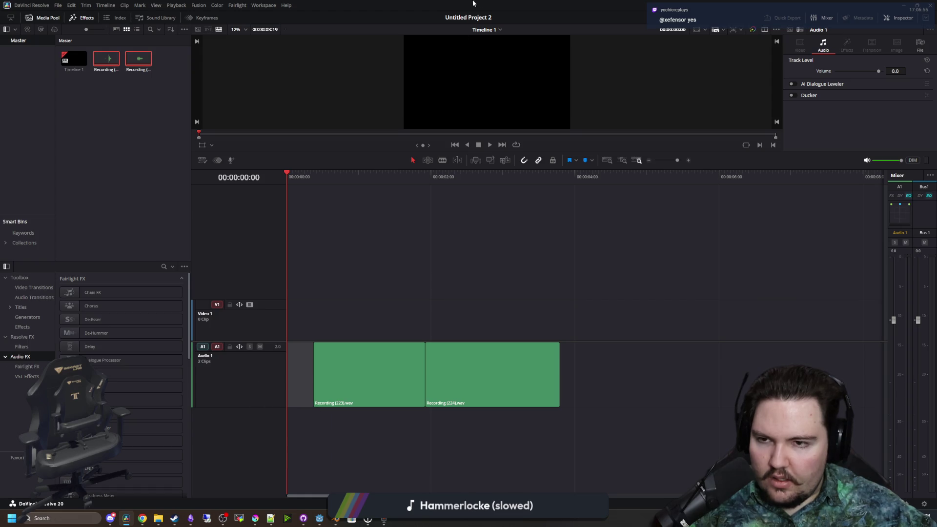
mouse_move(477, 15)
mouse_down()
mouse_move(272, 268)
mouse_move(0, 273)
mouse_up()
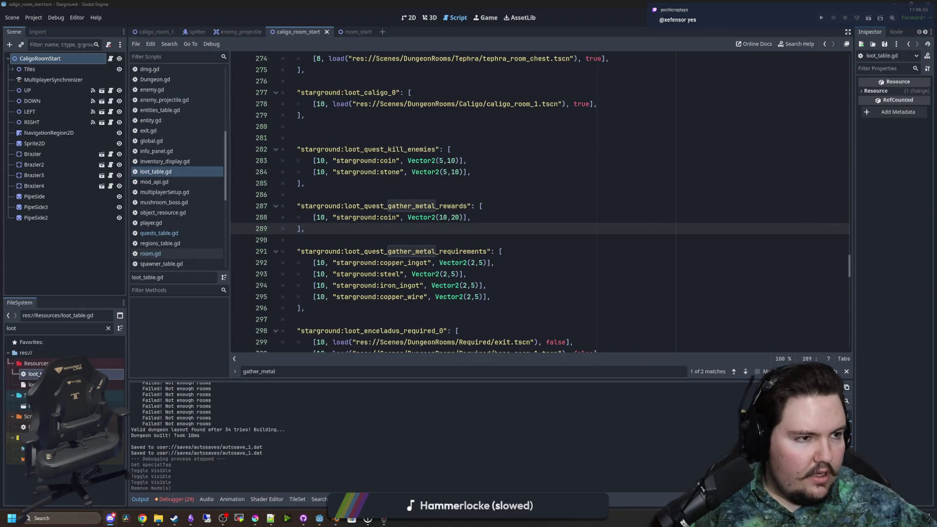
- Search Google for 'davinci resolve' in a new Chrome tab
mouse_move(143, 520)
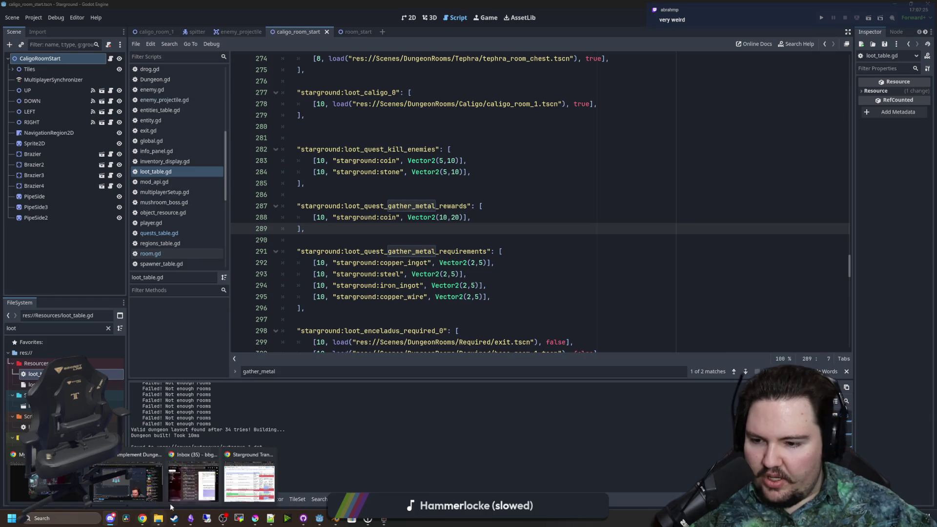
click(265, 473)
click(521, 277)
drag(519, 277, 571, 106)
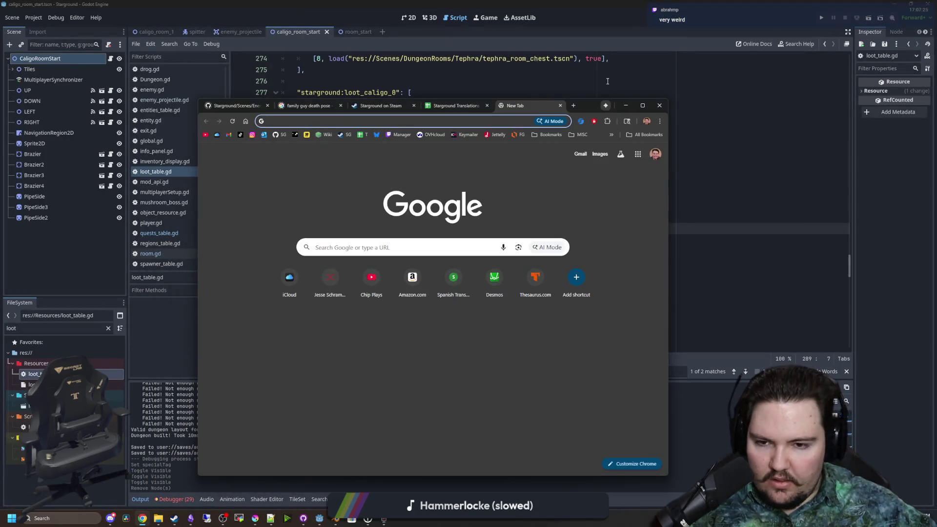
text(davinci resolve)
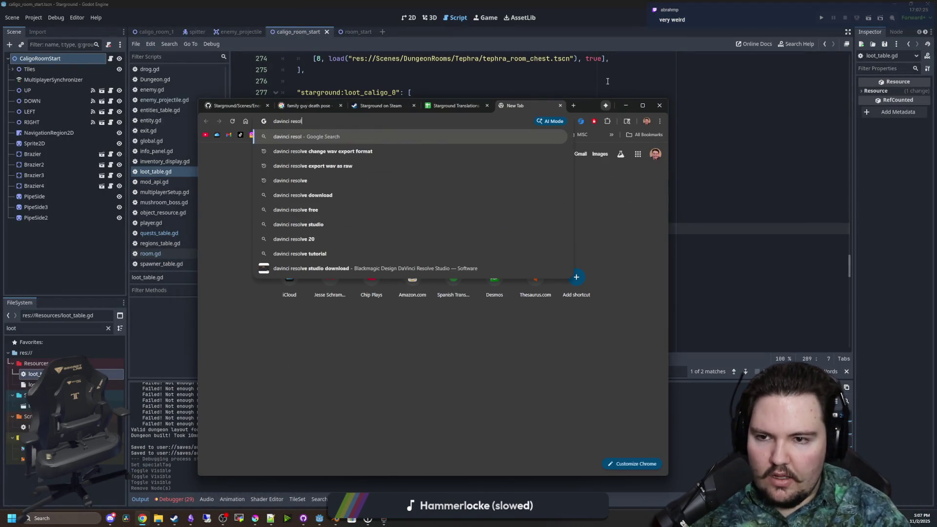
key(Return)
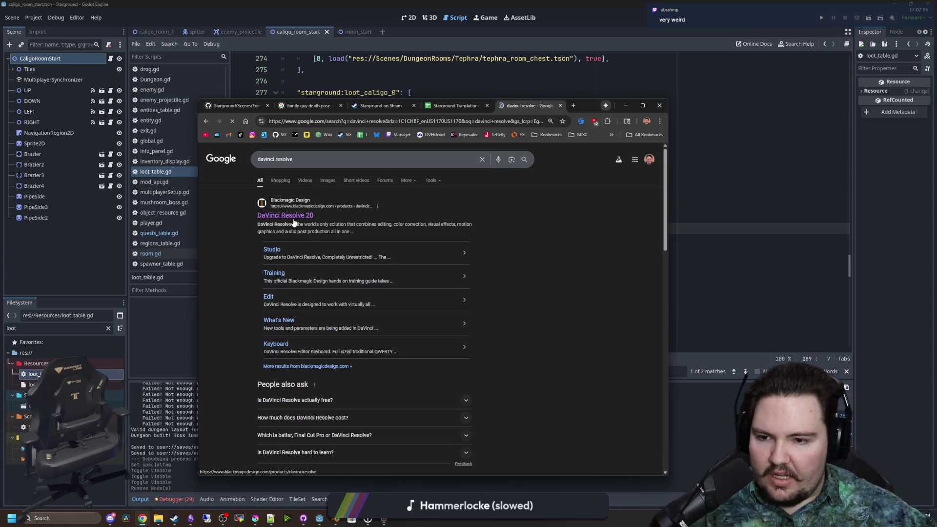
- Open the DaVinci Resolve 20 page, view its Windows x86 download form, then return to Resolve
click(293, 215)
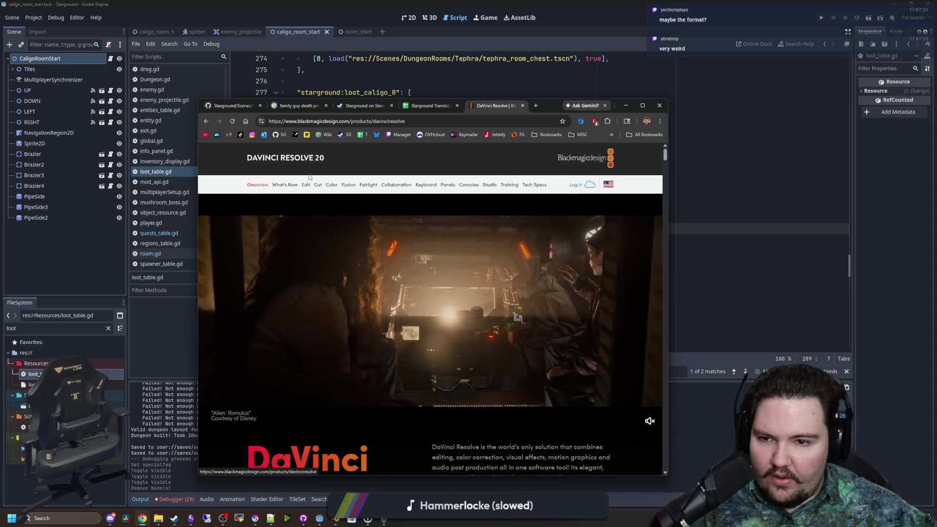
double_click(613, 101)
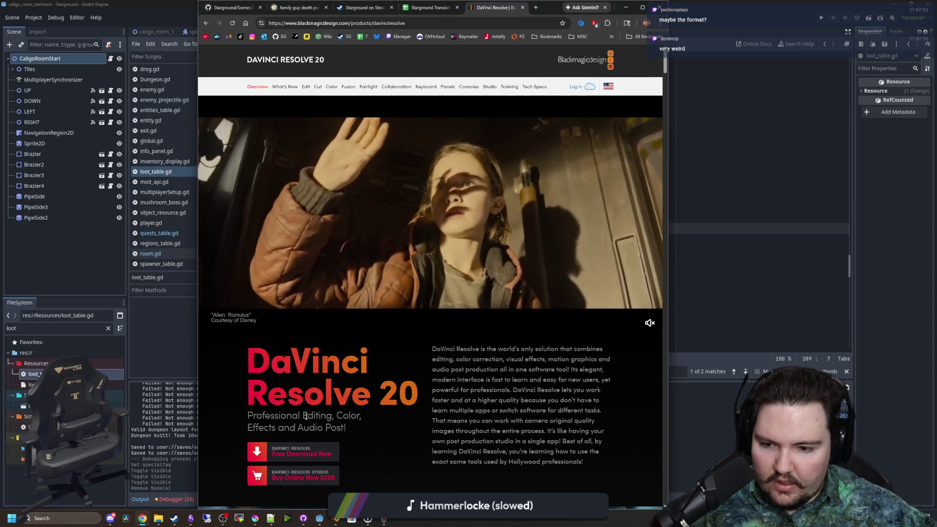
scroll(424, 378, down, 1)
click(330, 400)
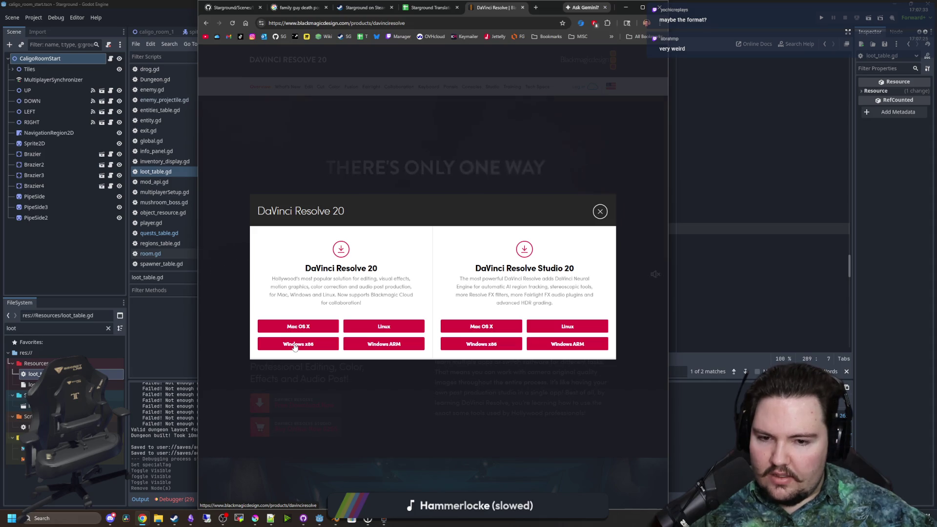
click(295, 344)
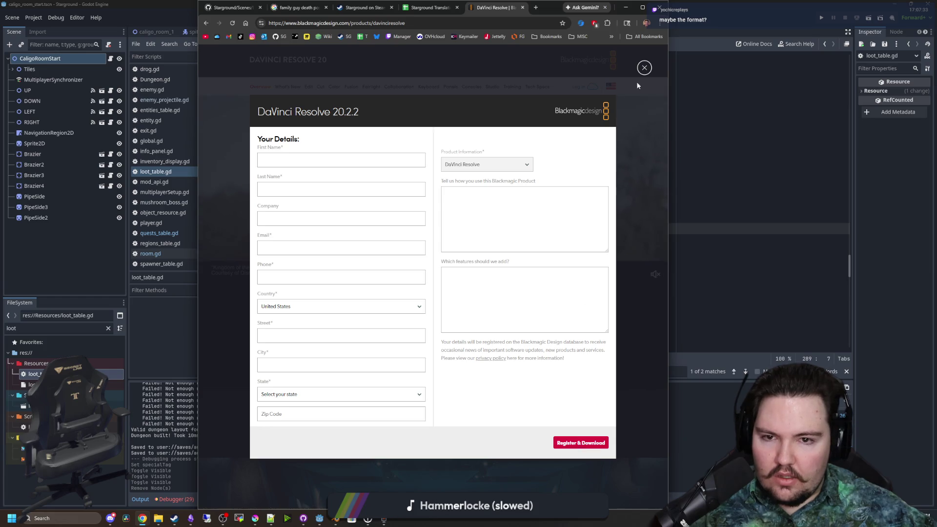
click(644, 66)
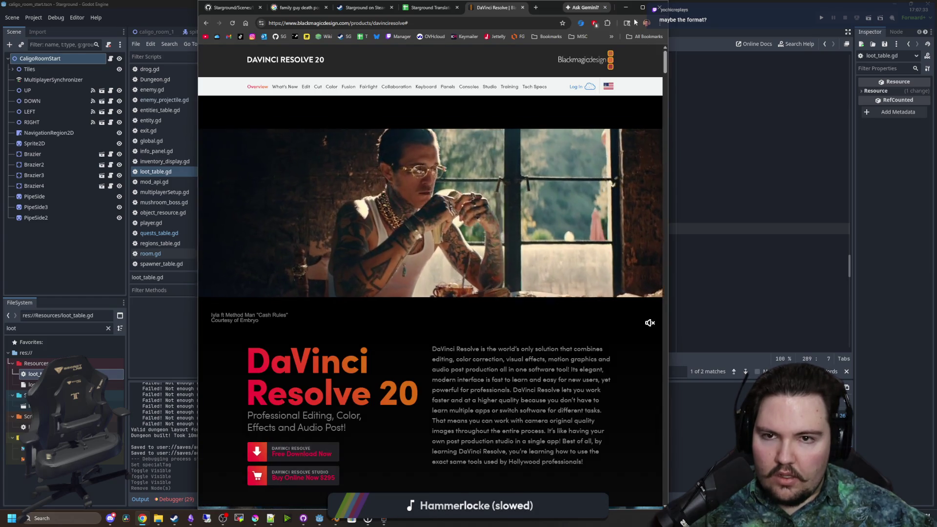
click(127, 518)
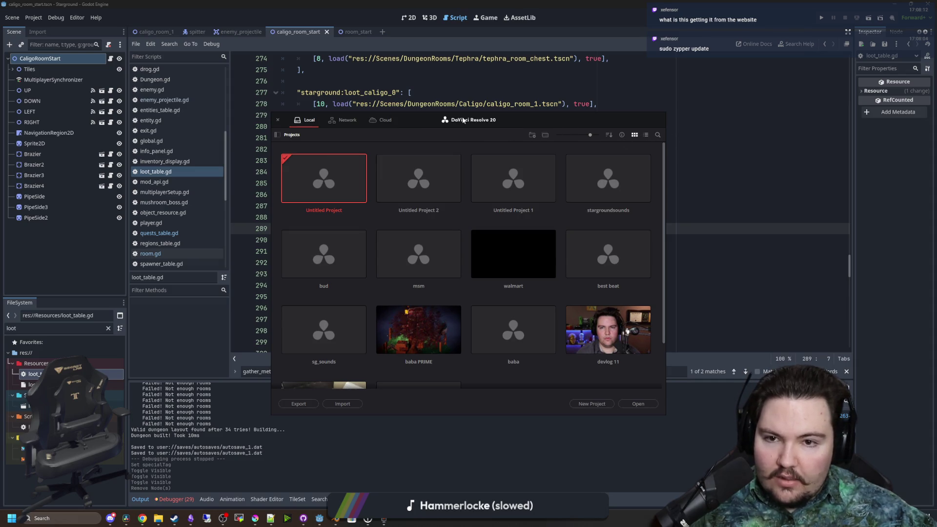
- Close the Project Manager, then start a new project and cancel it
drag(463, 120, 452, 128)
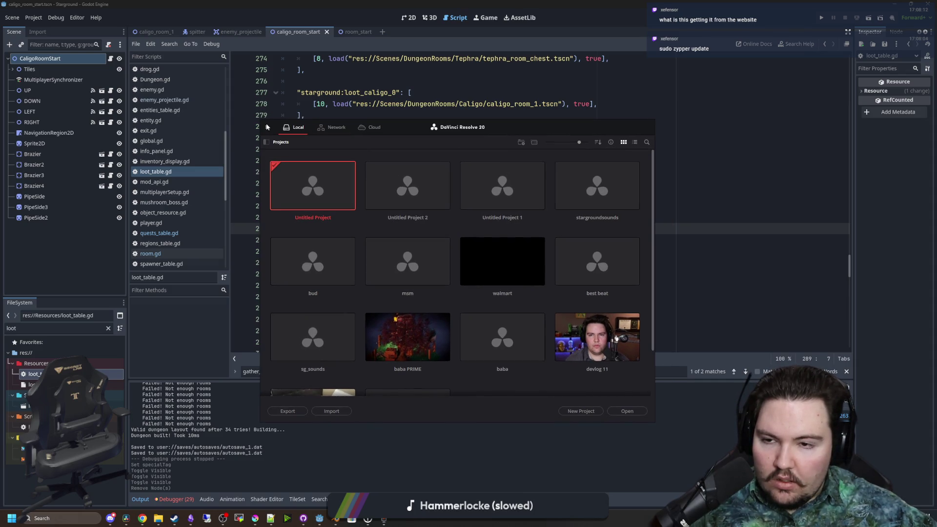
click(267, 128)
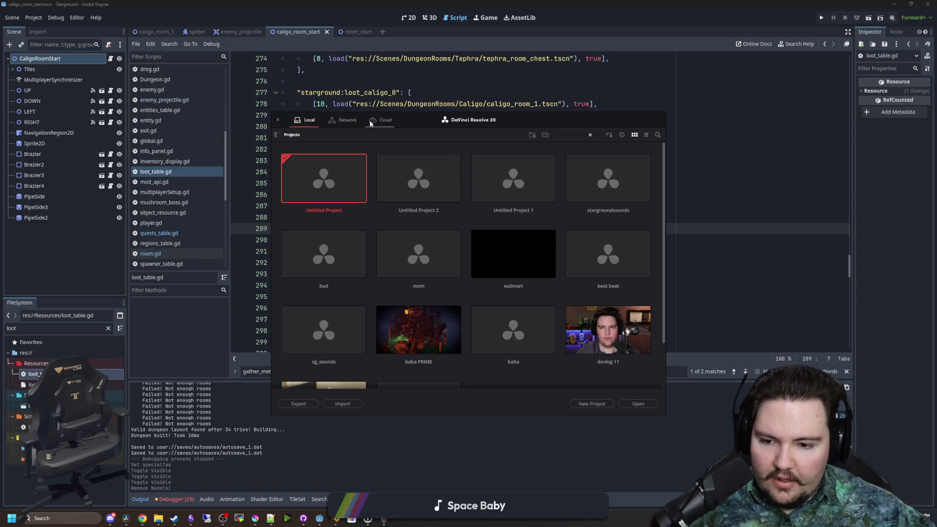
scroll(500, 216, down, 2)
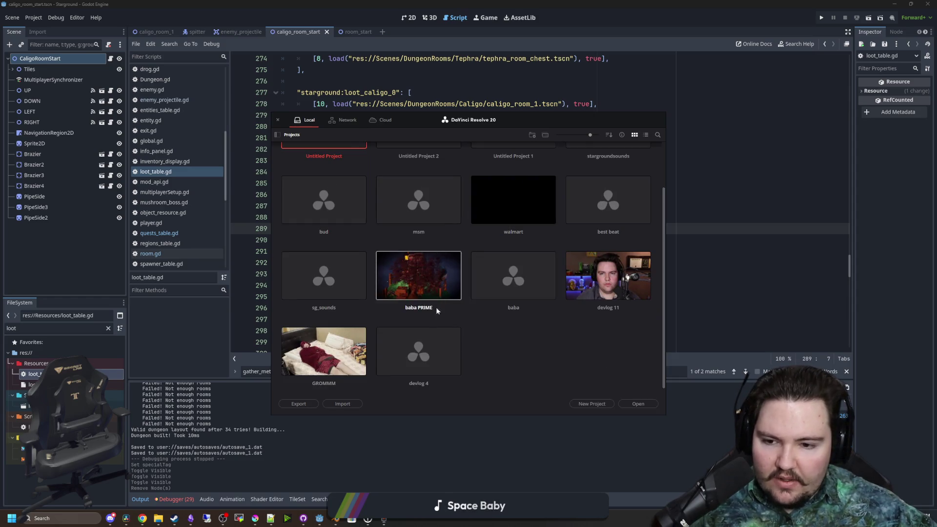
scroll(332, 289, up, 2)
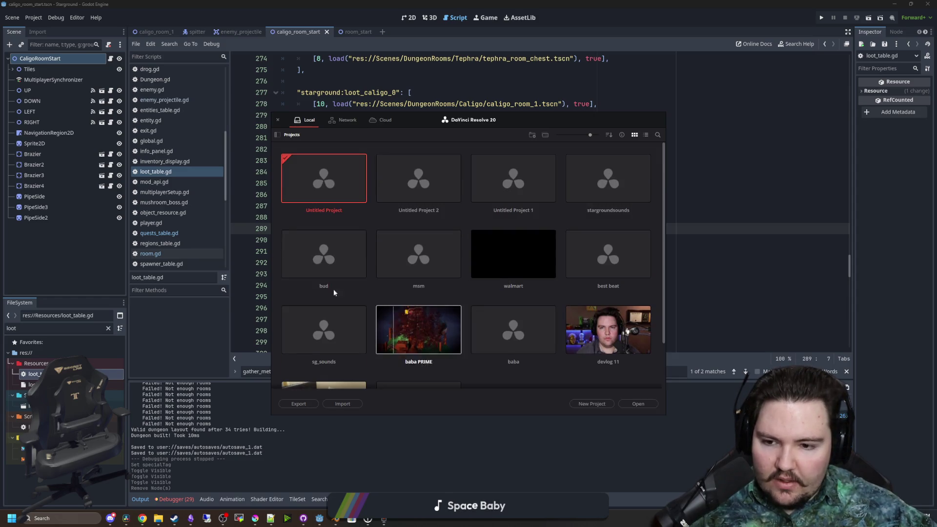
double_click(340, 176)
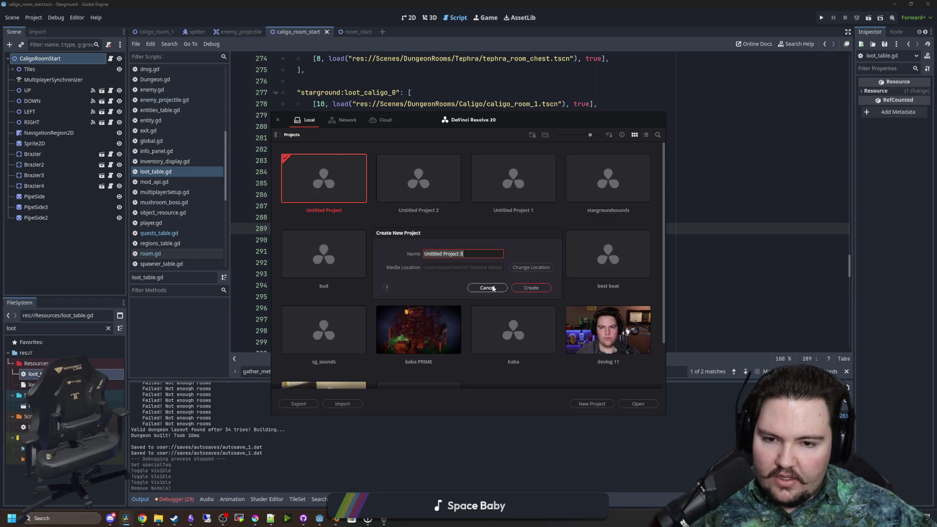
click(531, 287)
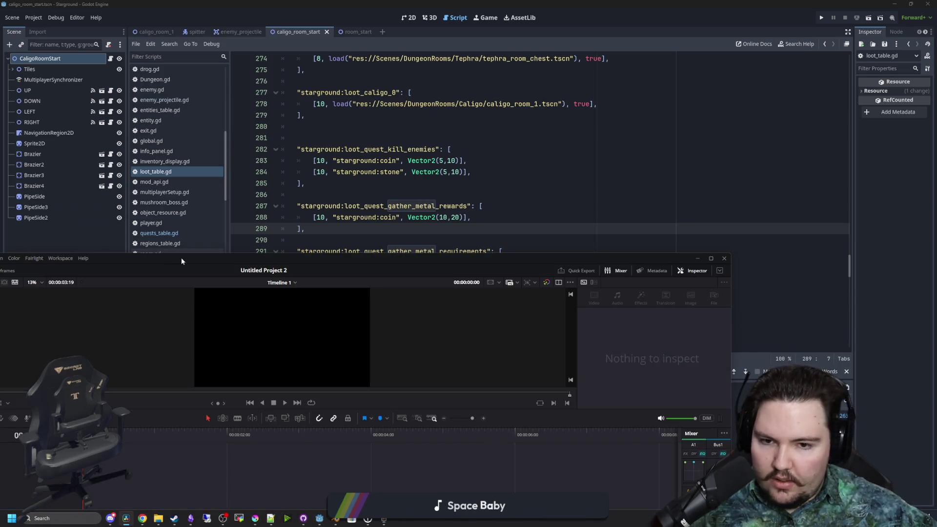
- Check Resolve for updates, skip the 20.2.2 offer, and close Resolve
double_click(181, 256)
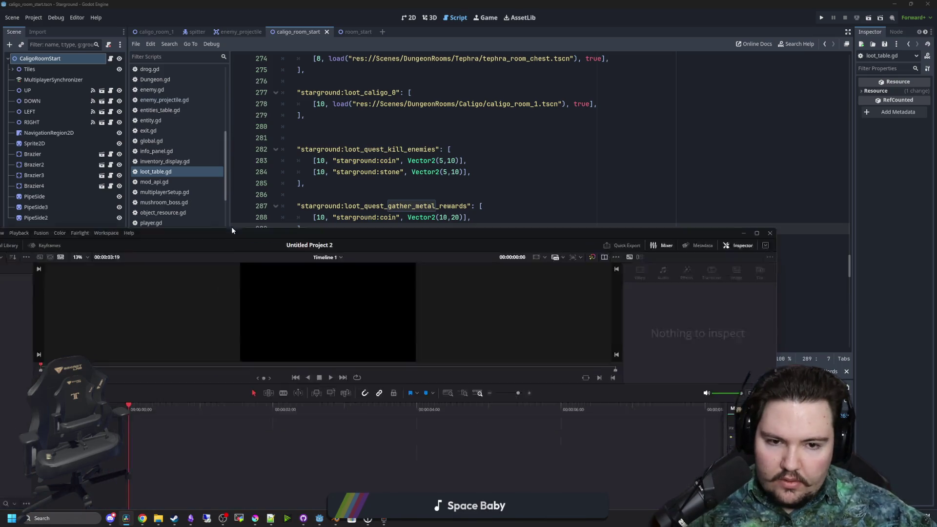
click(16, 6)
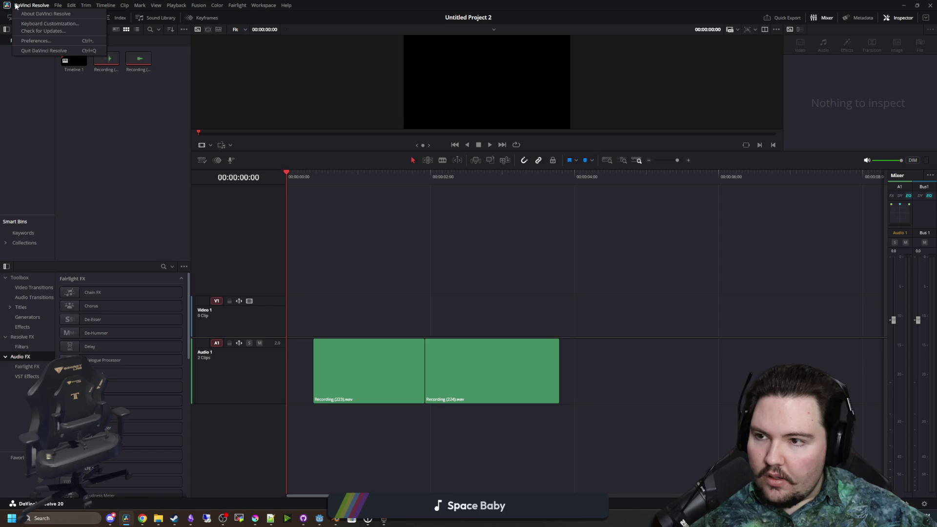
click(41, 30)
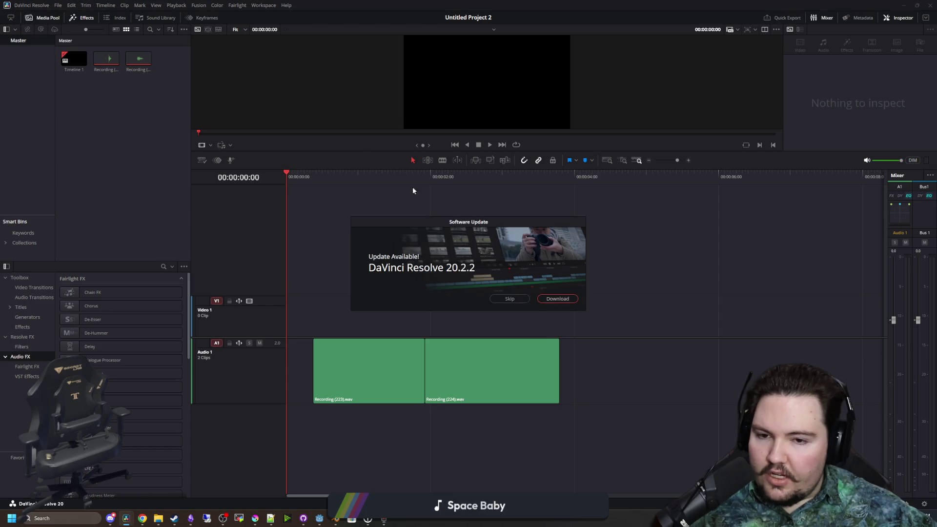
click(546, 296)
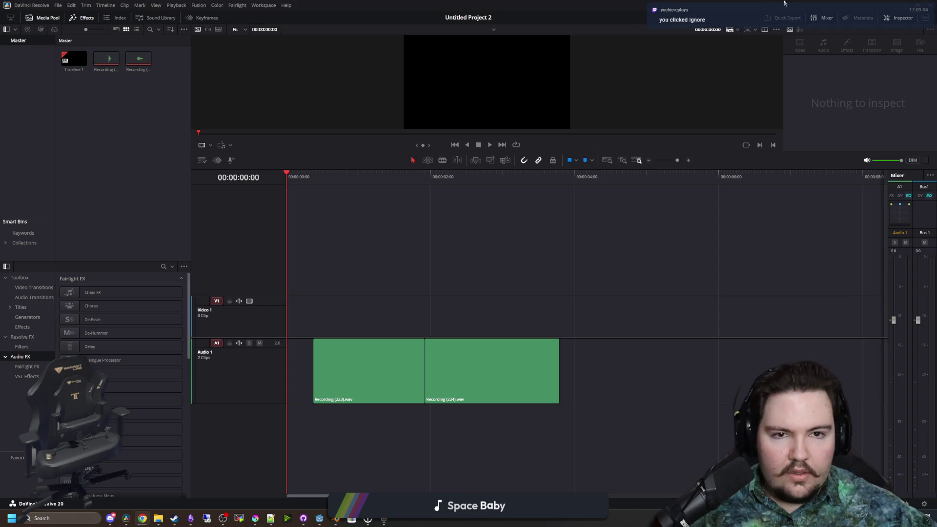
drag(874, 18, 633, 245)
click(686, 234)
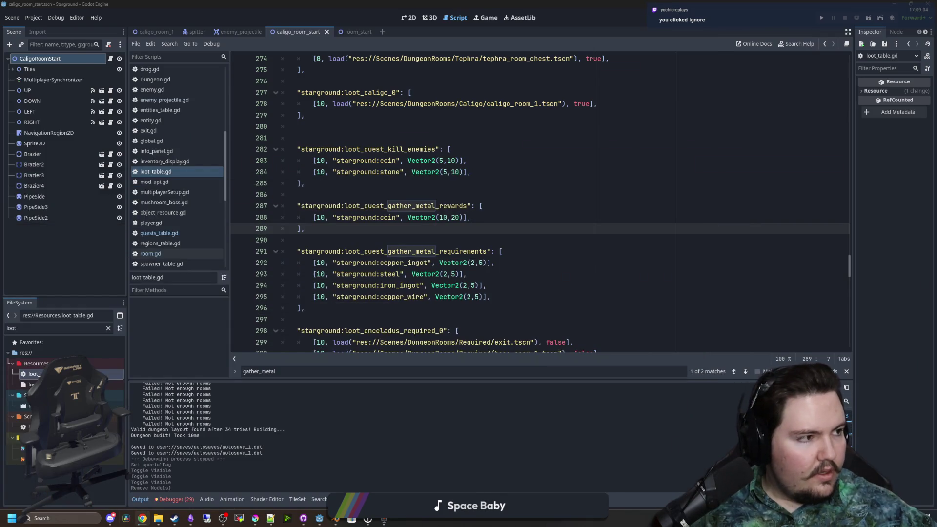
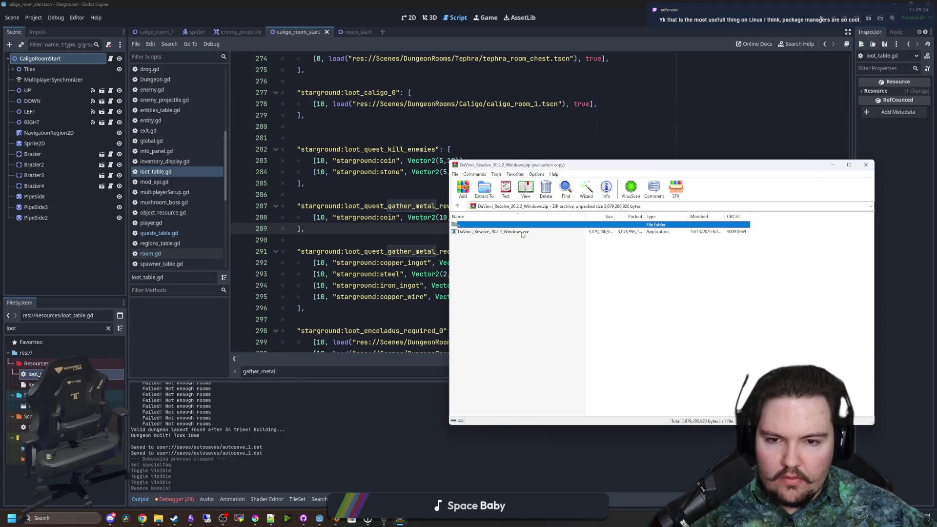
- Extract and launch DaVinci_Resolve_20.2.2_Windows.exe from its zip archive, then return to Godot
double_click(663, 231)
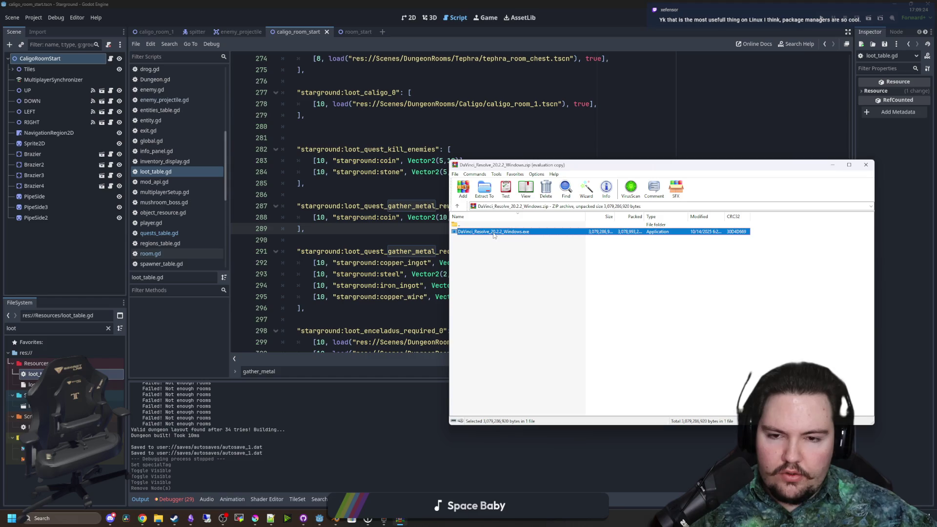
double_click(534, 231)
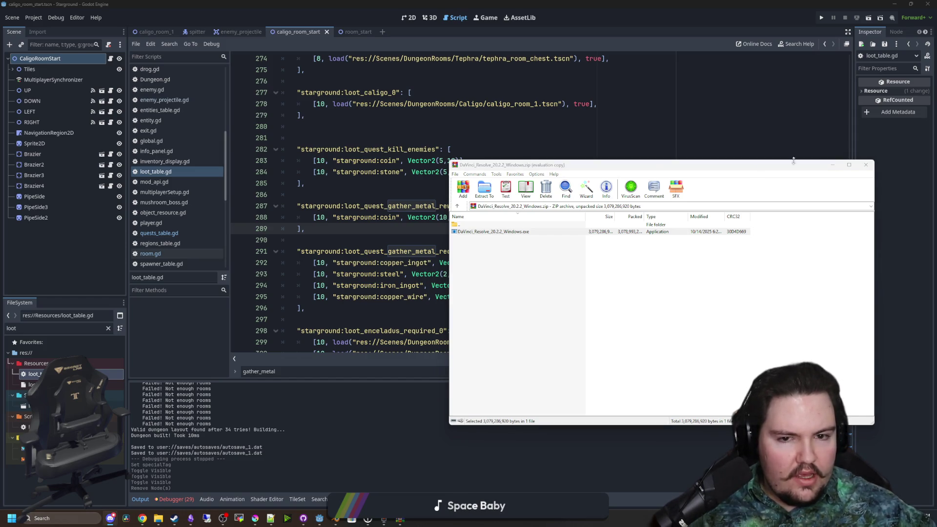
click(649, 167)
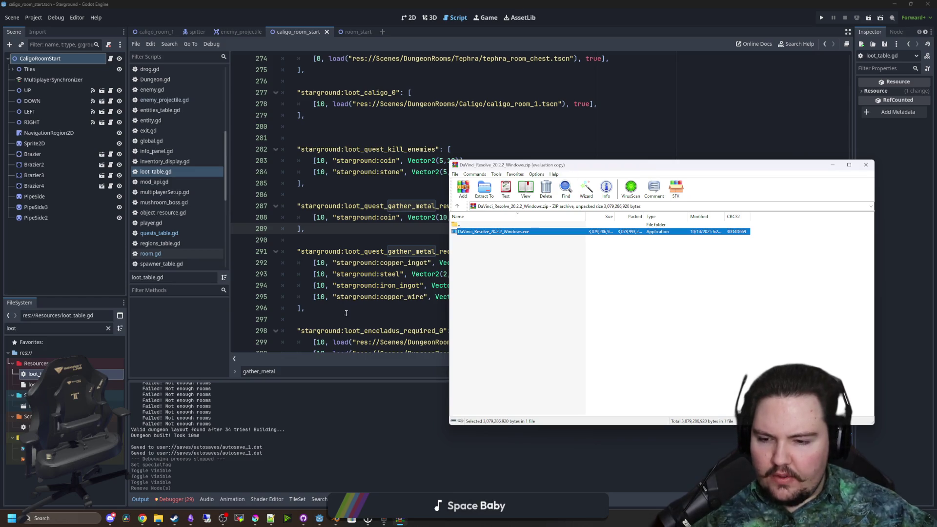
click(332, 319)
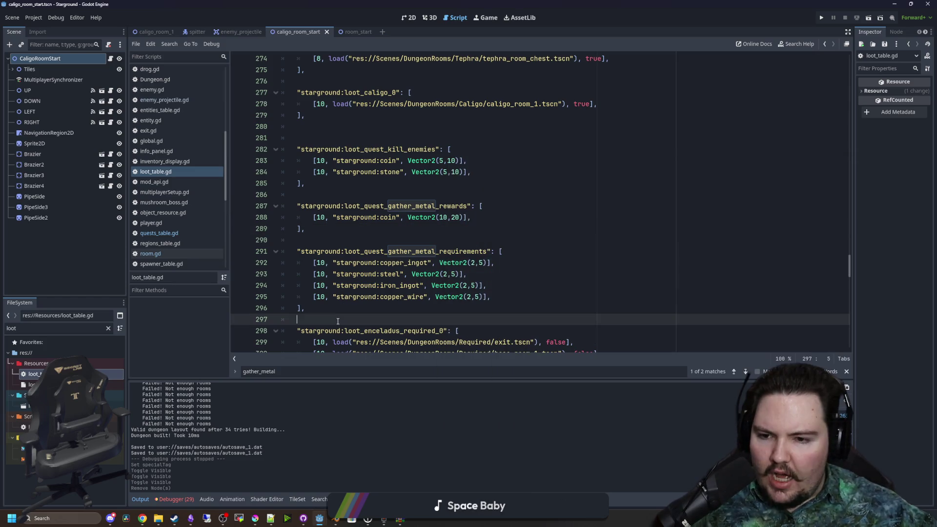
- Filter the FileSystem for 'space' and open space_elevator.gd
click(108, 328)
text(space)
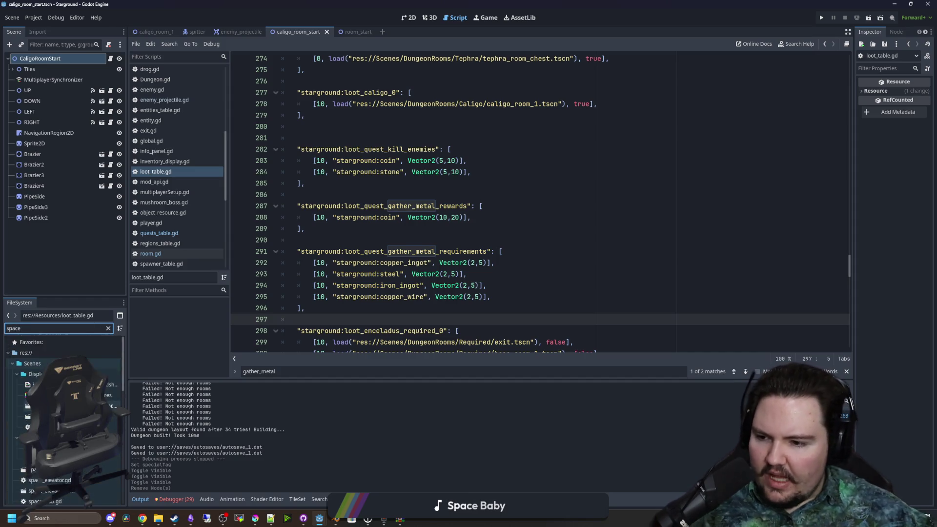
click(105, 459)
double_click(105, 459)
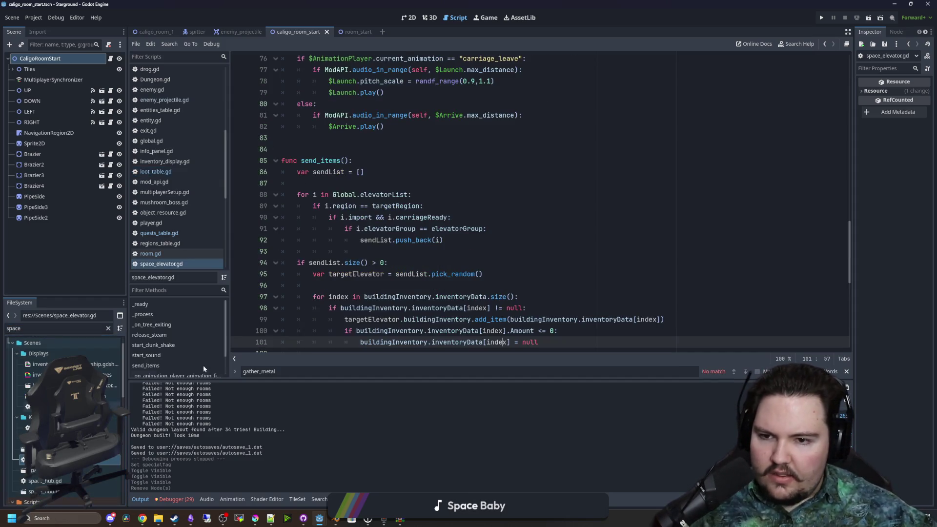
- Scroll through space_elevator.gd to read the send_items and animation-finished code around line 101
scroll(392, 235, down, 2)
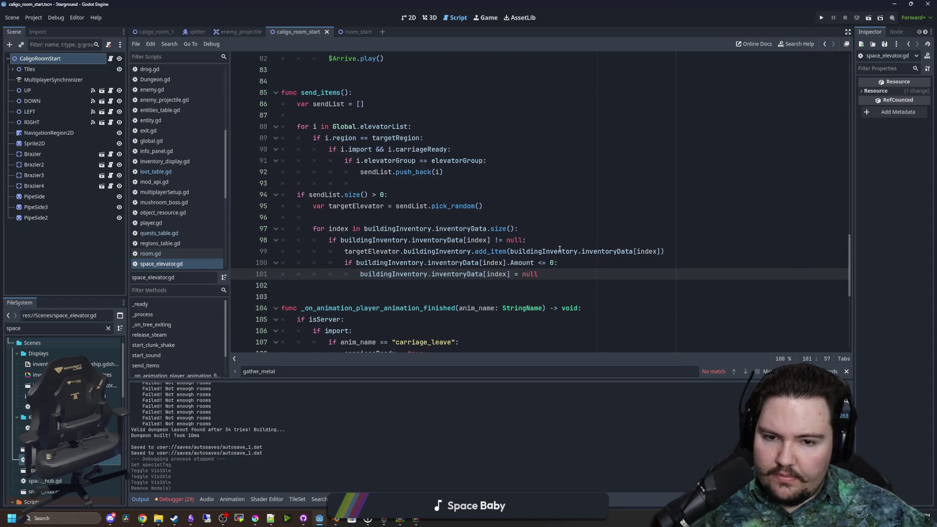
click(467, 284)
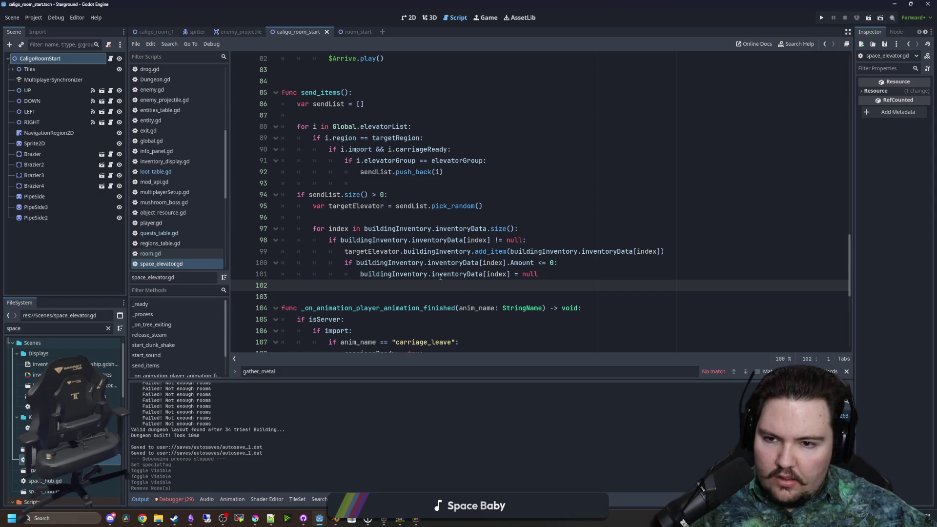
click(561, 275)
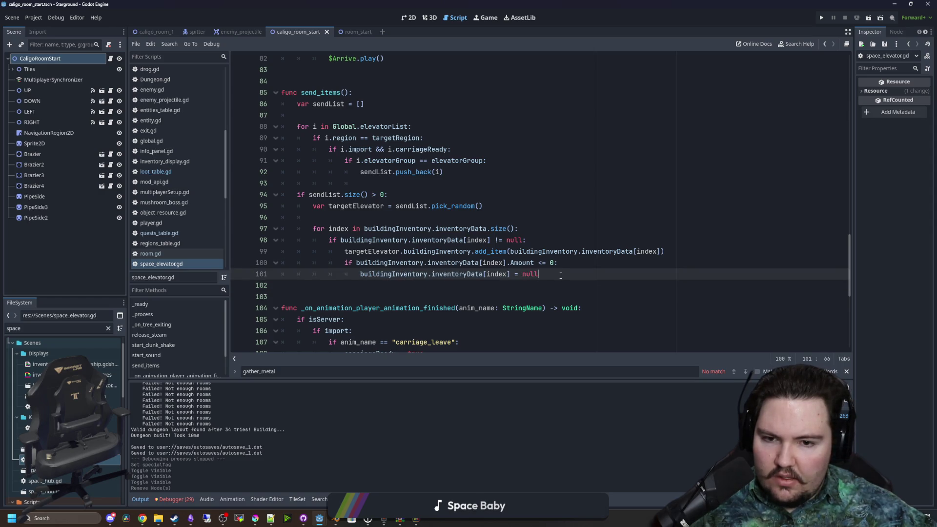
scroll(421, 193, up, 6)
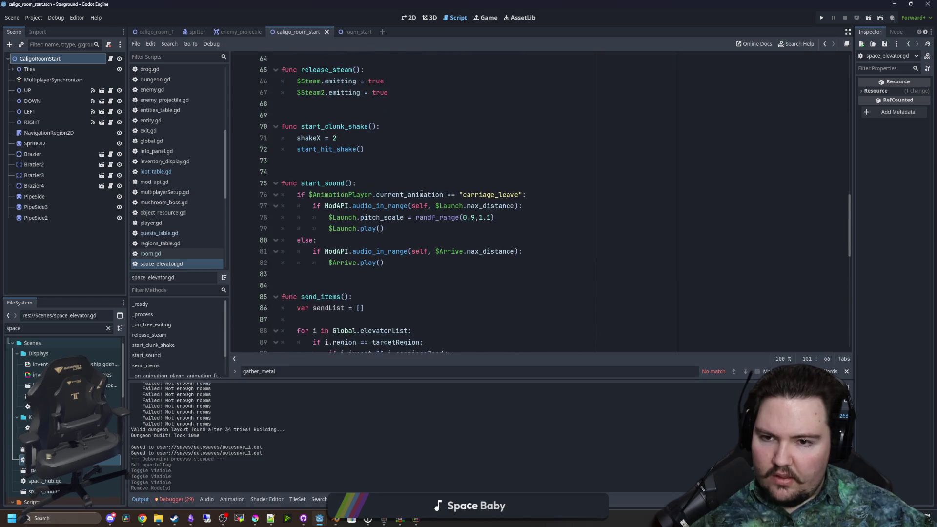
scroll(411, 284, up, 16)
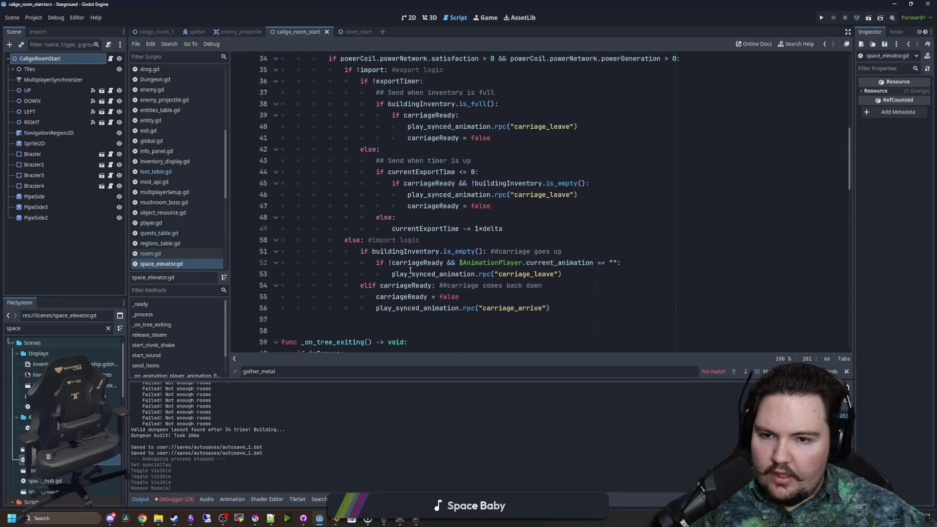
scroll(400, 241, up, 5)
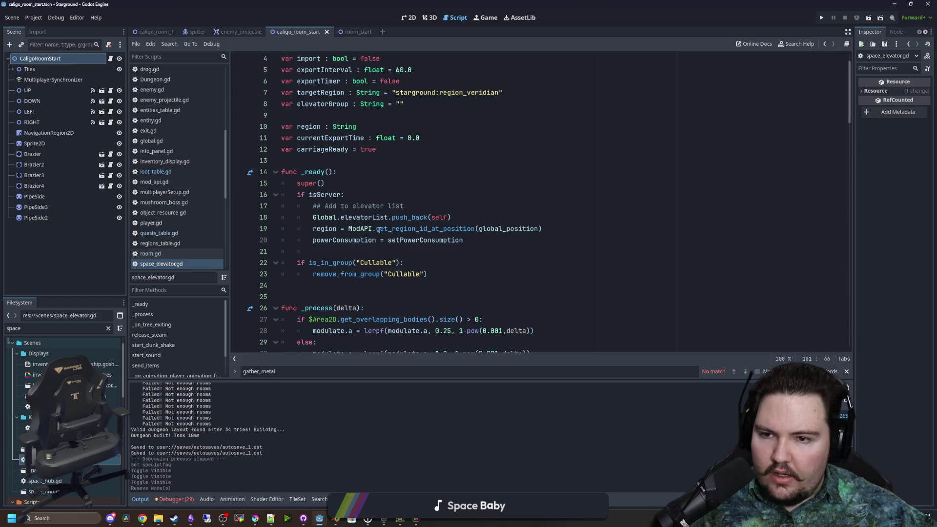
scroll(487, 248, down, 1)
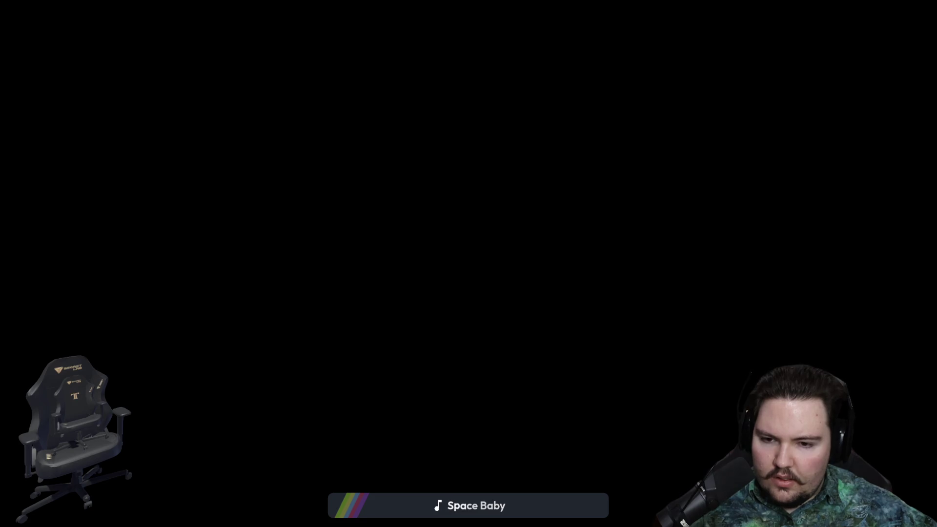
scroll(494, 209, up, 6)
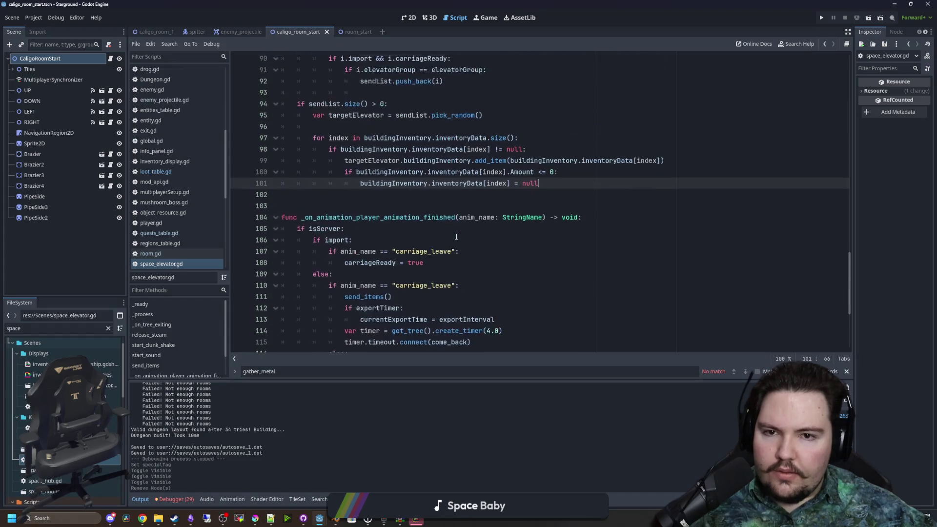
scroll(494, 209, down, 5)
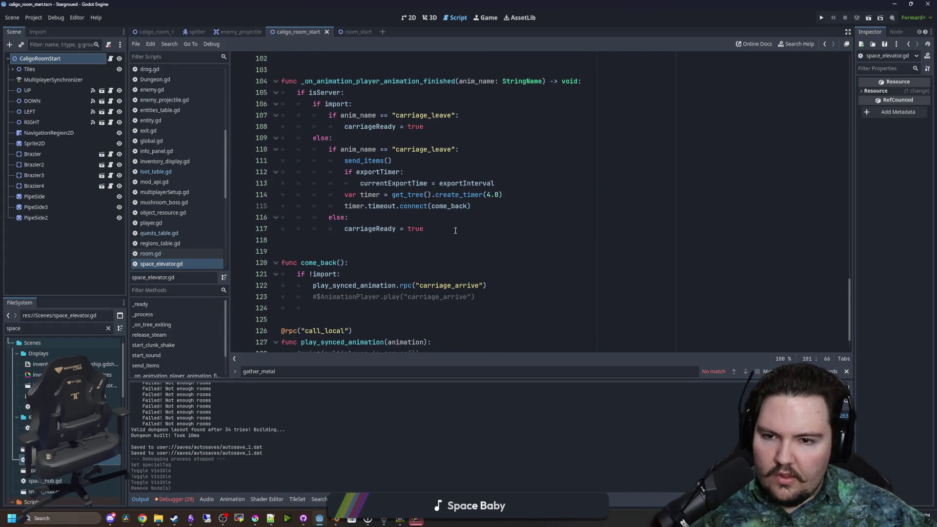
scroll(420, 195, down, 1)
scroll(424, 175, up, 4)
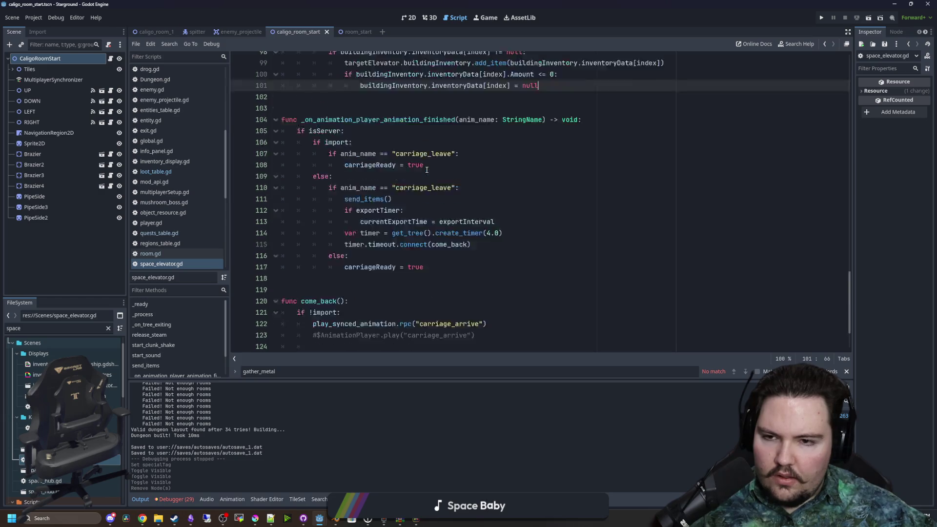
scroll(426, 169, up, 4)
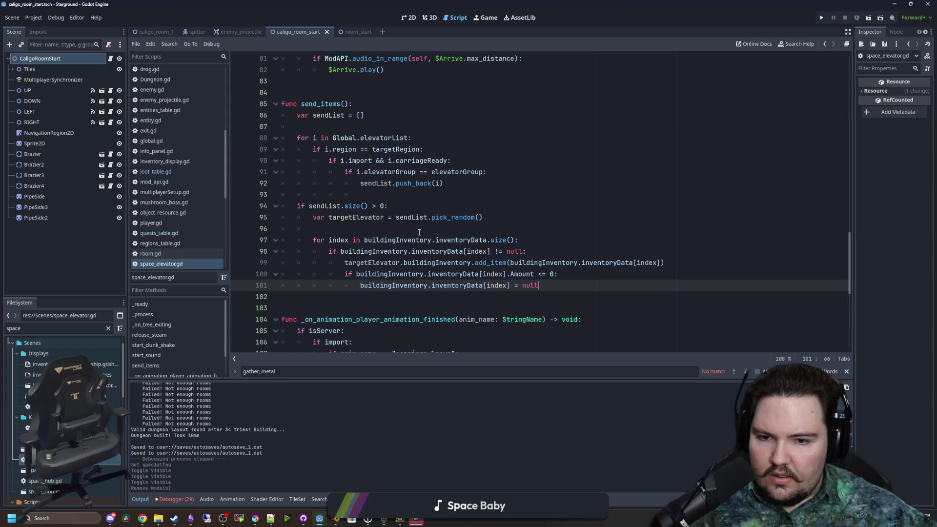
- Inspect the add_item call and neighbouring lines 99–101 in send_items
mouse_move(451, 285)
mouse_down()
mouse_move(580, 273)
mouse_move(579, 284)
mouse_up()
click(579, 285)
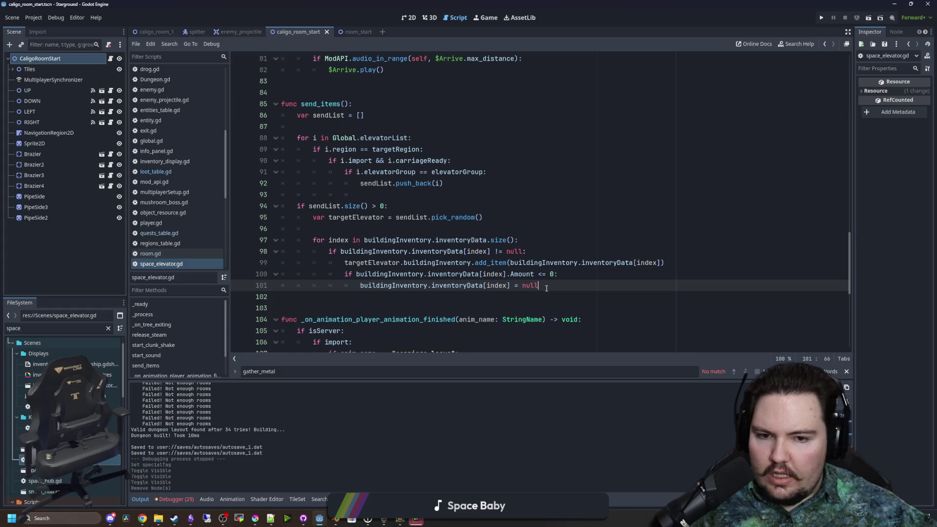
mouse_move(360, 263)
mouse_down()
mouse_move(663, 263)
mouse_move(530, 262)
mouse_move(646, 254)
mouse_move(672, 264)
mouse_up()
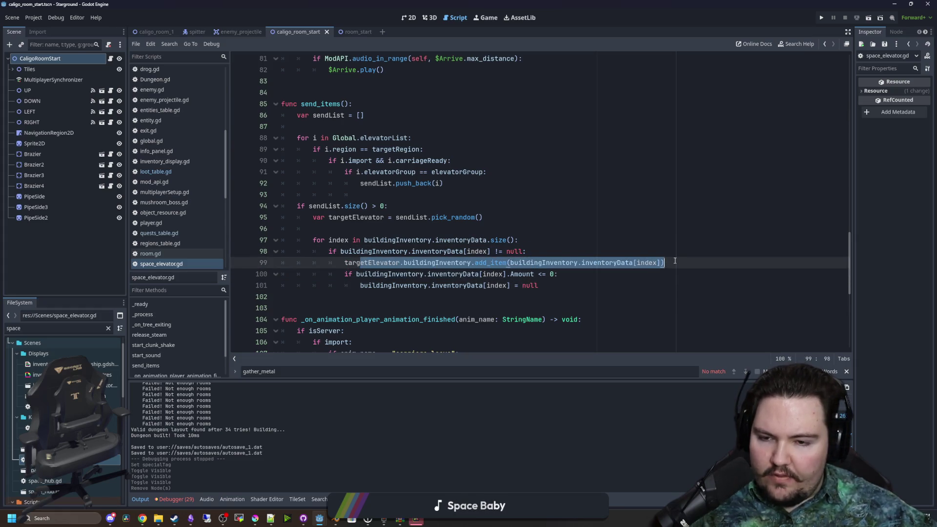
click(674, 261)
key(Up)
key(Up)
key(Up)
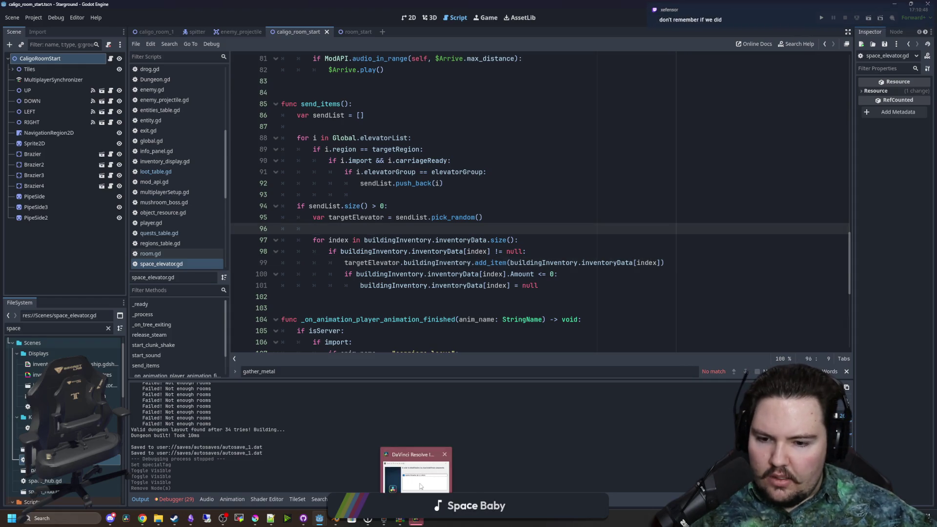
- Start installing DaVinci Resolve's required components, then return to send_items around lines 87–93
click(416, 468)
click(501, 295)
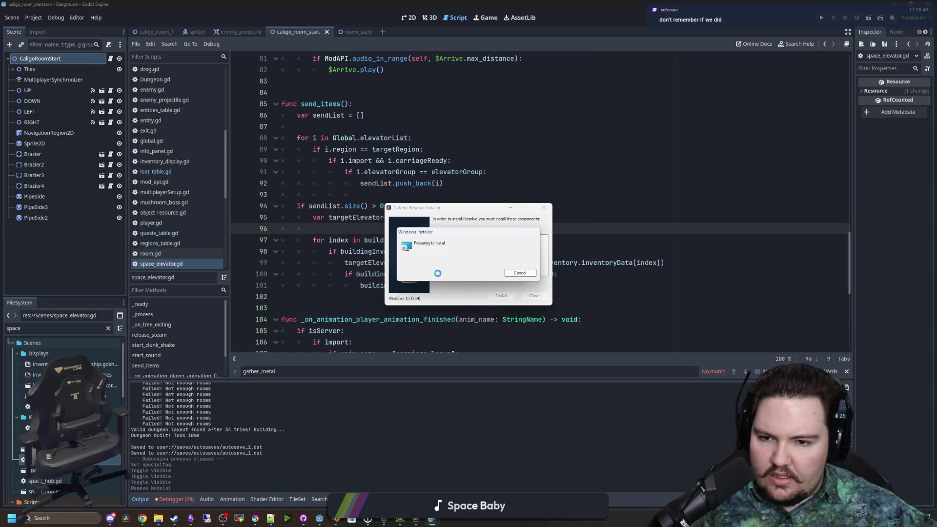
click(347, 231)
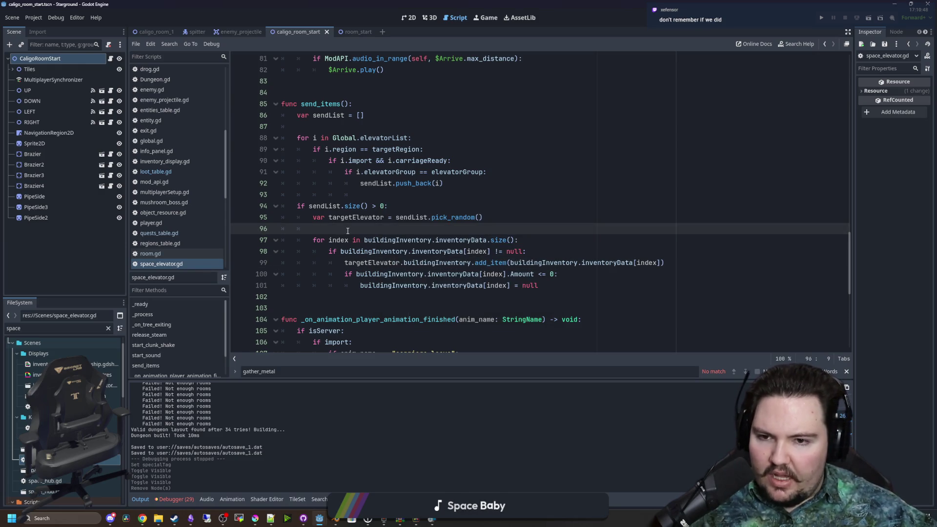
scroll(347, 230, up, 2)
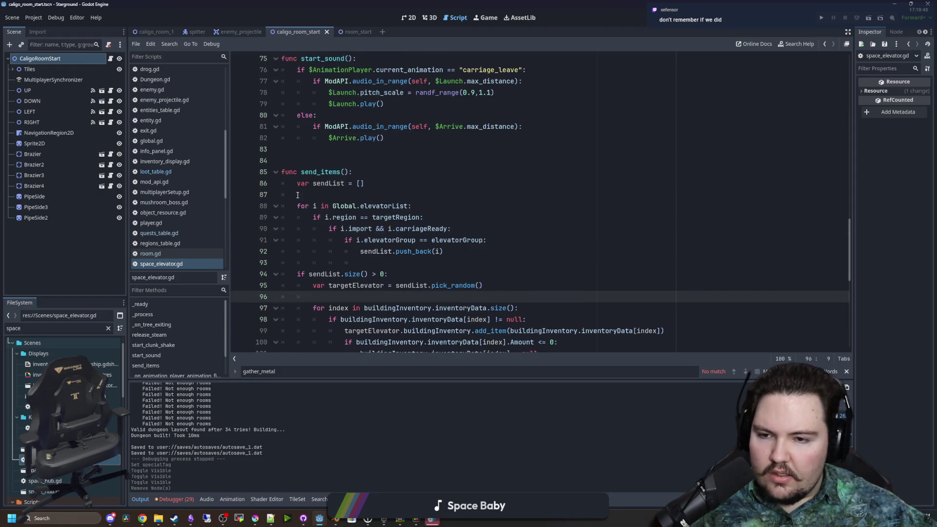
click(351, 194)
scroll(353, 240, down, 2)
click(361, 195)
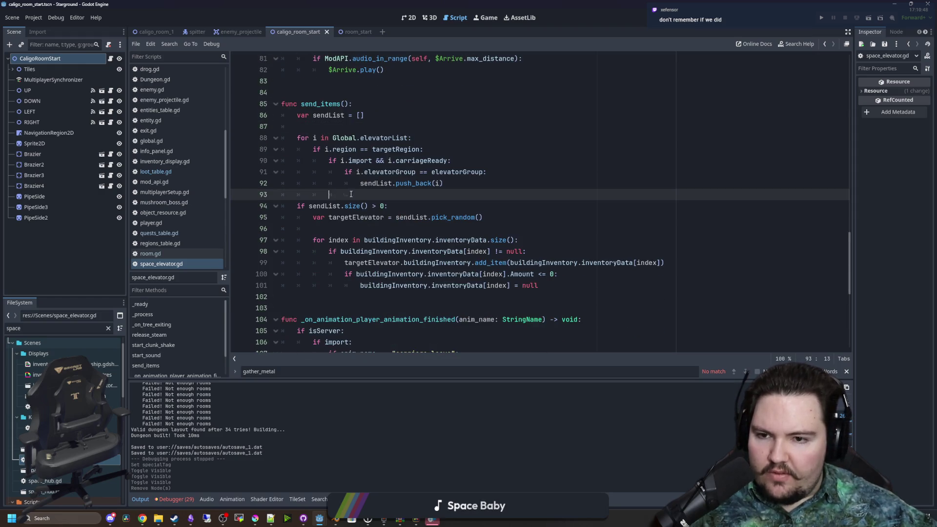
scroll(362, 195, down, 1)
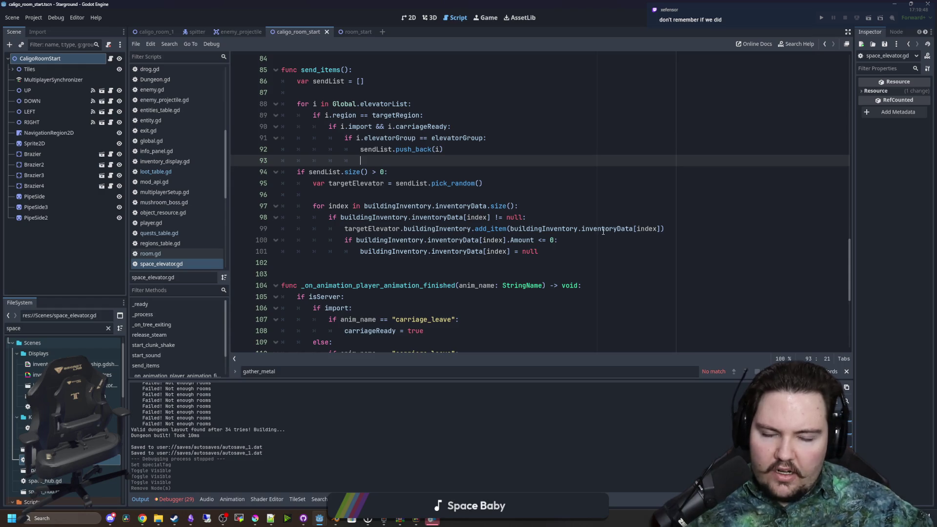
- Review the Amount check and transfer code on lines 99–101 of send_items
double_click(646, 229)
click(653, 227)
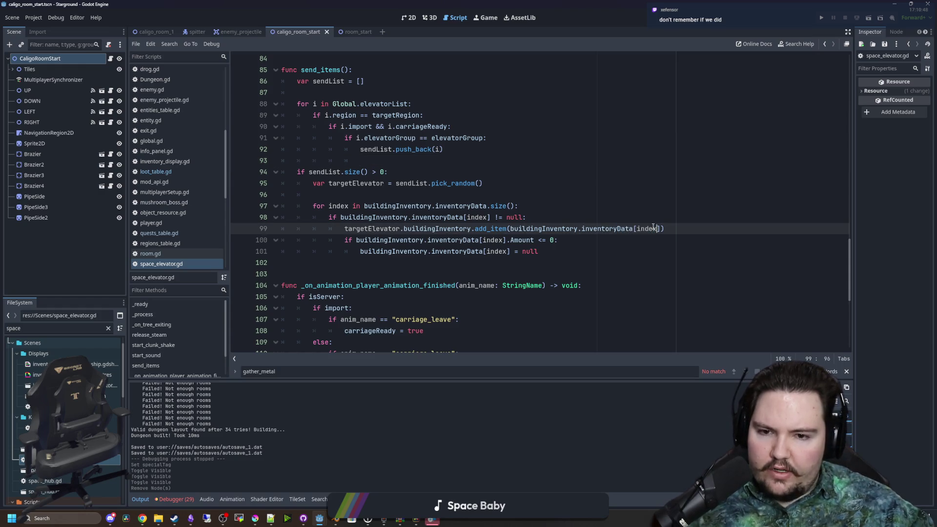
click(356, 240)
key(shift+End)
key(End)
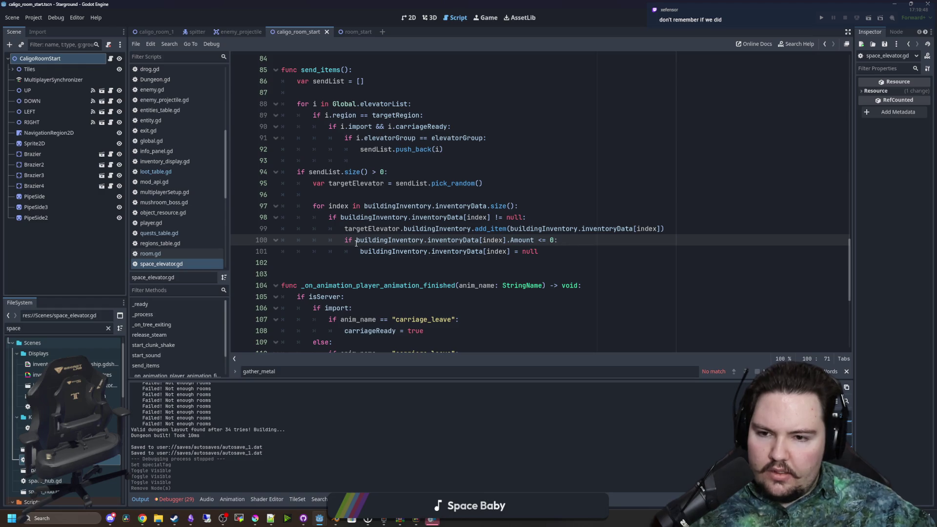
click(355, 240)
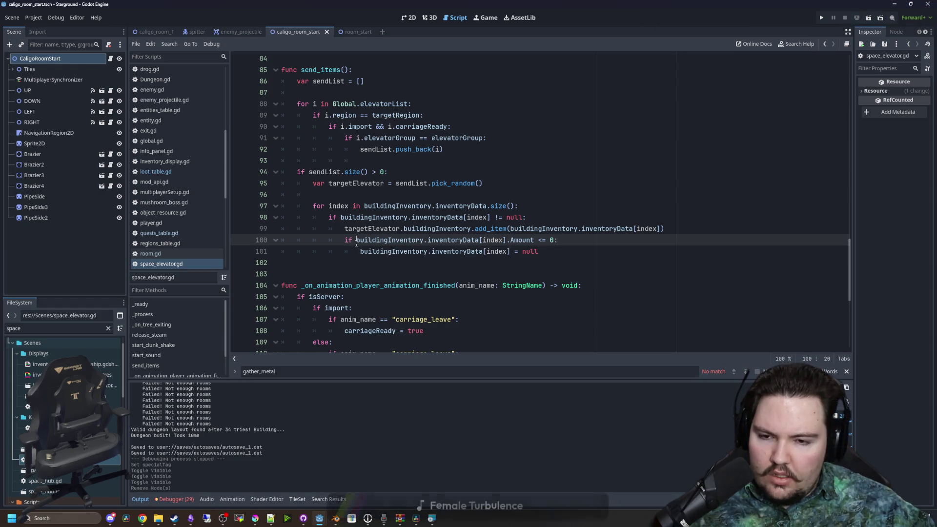
drag(356, 240, 597, 239)
click(597, 239)
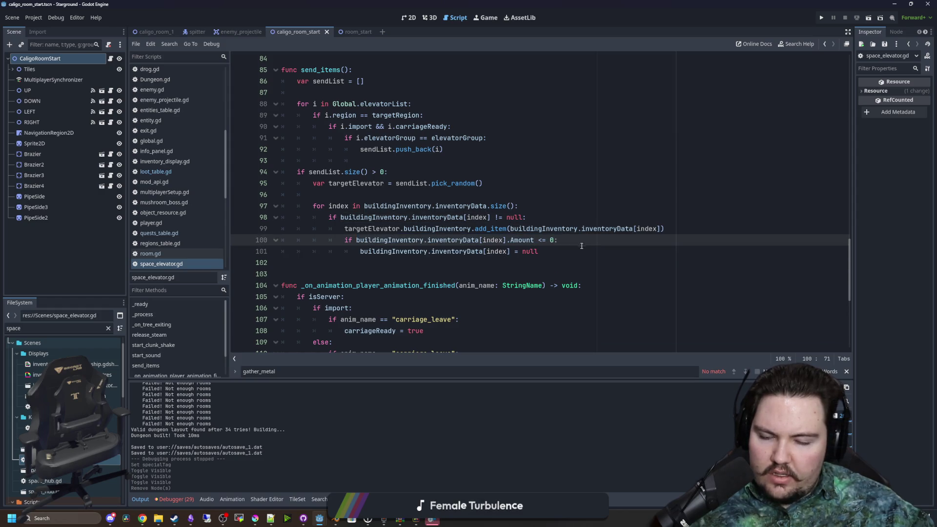
drag(360, 251, 543, 251)
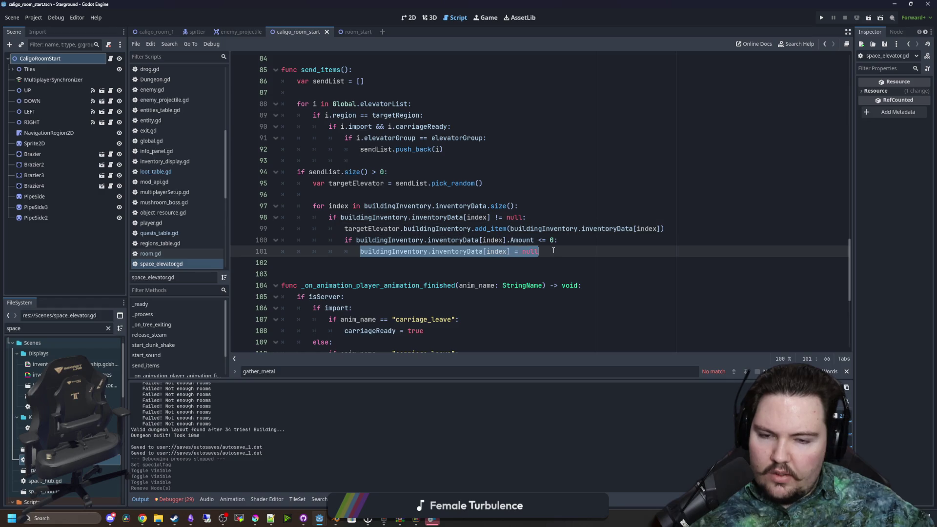
click(554, 250)
scroll(553, 251, up, 1)
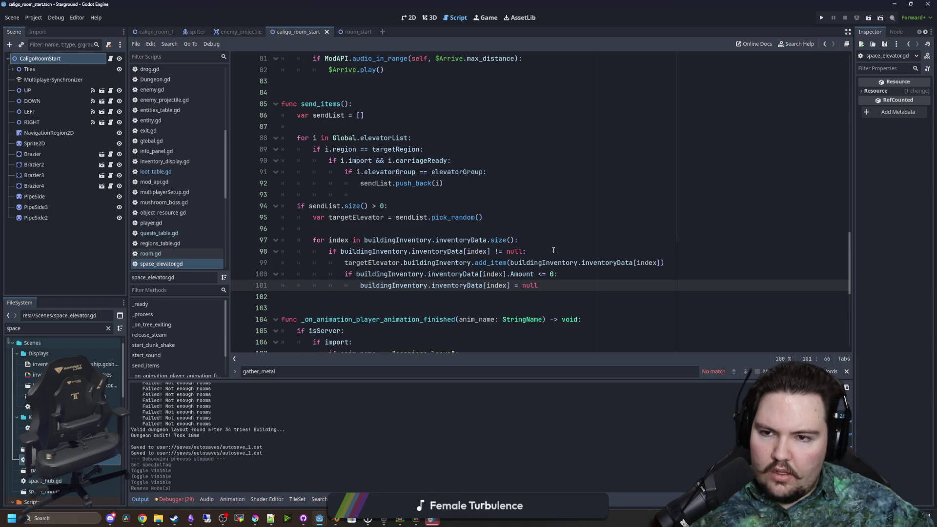
- Add 'buildingInventory.inventory_changed.emit()' after the item loop and save the script
key(Return)
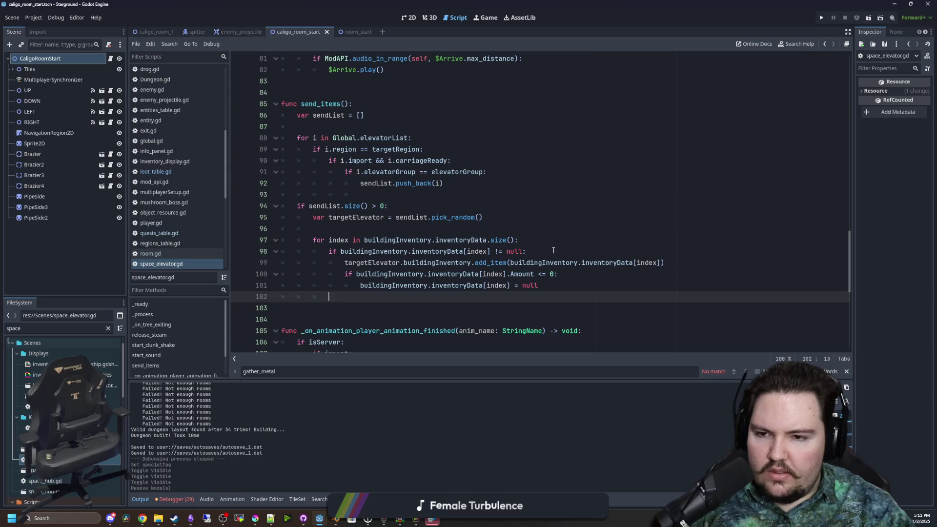
key(Return)
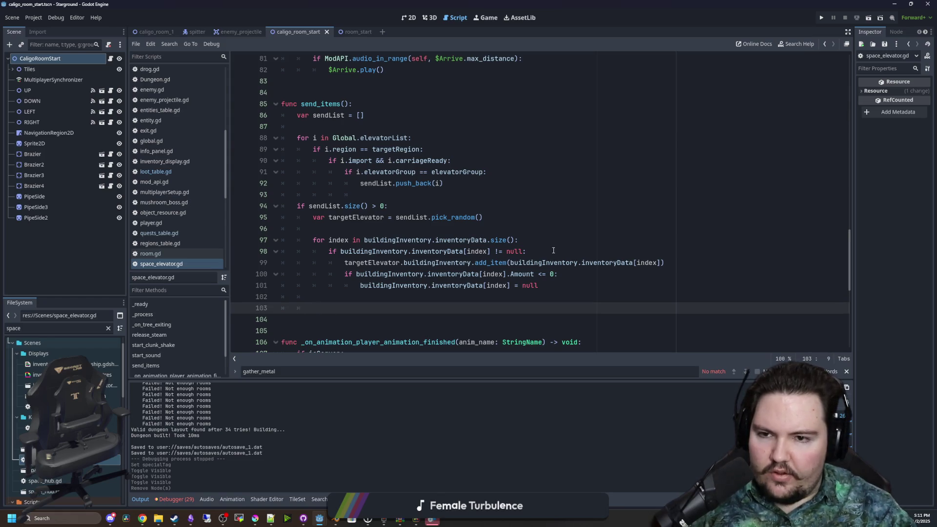
text(buildingInventory.)
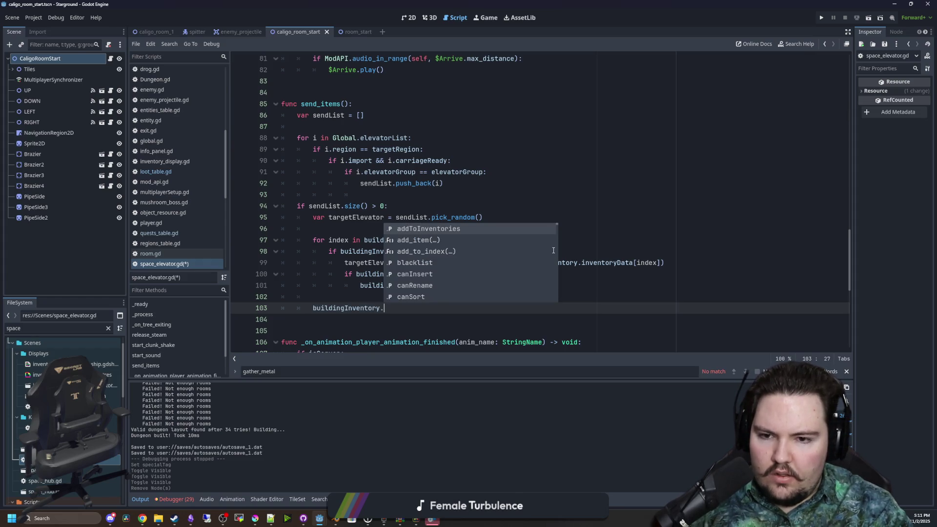
text(inventor)
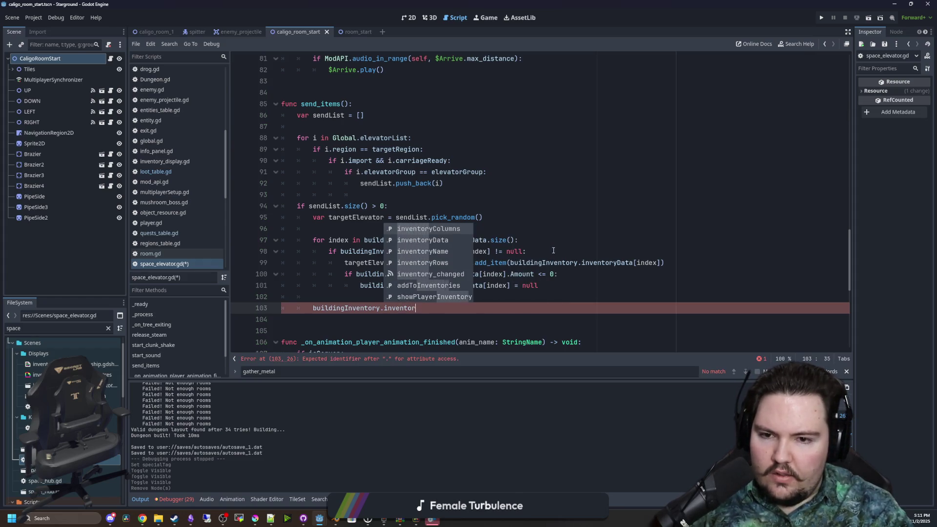
text(y_changed.emit())
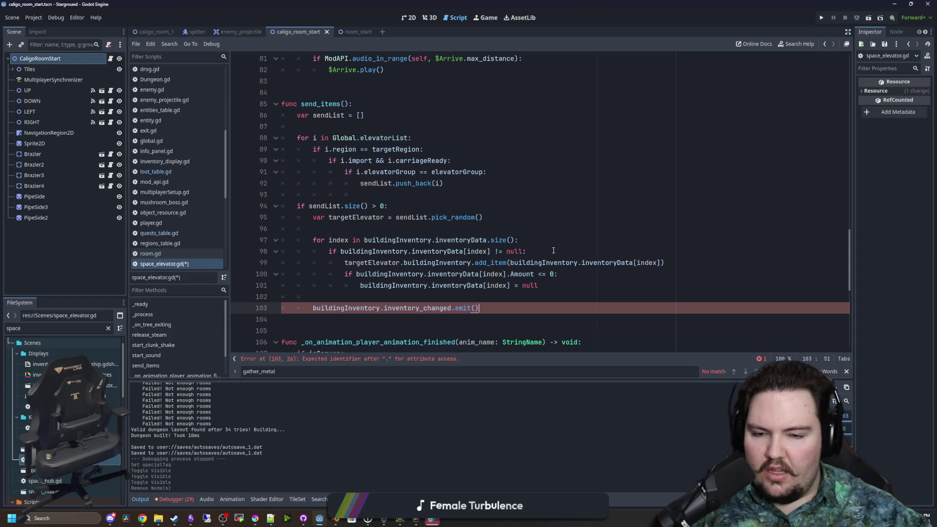
click(539, 224)
click(384, 194)
key(ctrl+s)
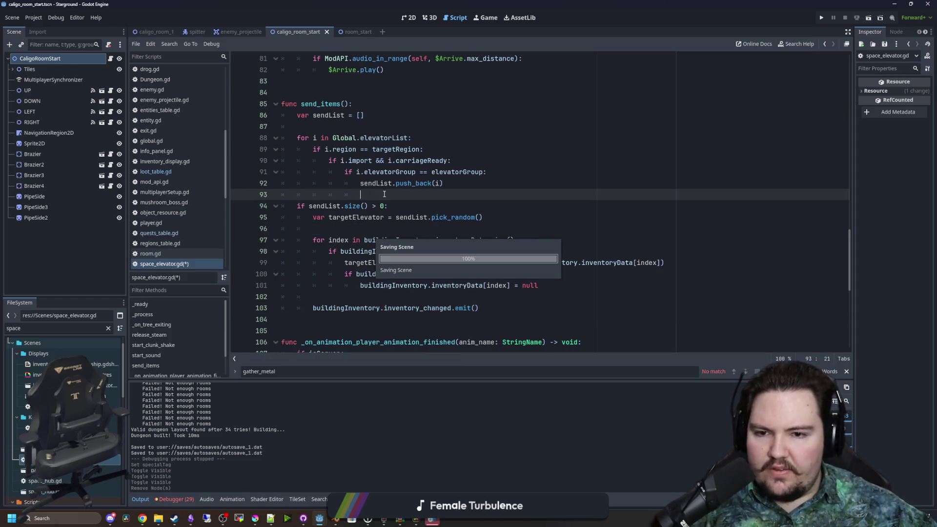
- Accept the DaVinci Resolve licence, keep the default folder, and start the installation
click(437, 519)
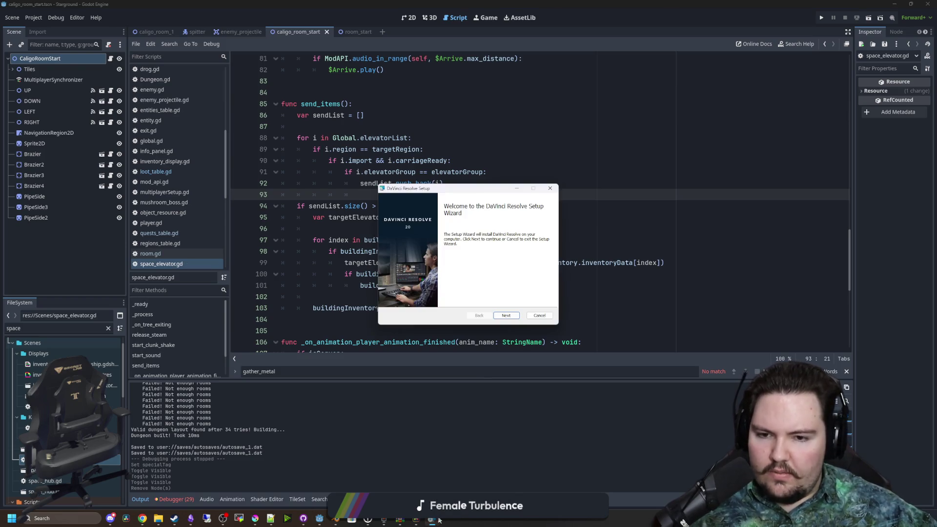
click(506, 316)
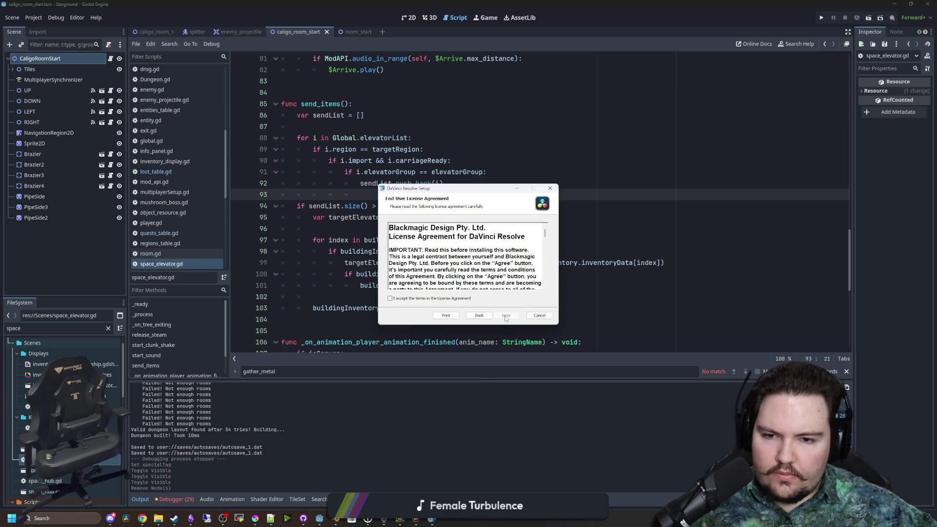
click(430, 299)
click(506, 315)
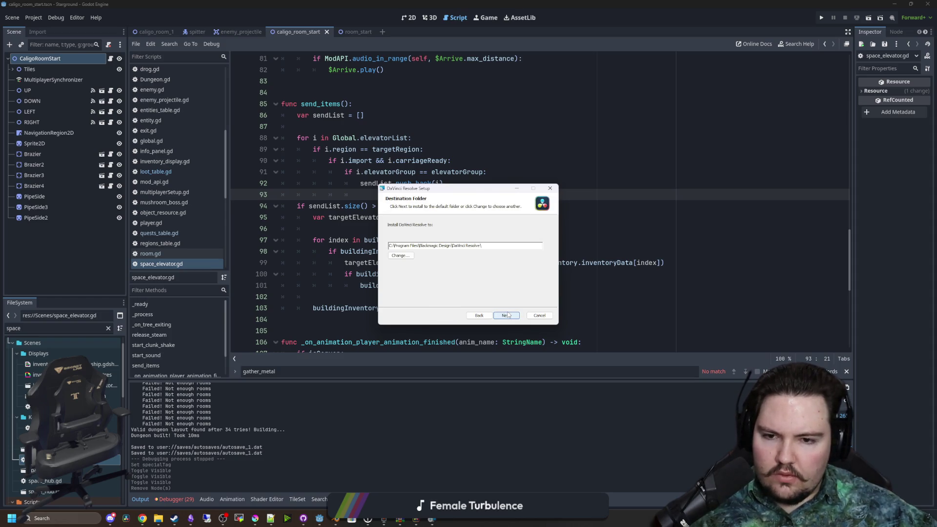
click(507, 315)
click(507, 314)
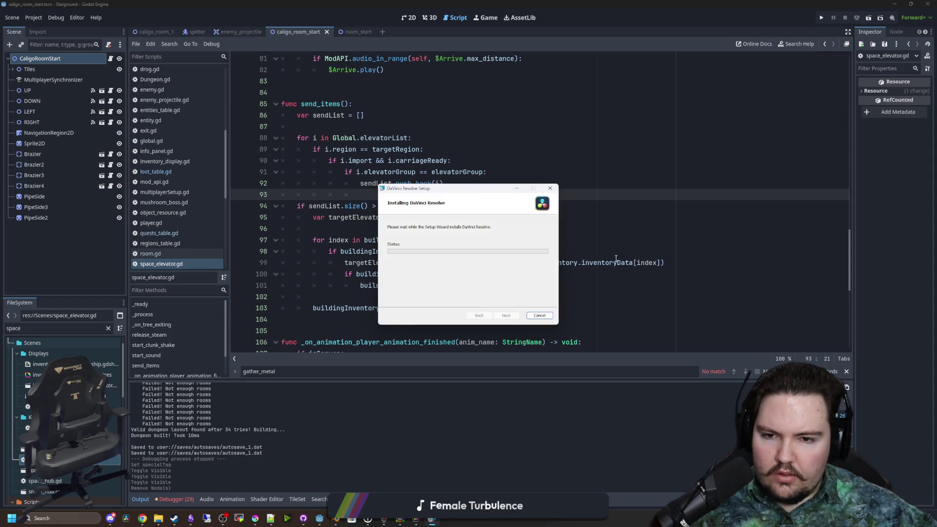
- Return to space_elevator.gd with the caret on line 95
click(529, 251)
click(469, 218)
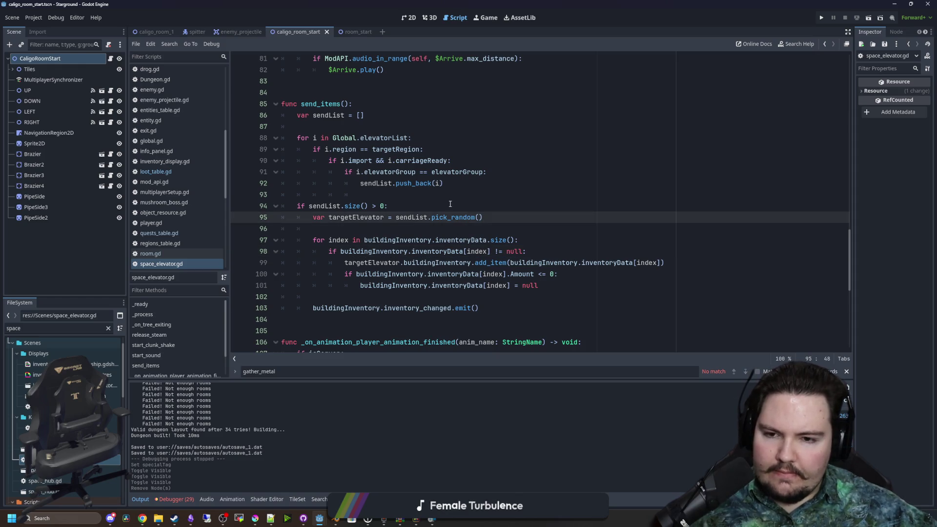
scroll(450, 204, down, 1)
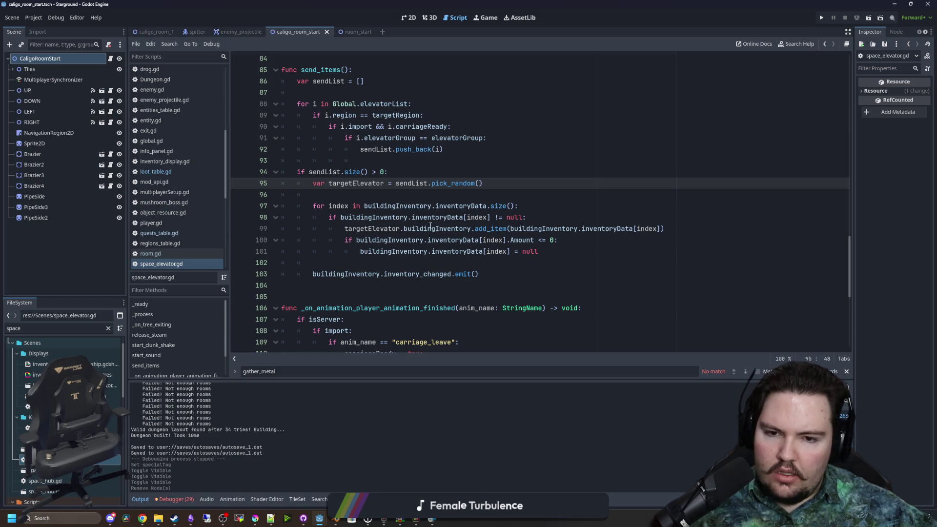
- Inspect the add_item call on line 99 of send_items
drag(431, 228, 564, 229)
click(618, 228)
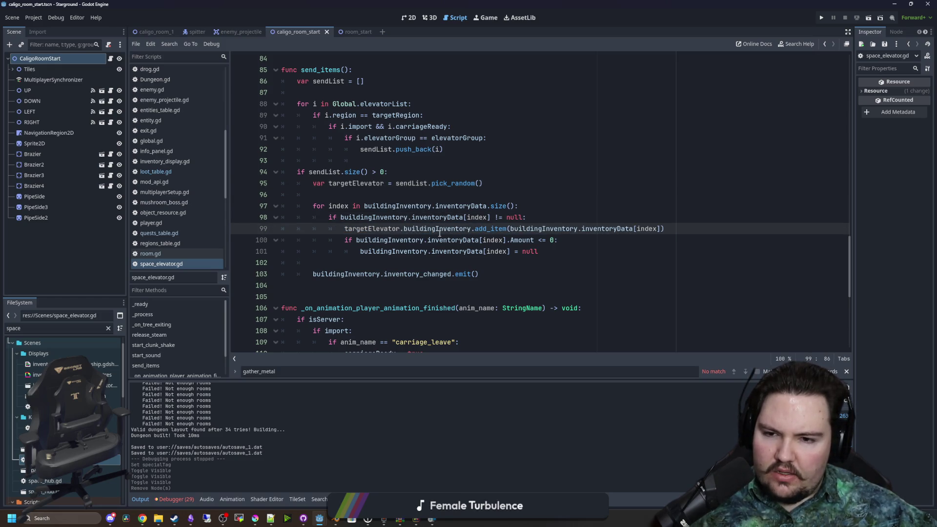
drag(364, 229, 683, 226)
click(683, 226)
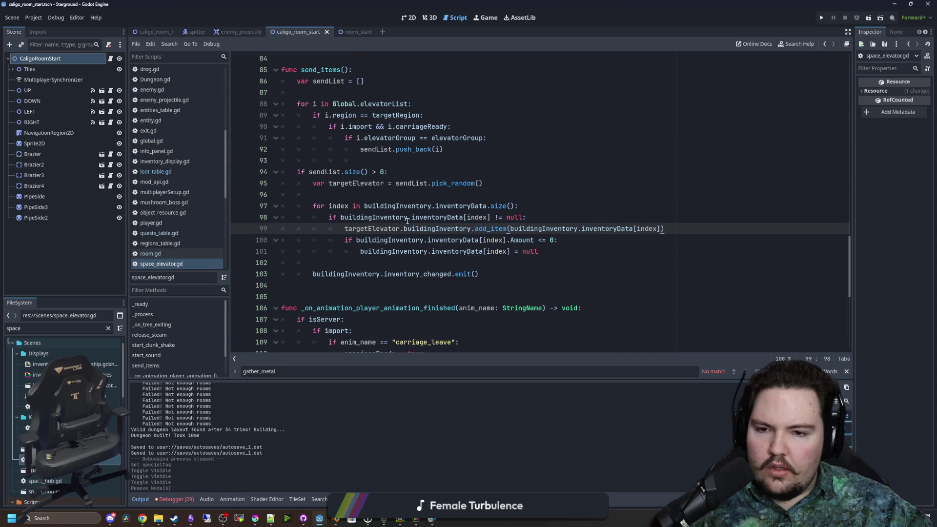
- Give targetElevator a ': Buildable' type hint, then jump to add_item's definition
scroll(412, 214, up, 1)
click(419, 210)
key(ctrl+Left)
key(ctrl+Left)
text(: Buildable)
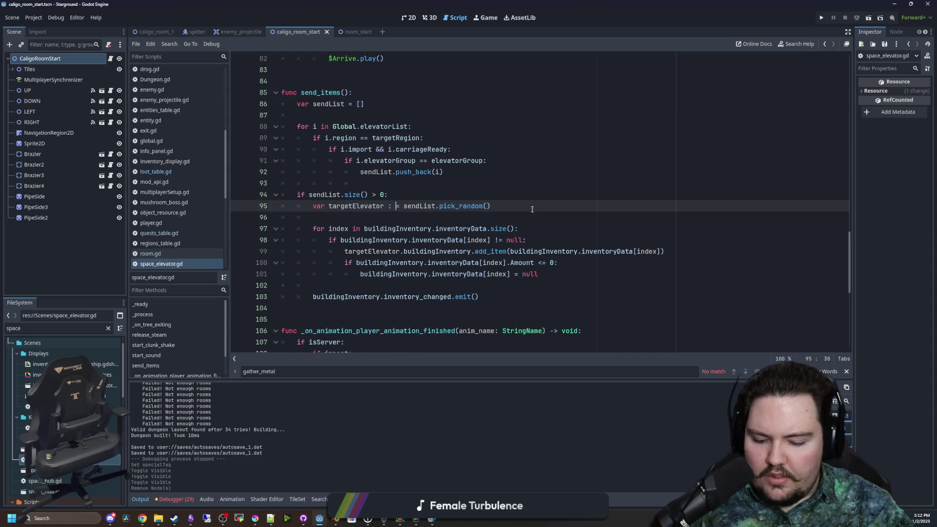
key(Up)
key(Up)
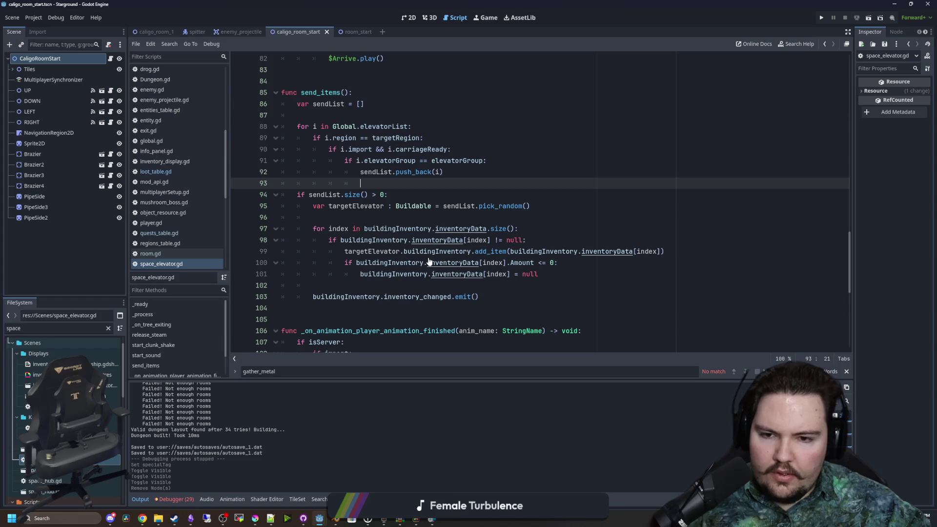
ctrl+click(502, 251)
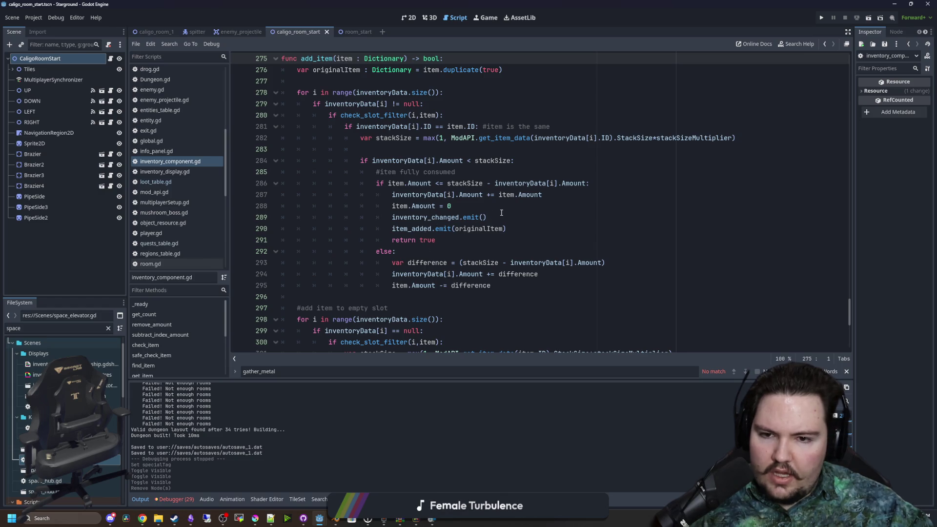
- Review the inventory_changed.emit() call at the end of add_item in inventory_component.gd
drag(501, 213, 392, 221)
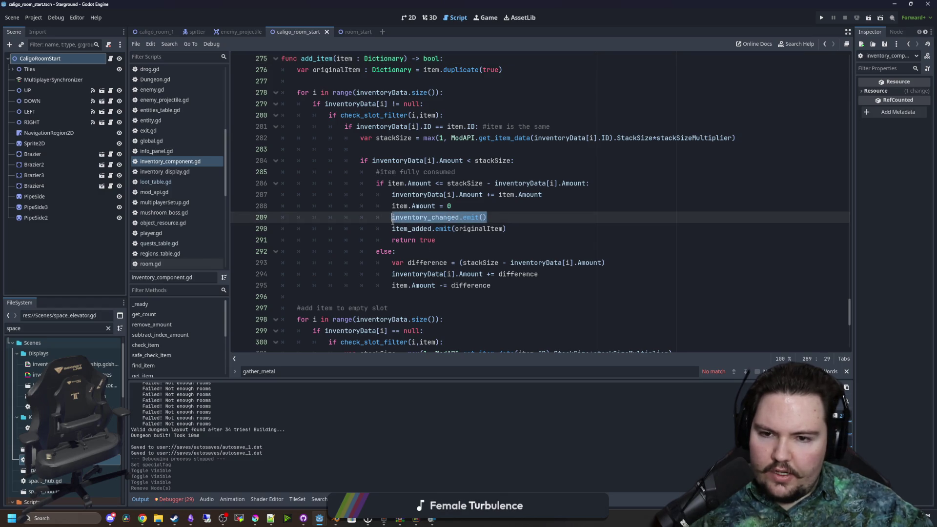
click(441, 252)
click(509, 209)
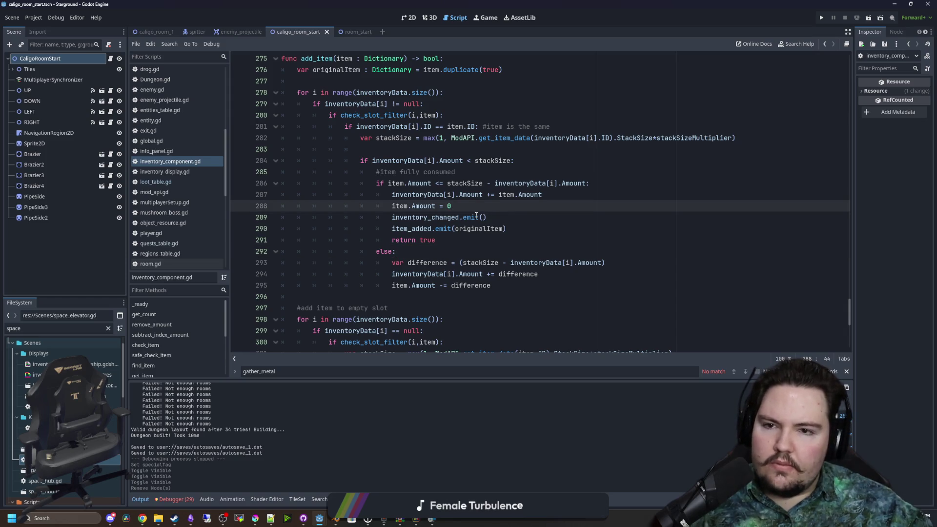
key(alt+Left)
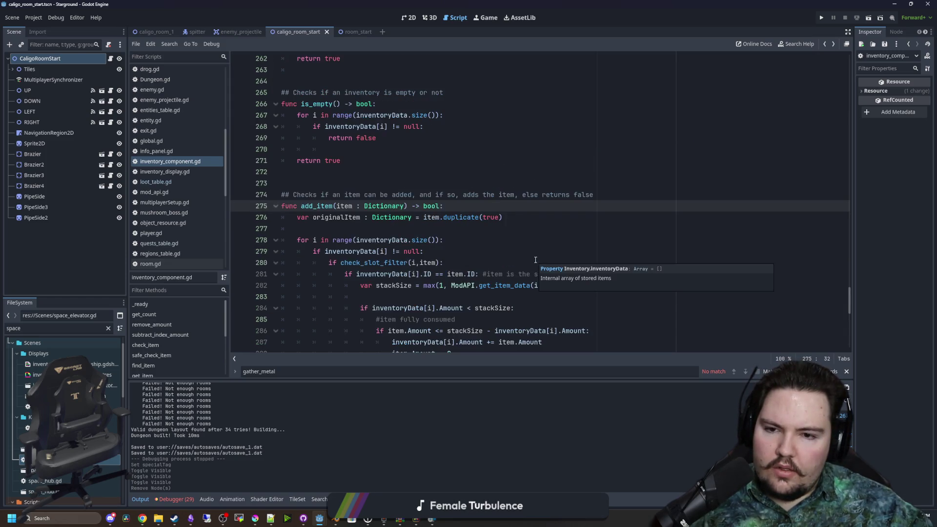
scroll(466, 247, down, 3)
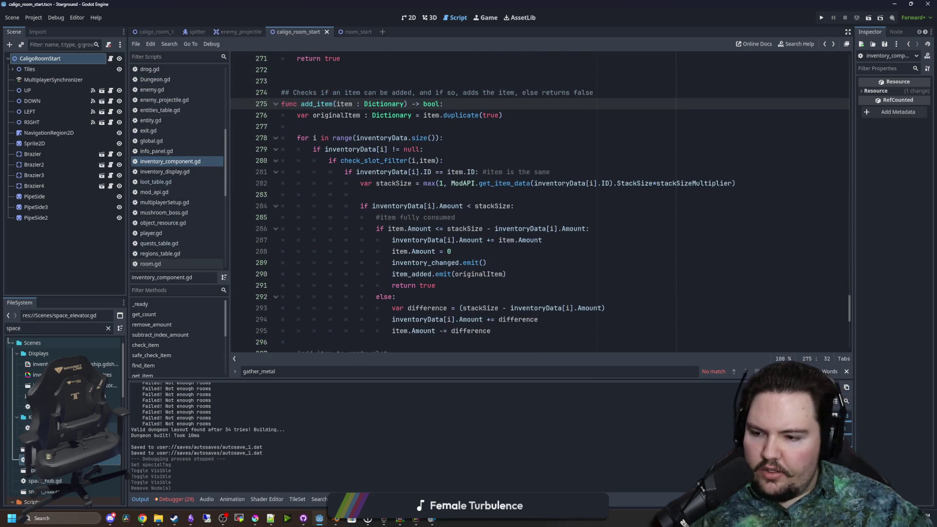
- Return to space_elevator.gd and save it with Ctrl+S
key(alt+Left)
click(404, 283)
key(ctrl+s)
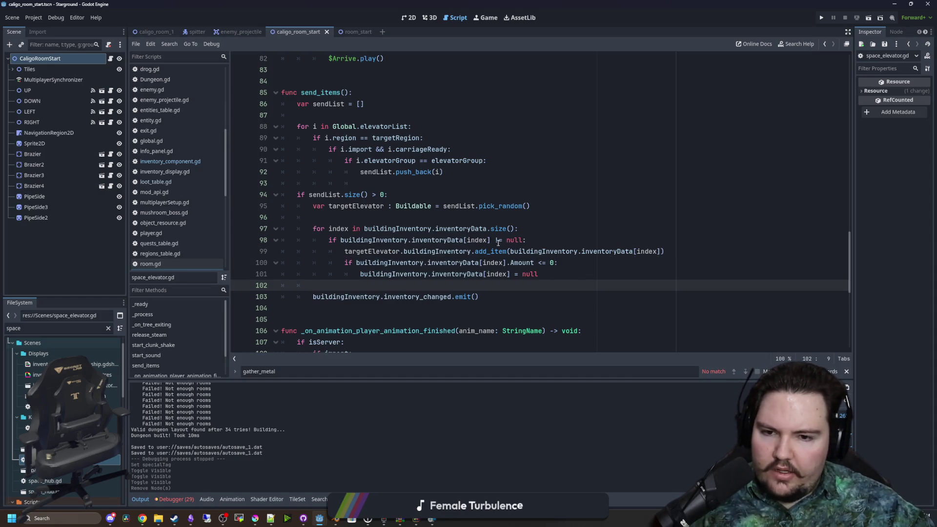
mouse_move(356, 240)
mouse_down()
mouse_move(371, 229)
mouse_move(635, 274)
mouse_move(672, 255)
mouse_up()
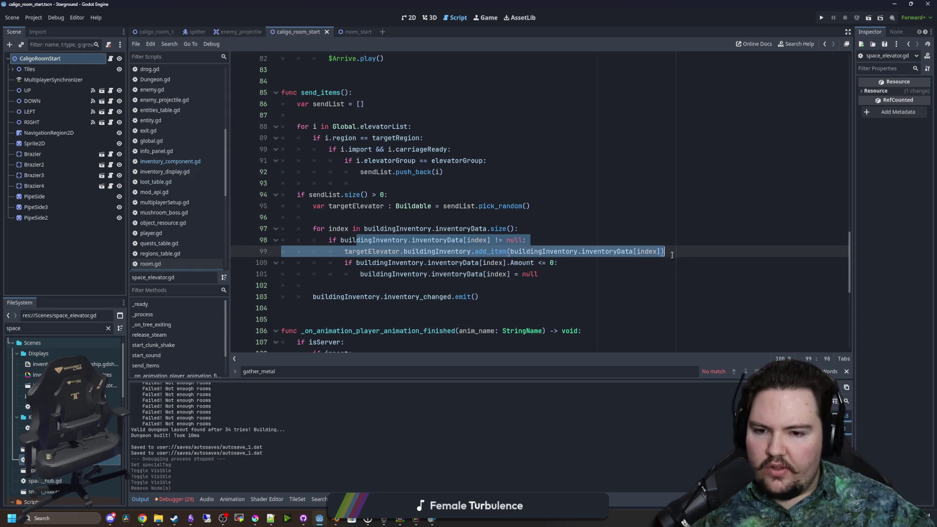
click(672, 254)
drag(316, 297, 479, 296)
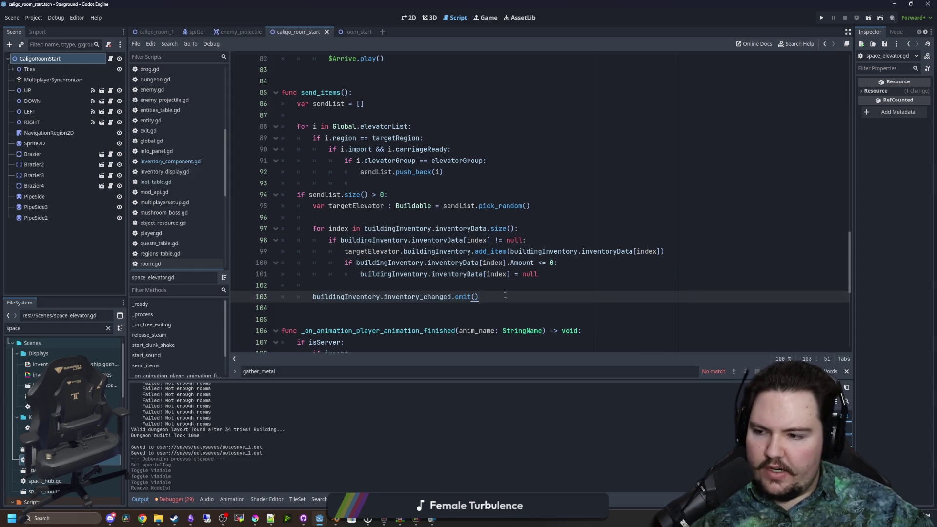
click(475, 285)
key(ctrl+s)
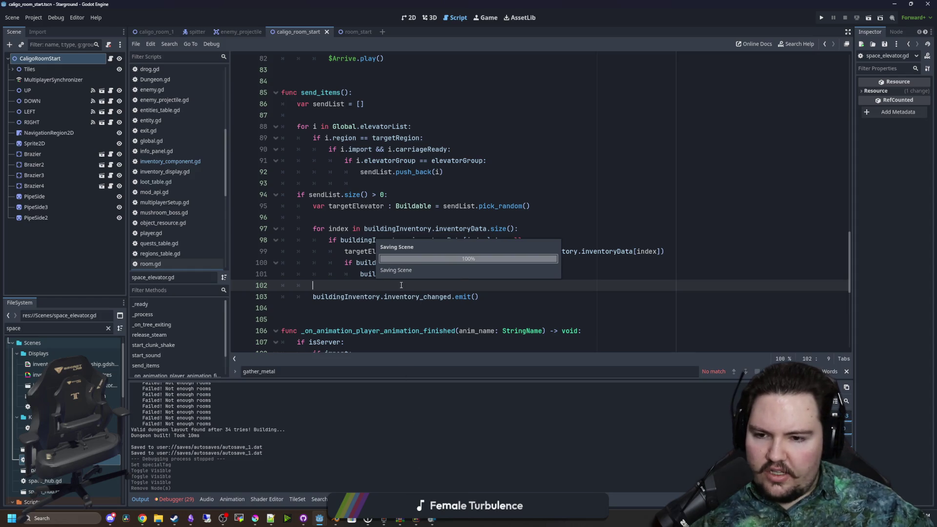
scroll(378, 313, up, 3)
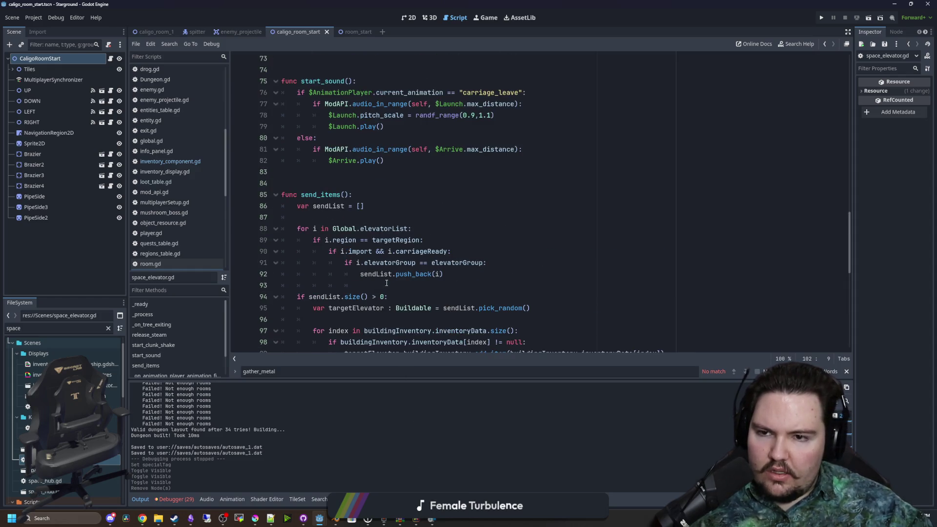
scroll(386, 283, down, 3)
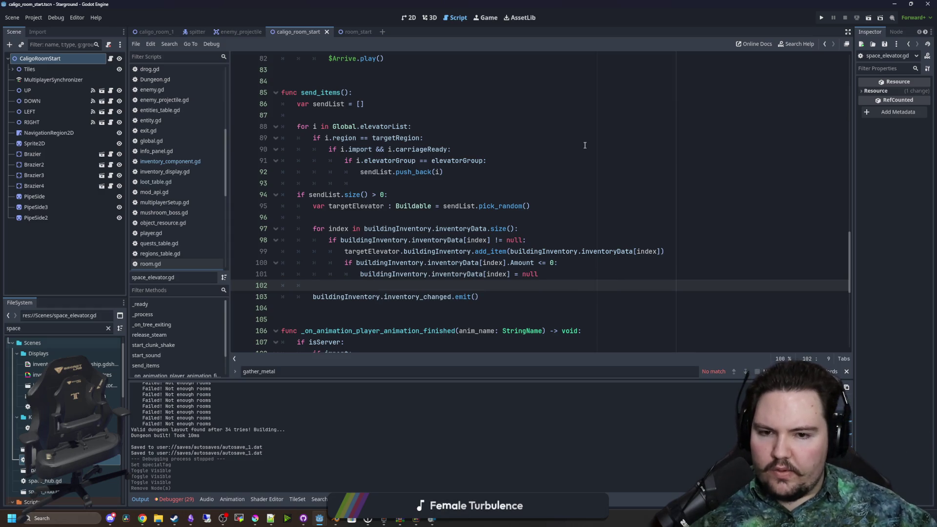
drag(564, 282, 312, 262)
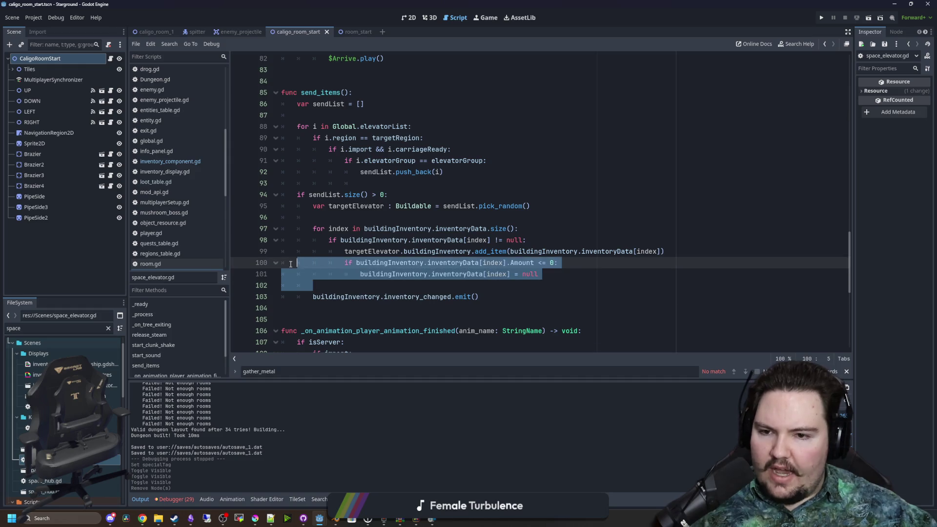
click(377, 217)
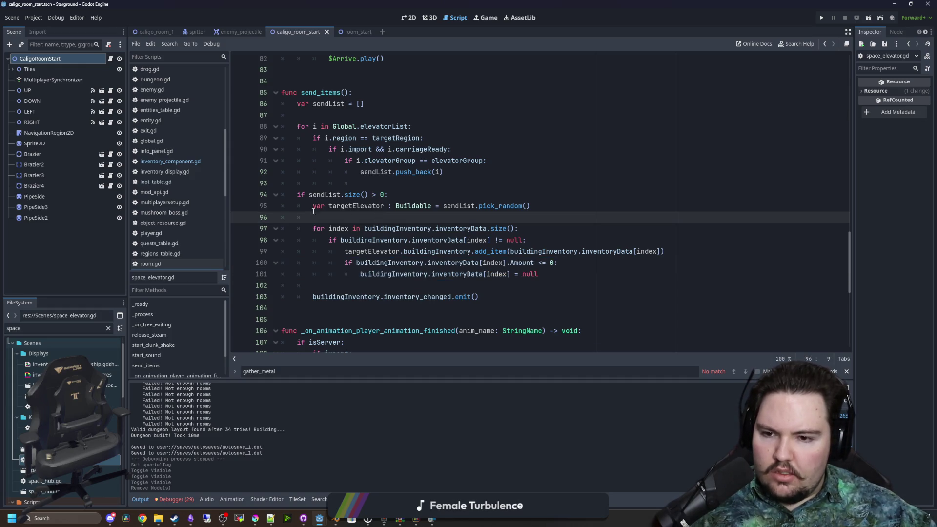
drag(316, 297, 508, 301)
click(507, 301)
scroll(343, 229, down, 7)
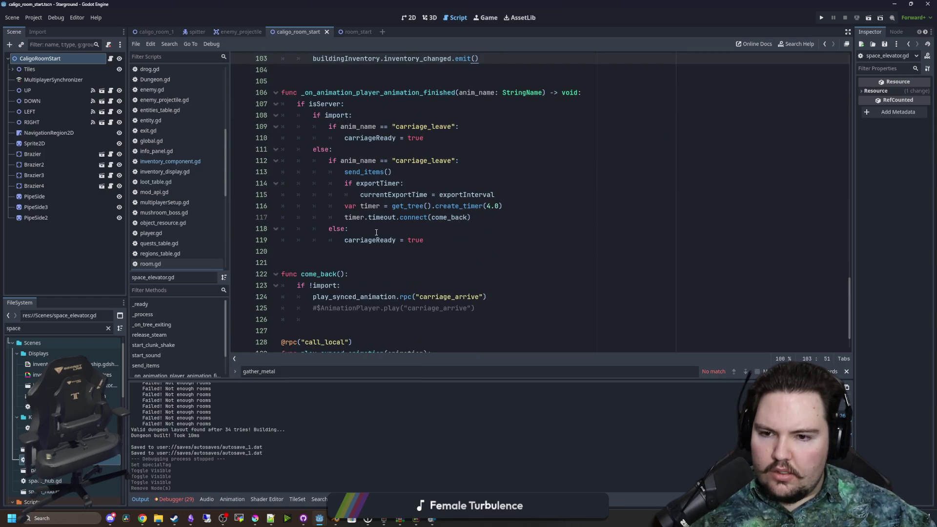
scroll(404, 253, down, 2)
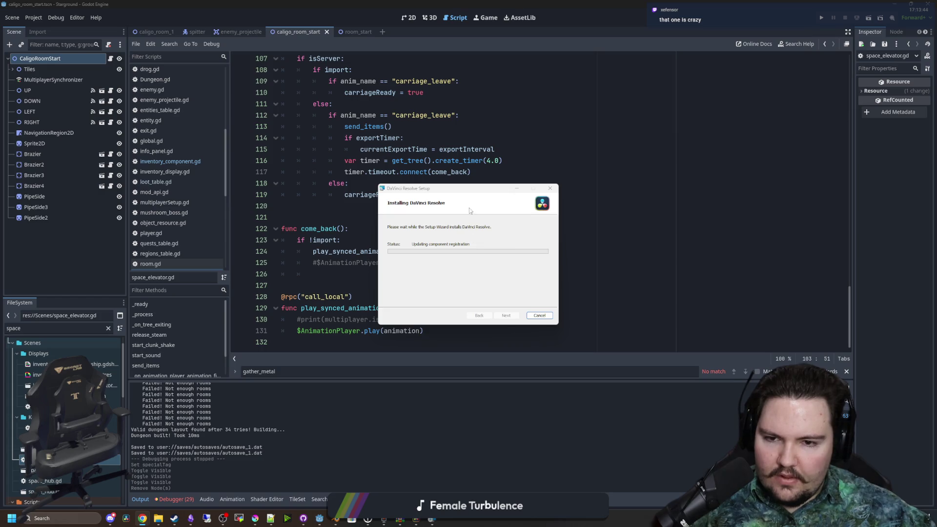
- Move the DaVinci Resolve Setup window aside and run the Godot project with F5
mouse_move(467, 192)
mouse_down()
mouse_move(396, 195)
mouse_move(463, 260)
mouse_up()
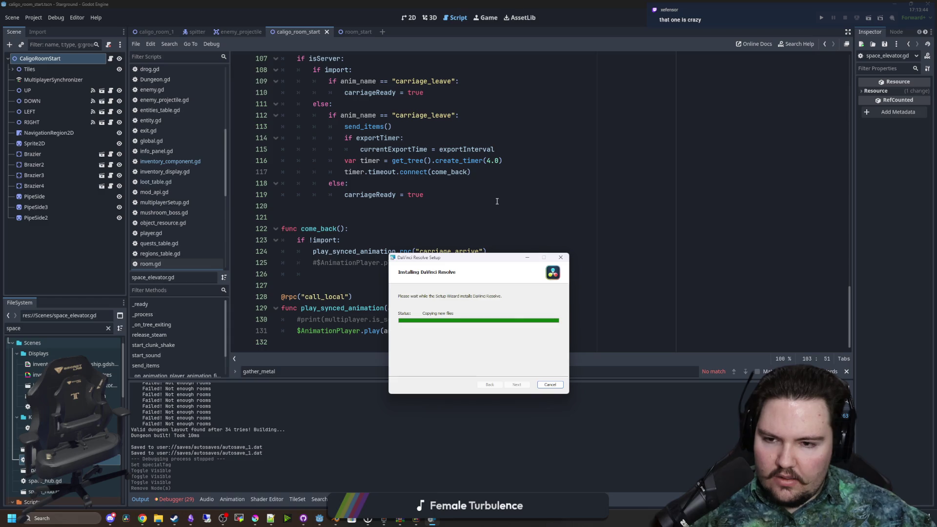
click(435, 212)
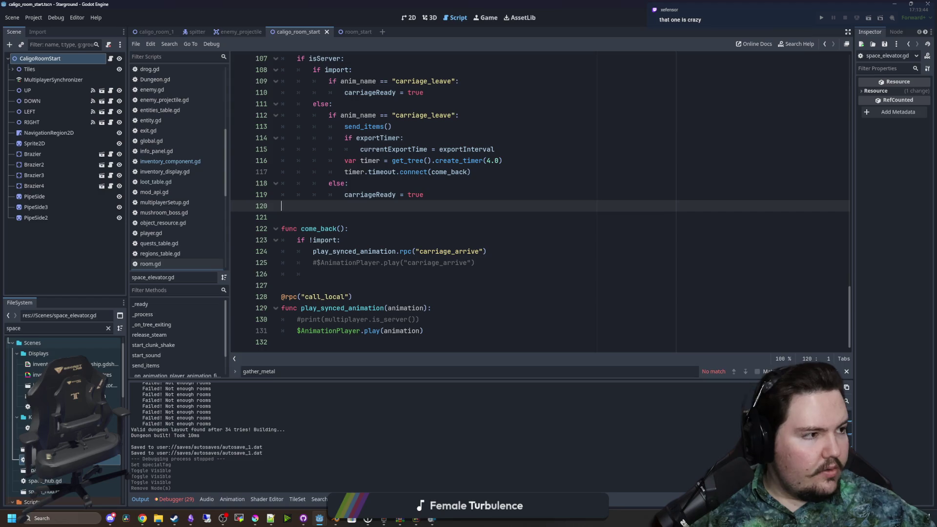
click(480, 186)
key(F5)
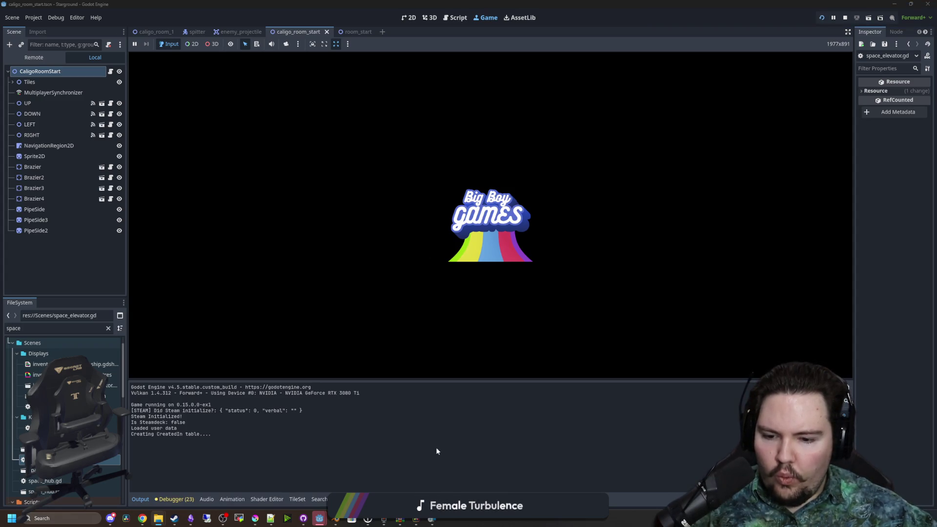
- Bring space_elevator.gd back up with F8 while the game runs and scroll upward
mouse_move(413, 521)
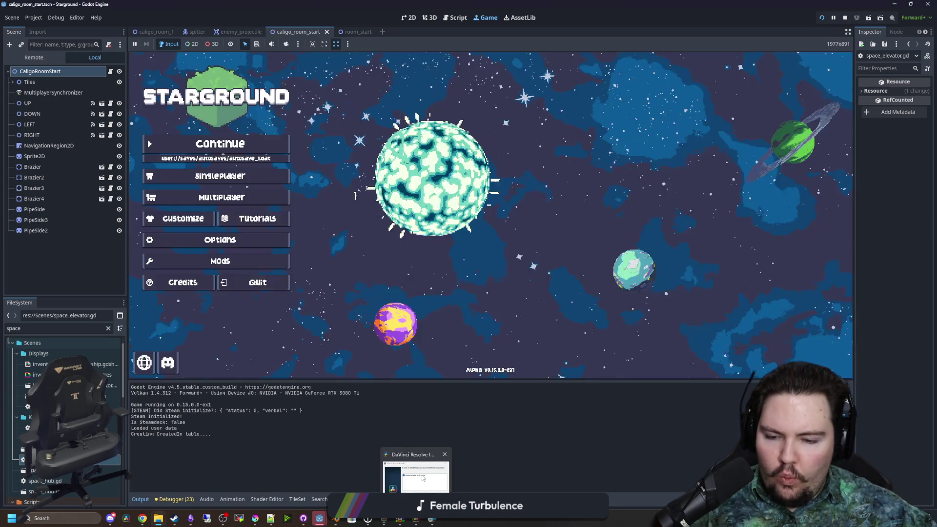
mouse_move(423, 478)
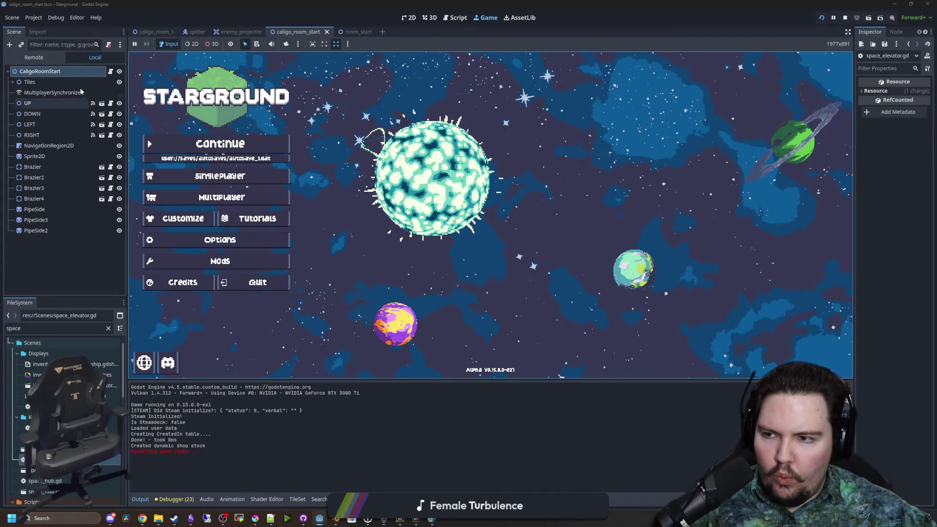
key(F8)
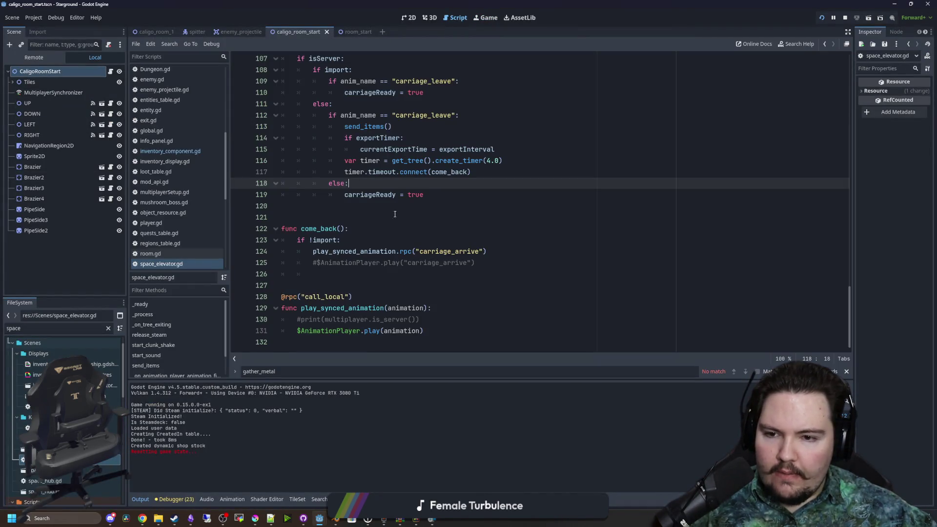
scroll(350, 212, up, 6)
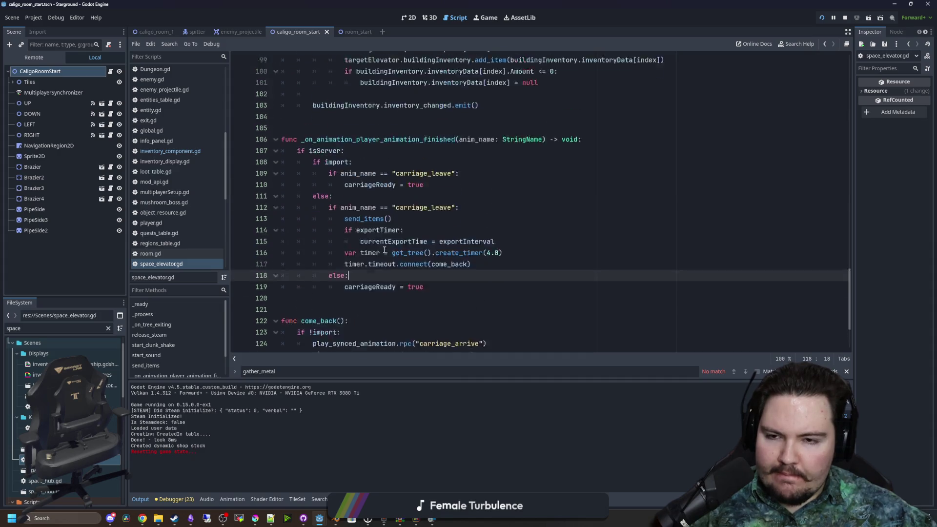
scroll(385, 249, up, 10)
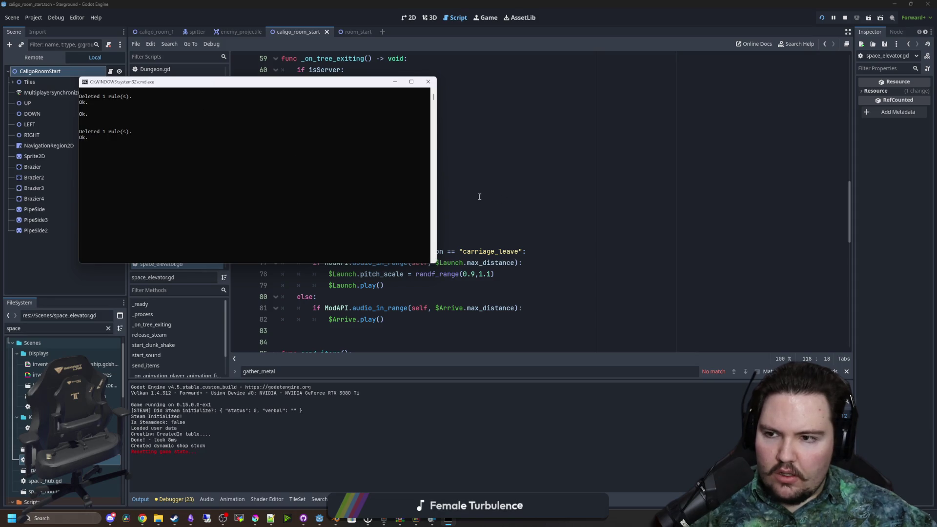
click(518, 184)
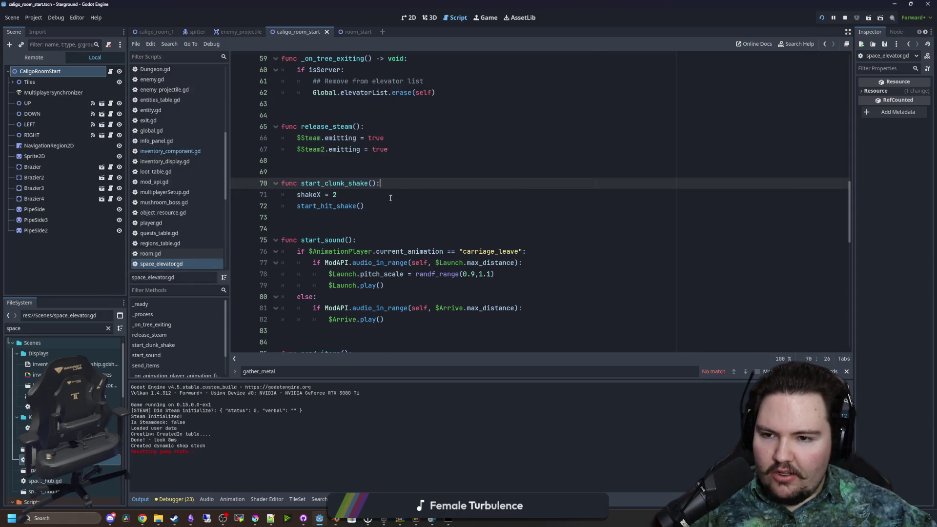
scroll(365, 286, up, 3)
scroll(365, 286, up, 6)
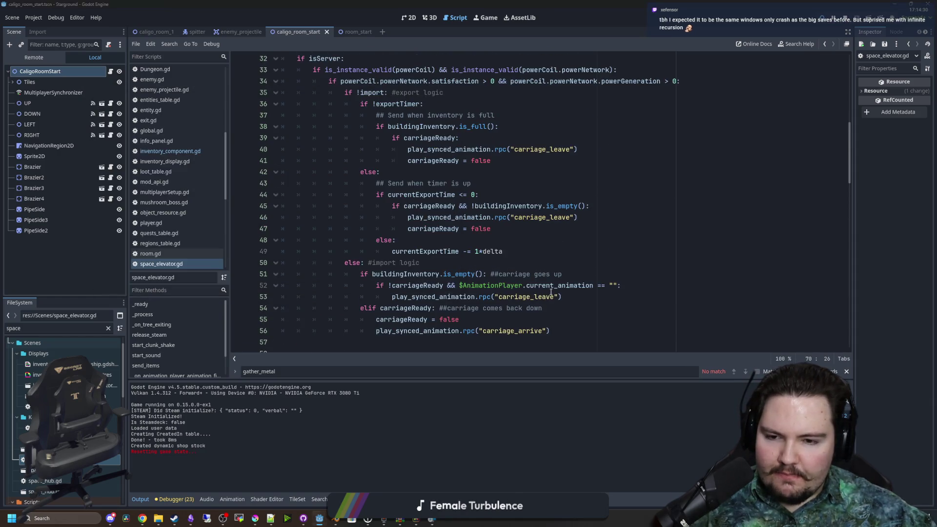
- Reach the _ready setup code, close the finished DaVinci Resolve installer, and switch to the game
click(507, 251)
scroll(424, 262, up, 5)
scroll(424, 262, up, 4)
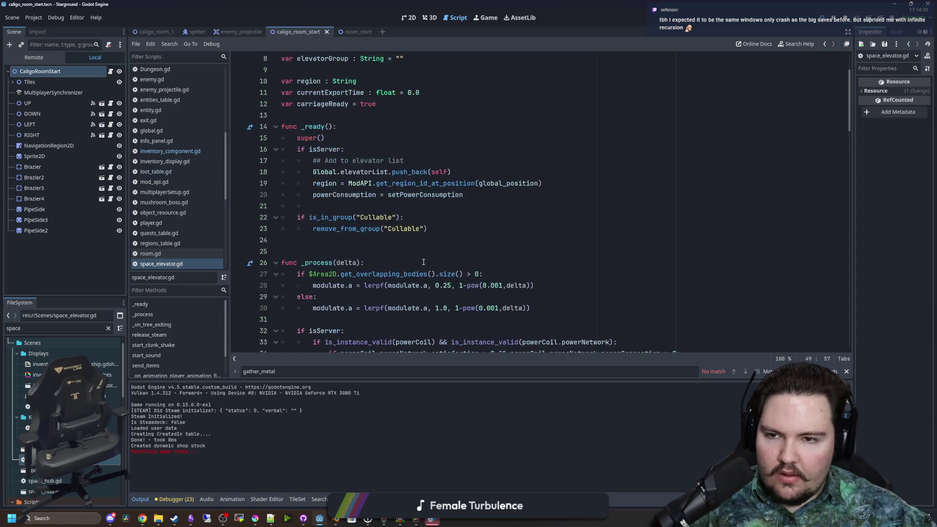
click(331, 274)
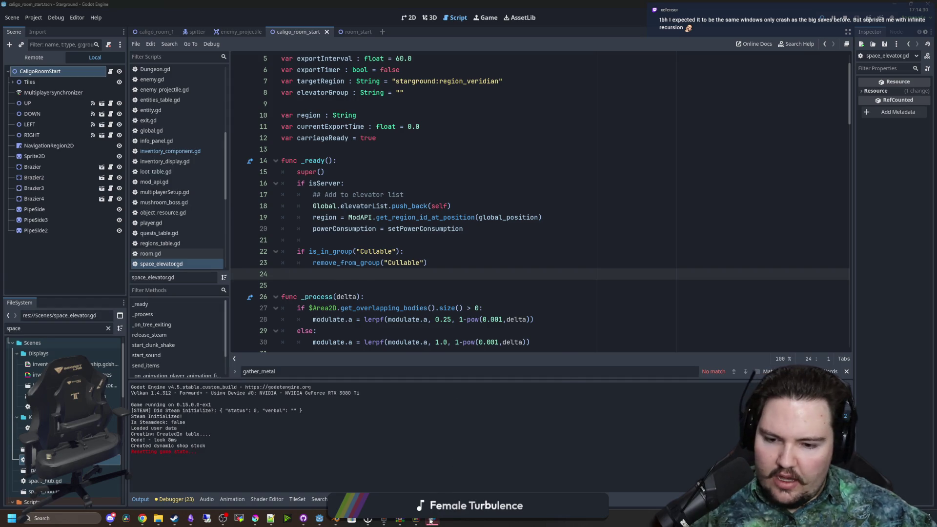
click(516, 384)
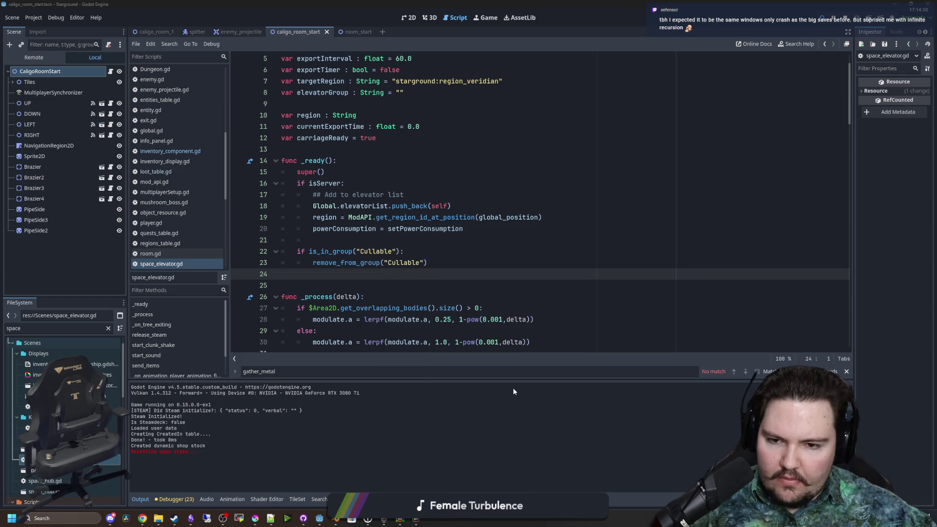
click(453, 217)
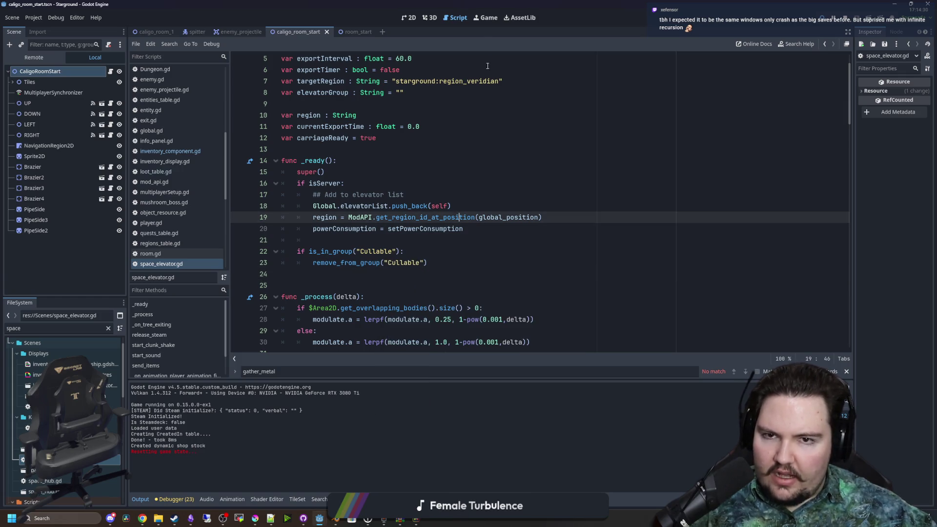
- Switch to the running game and browse its load game panel
click(485, 22)
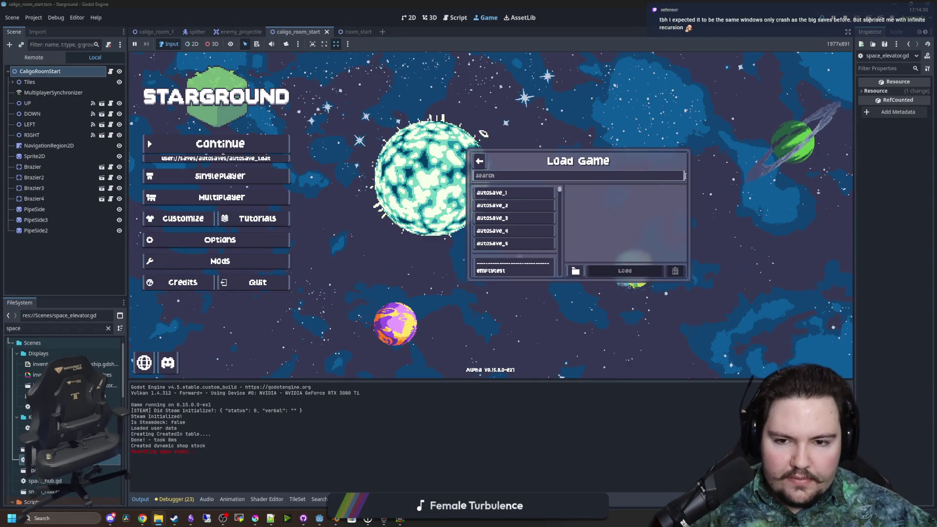
scroll(514, 253, down, 2)
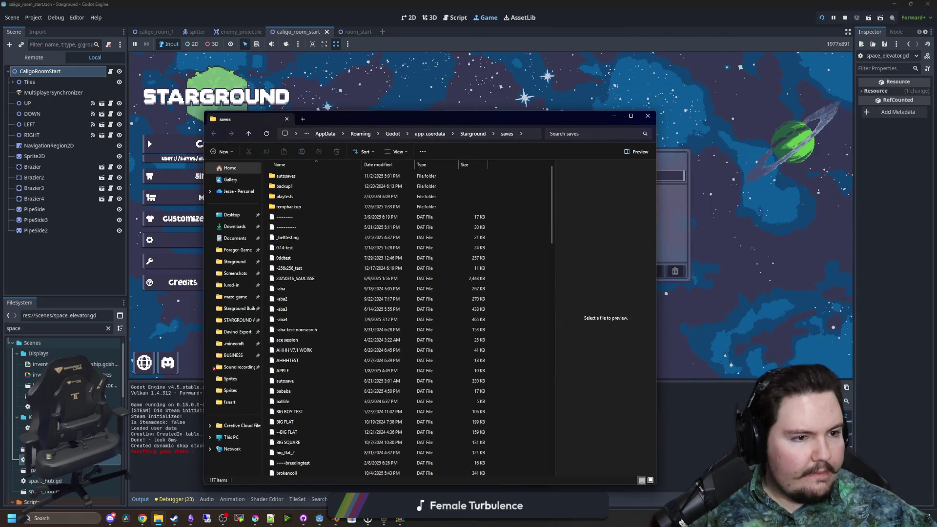
mouse_move(815, 184)
mouse_down()
mouse_move(513, 215)
mouse_move(510, 237)
mouse_up()
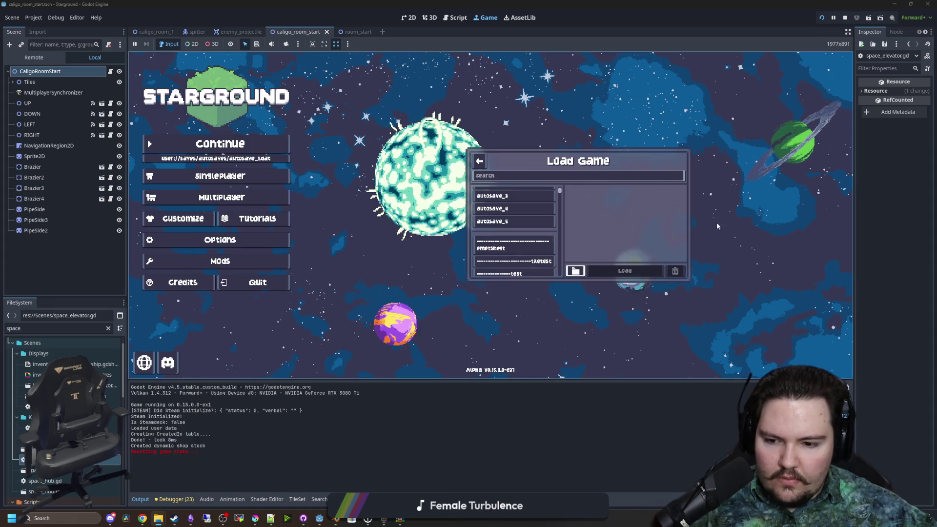
click(734, 227)
click(521, 177)
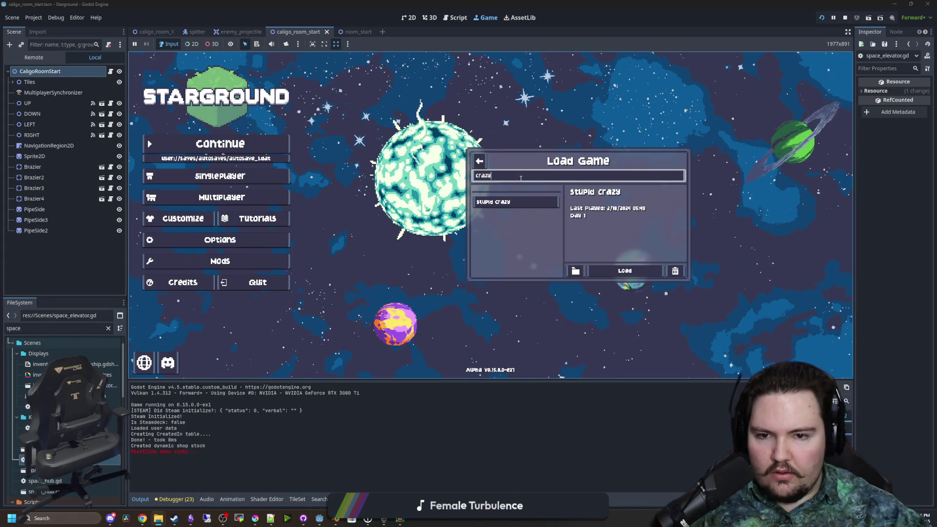
key(Escape)
- Open Singleplayer > Load Game, search 'caligo', and load the crazimode save
click(253, 176)
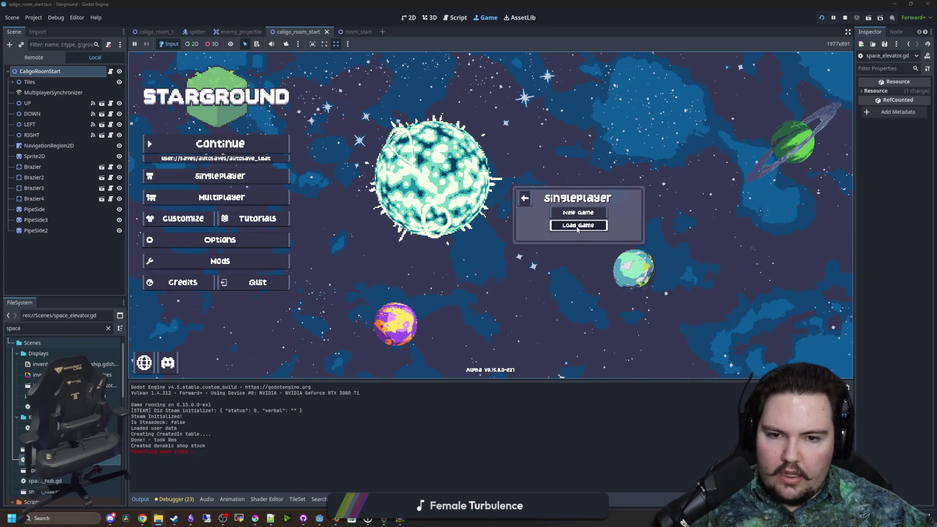
click(561, 224)
click(523, 174)
text(caligo)
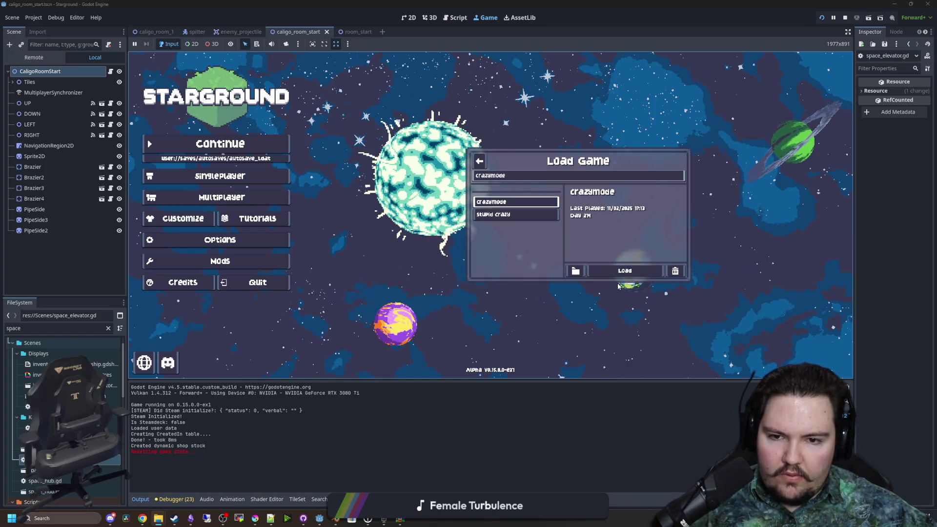
click(624, 271)
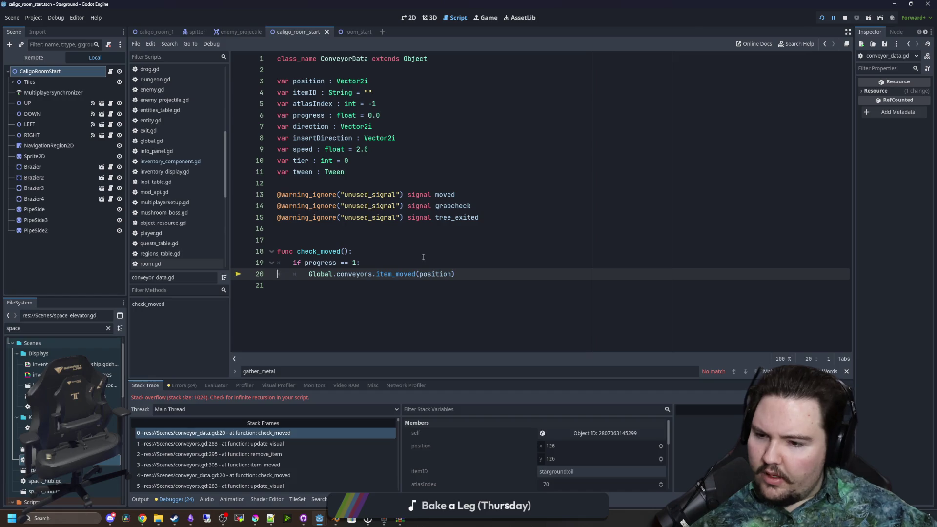
- Inspect the recursive item_moved (conveyors.gd:305) and check_moved (conveyor_data.gd:20) stack frames, then resume the game
mouse_move(417, 278)
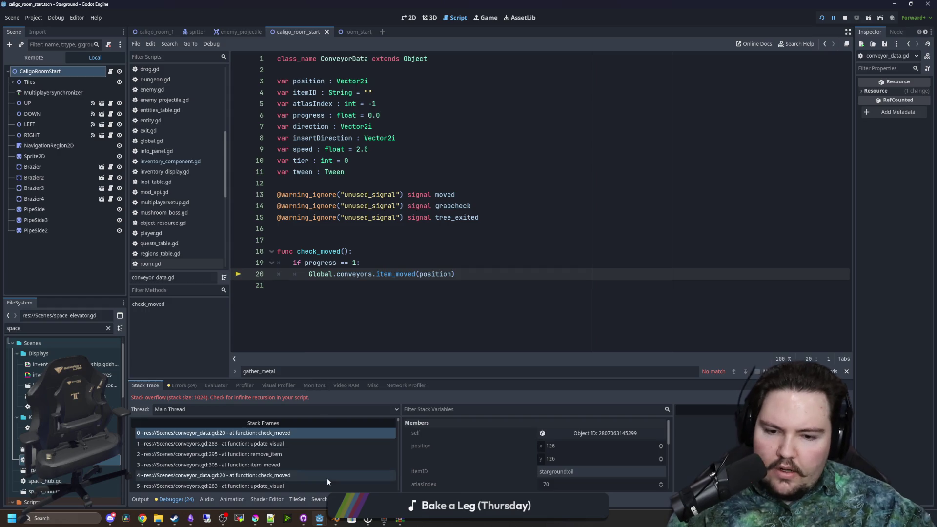
scroll(327, 478, down, 1)
scroll(327, 478, down, 20)
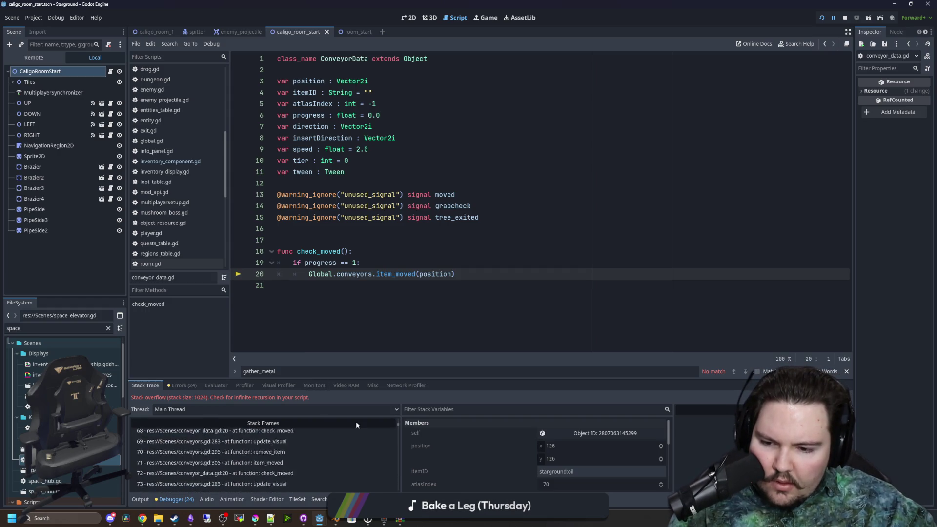
scroll(355, 467, down, 20)
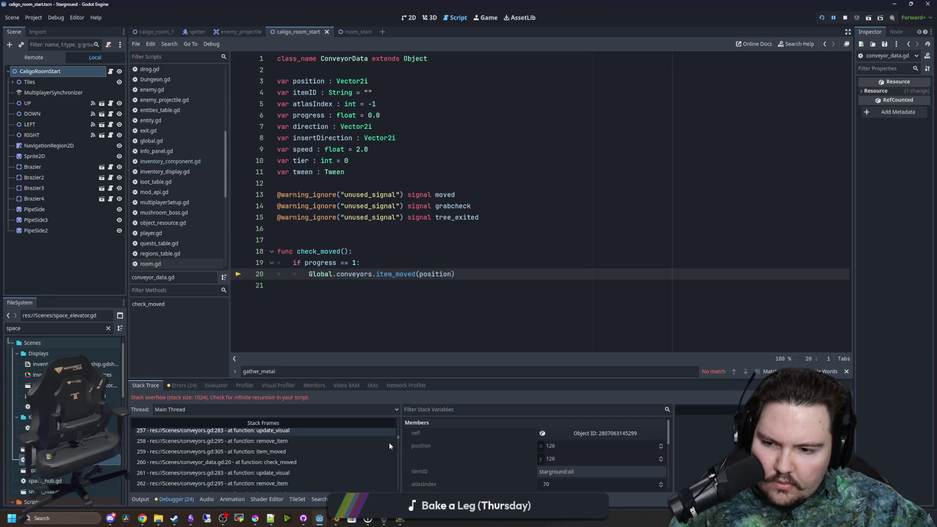
drag(397, 467, 397, 489)
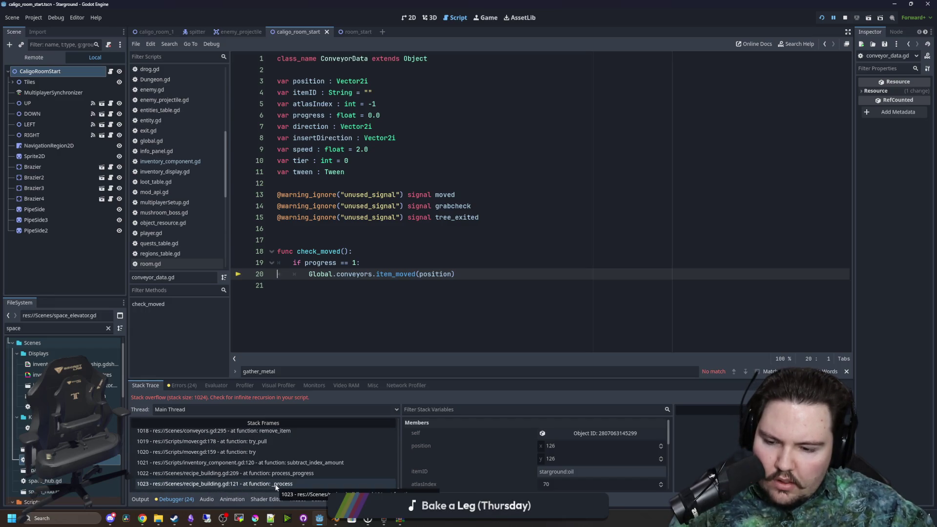
scroll(297, 473, up, 5)
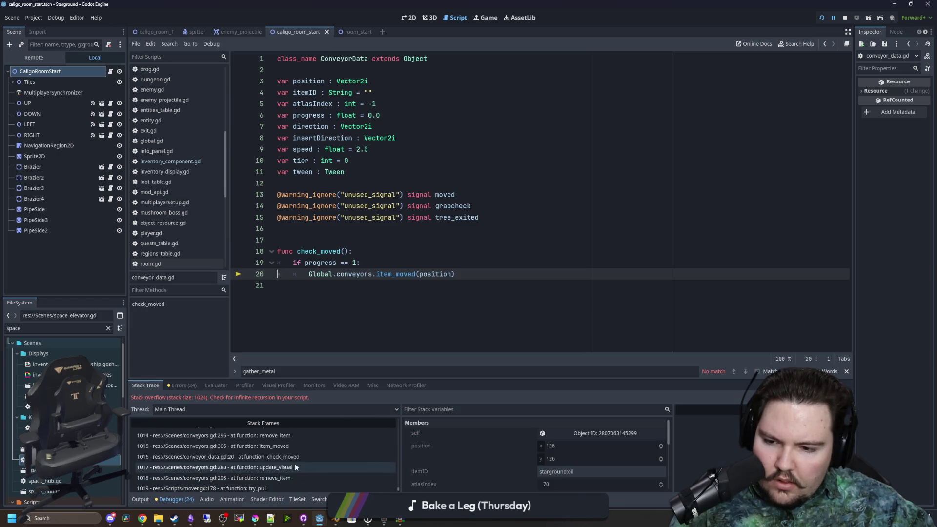
scroll(295, 463, up, 20)
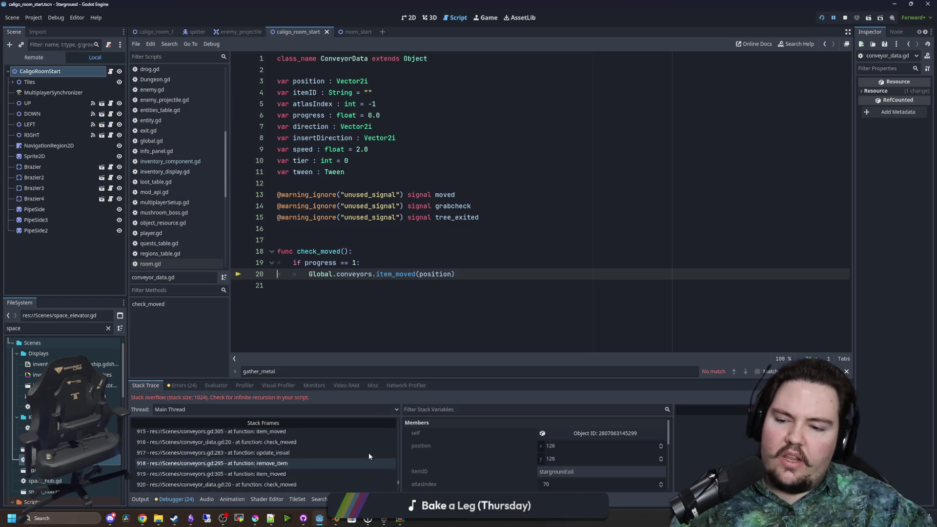
drag(397, 476, 404, 423)
click(270, 435)
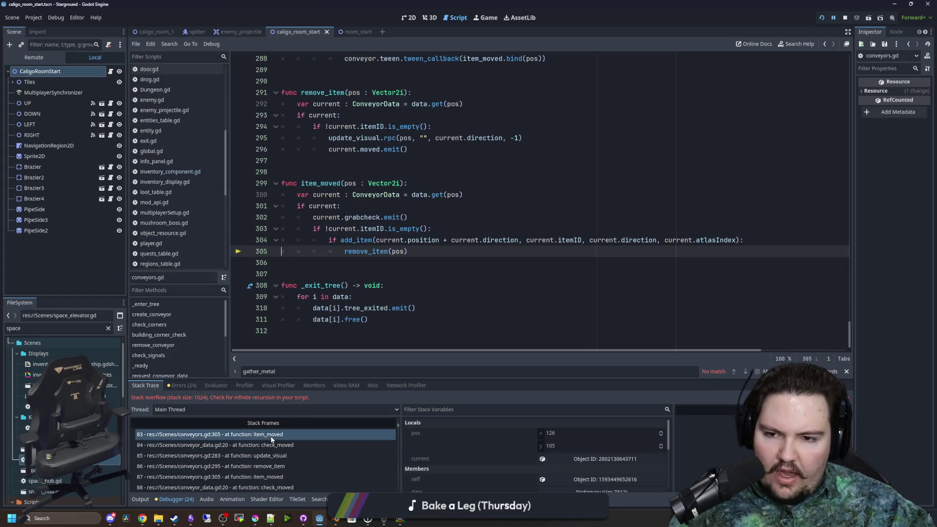
click(271, 440)
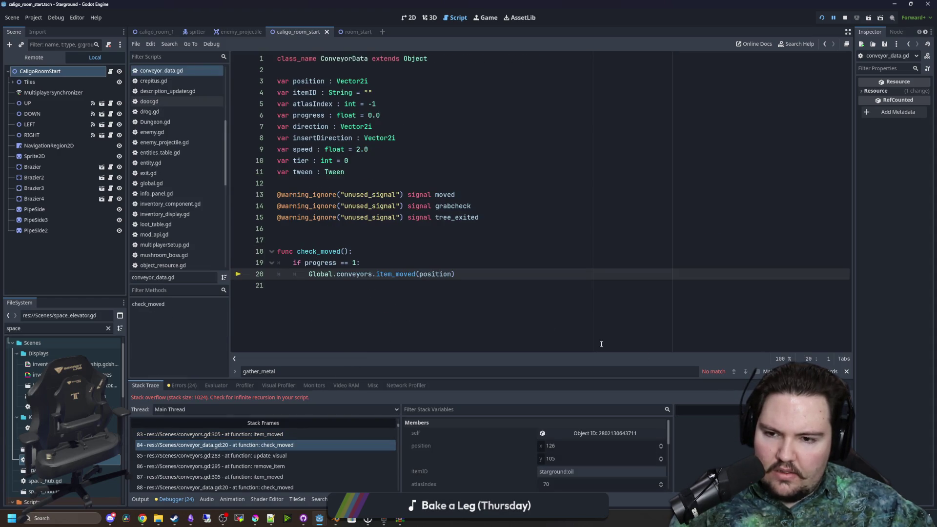
key(F12)
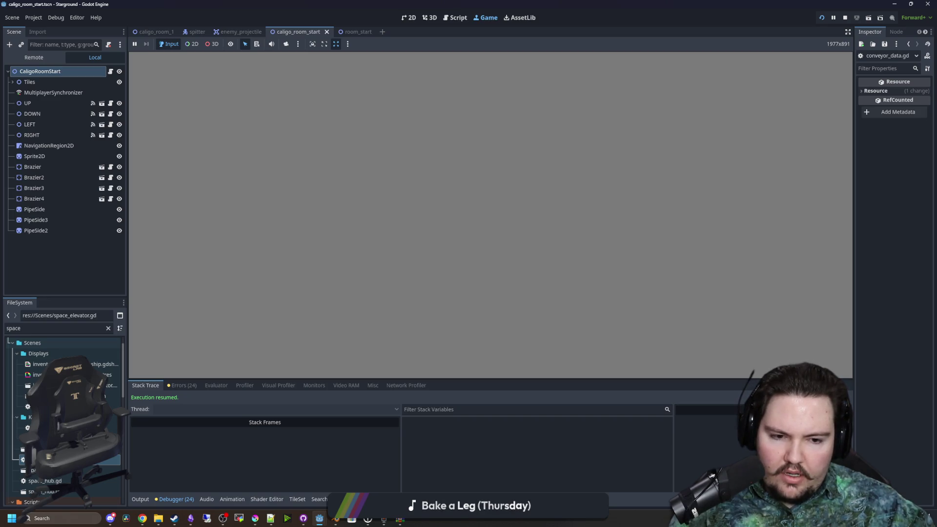
click(140, 499)
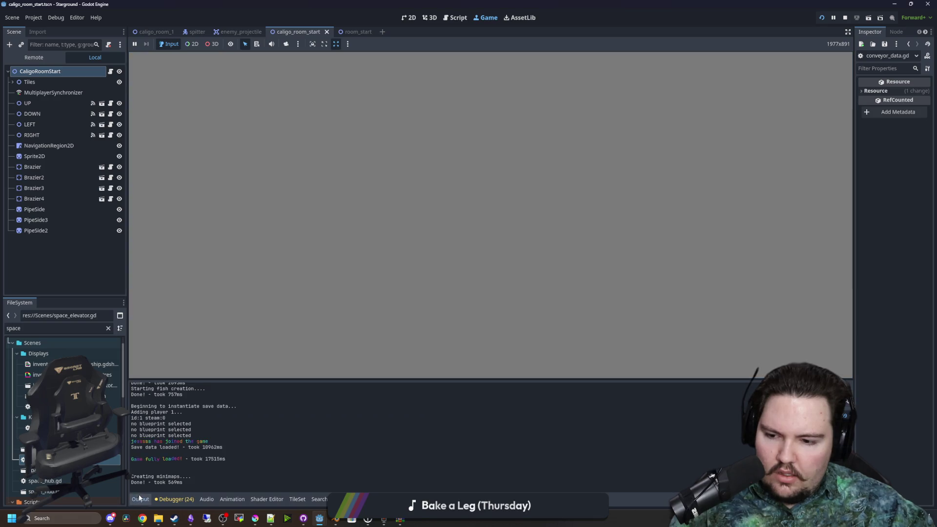
click(171, 499)
click(182, 385)
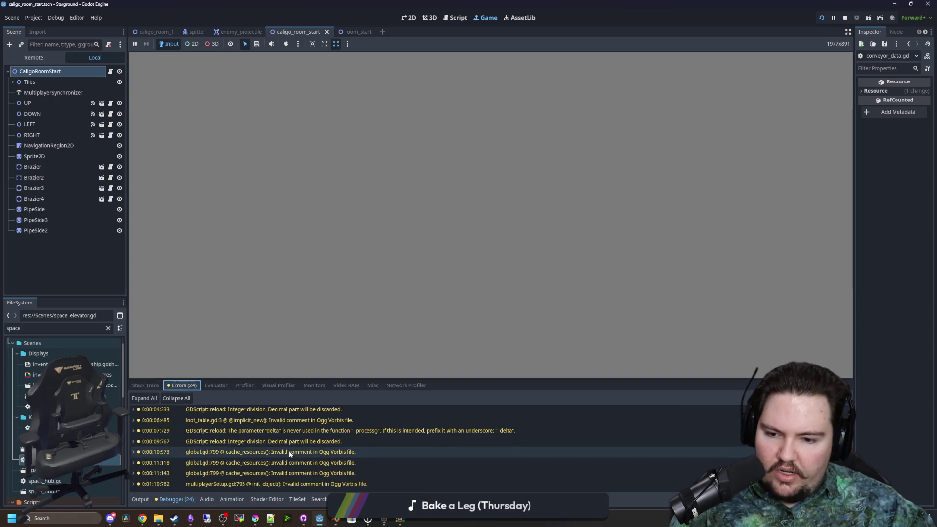
click(140, 499)
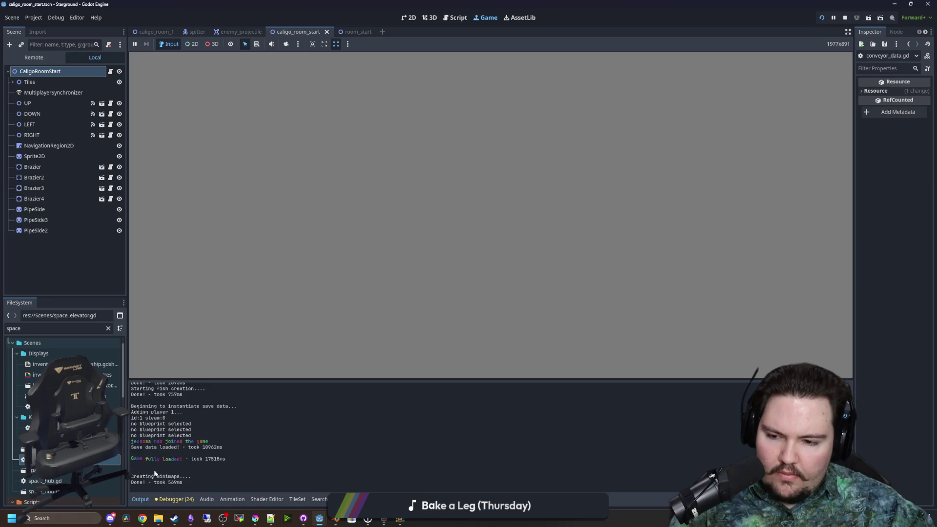
click(174, 499)
click(146, 385)
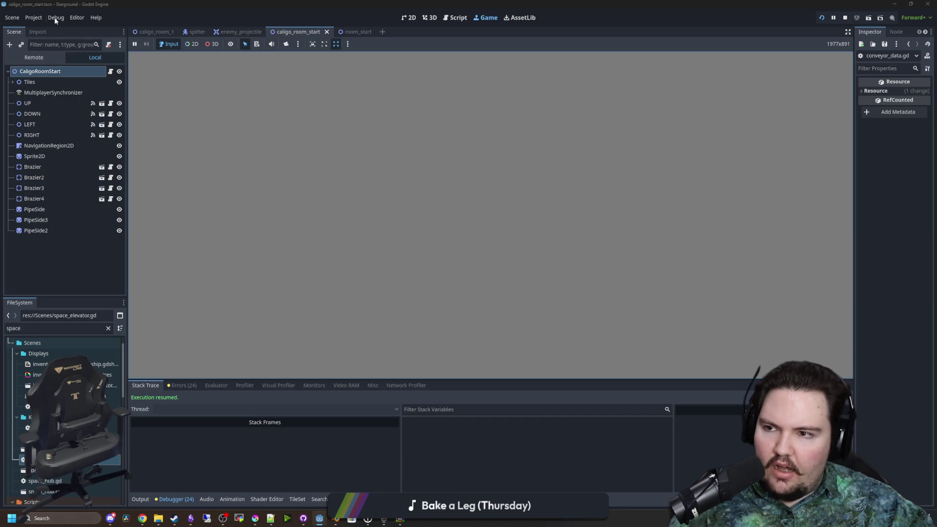
- Filter Project Settings for 'stack' and show the Debug settings holding Max Call Stack
click(36, 19)
click(44, 28)
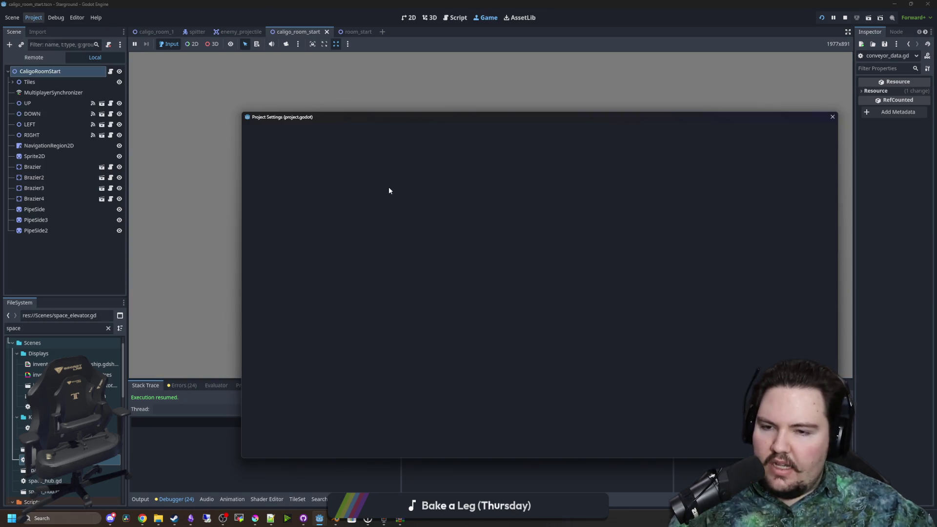
text(stack)
click(276, 234)
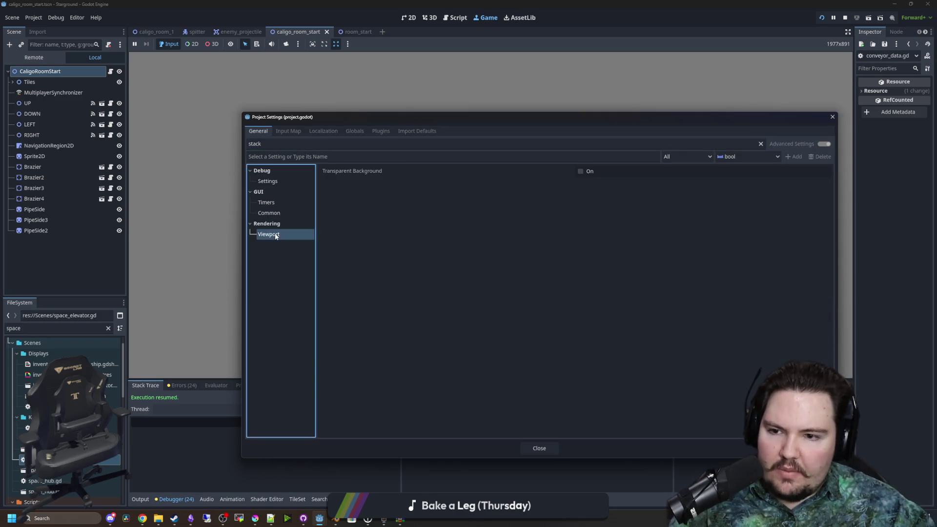
click(274, 207)
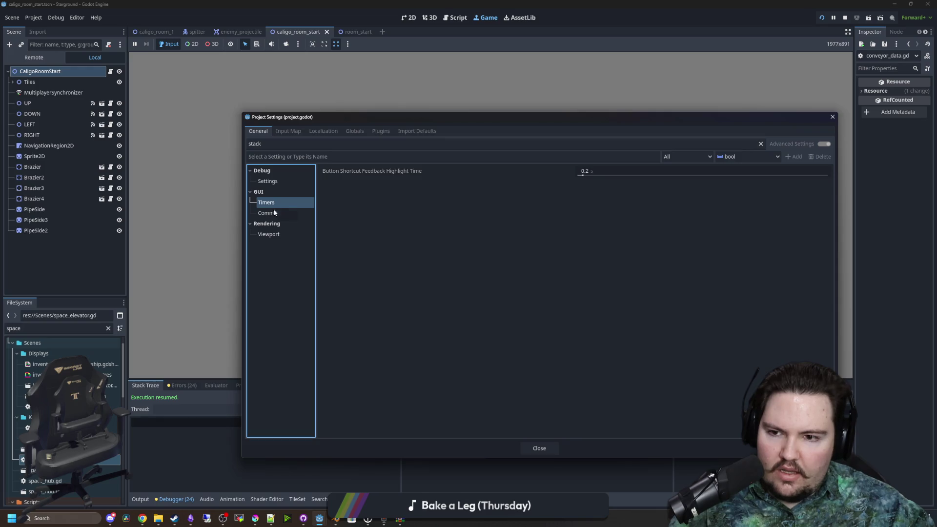
click(268, 185)
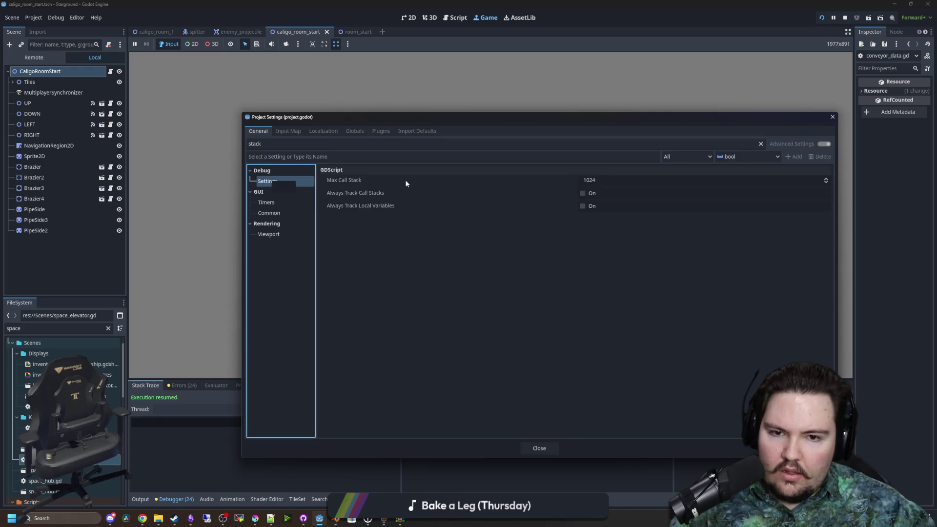
- Change GDScript Max Call Stack from 1024 to 2047, then stop the running game
click(614, 178)
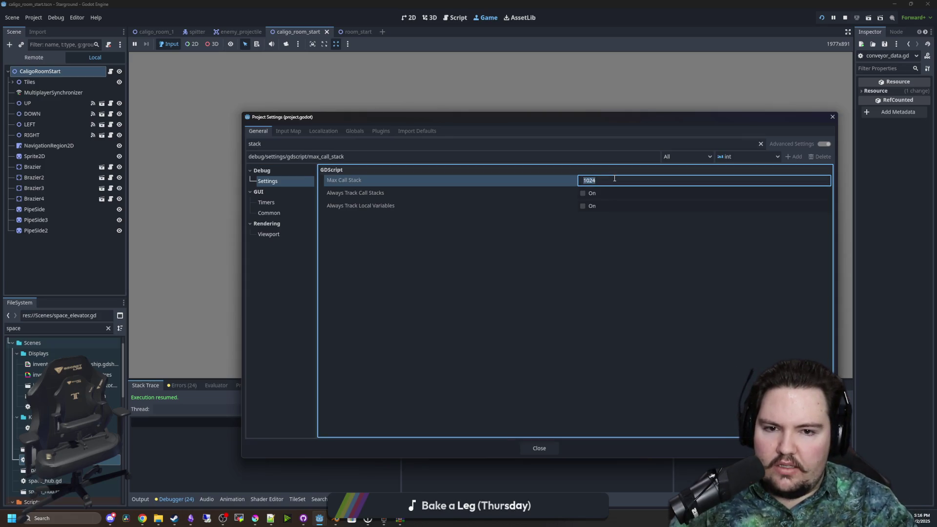
click(614, 178)
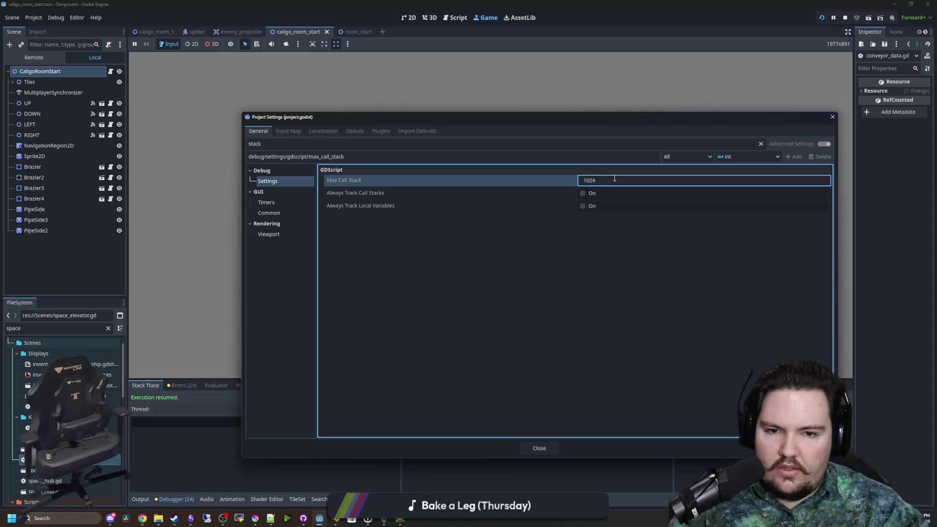
key(BackSpace)
key(BackSpace)
key(BackSpace)
text(2047)
key(Return)
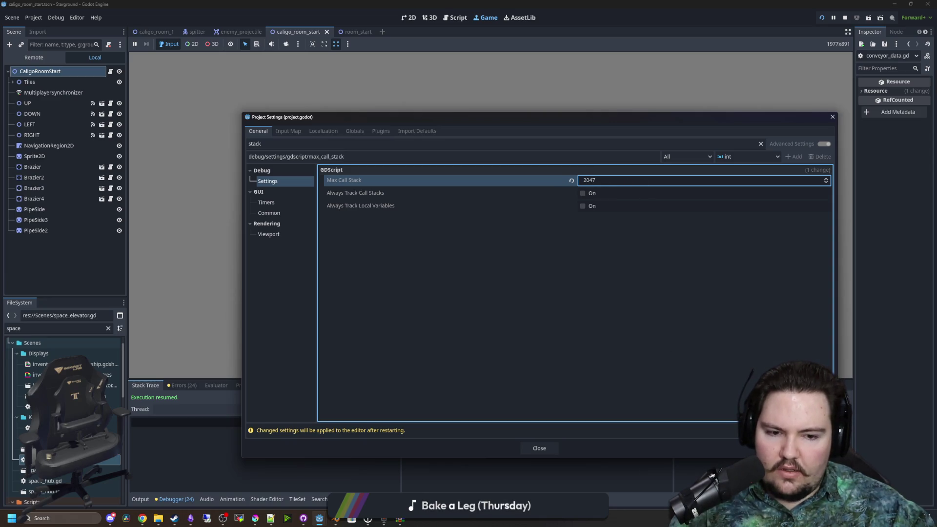
key(F8)
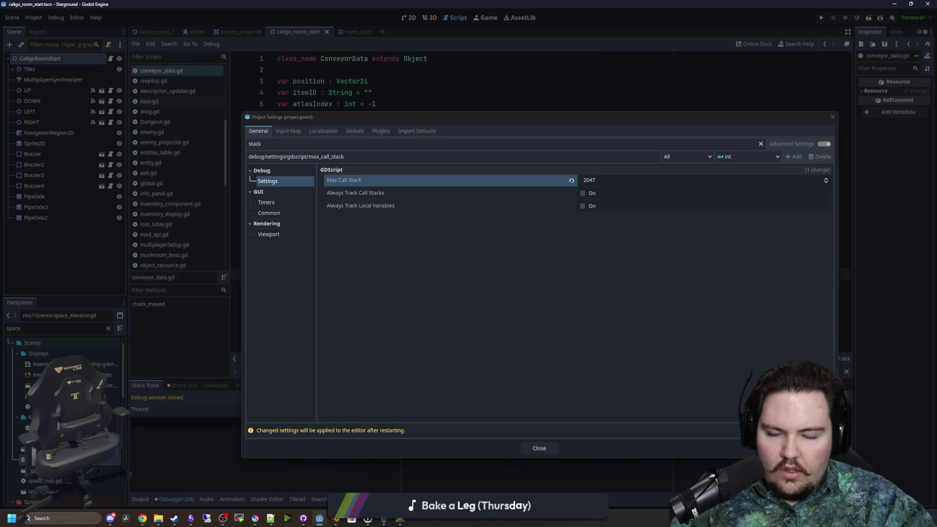
key(Escape)
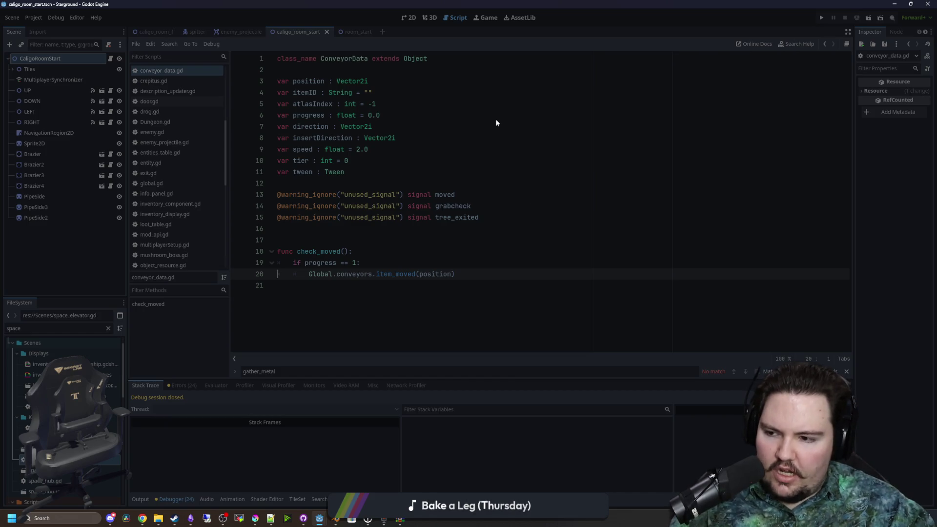
- Minimize the Godot editor window
click(894, 4)
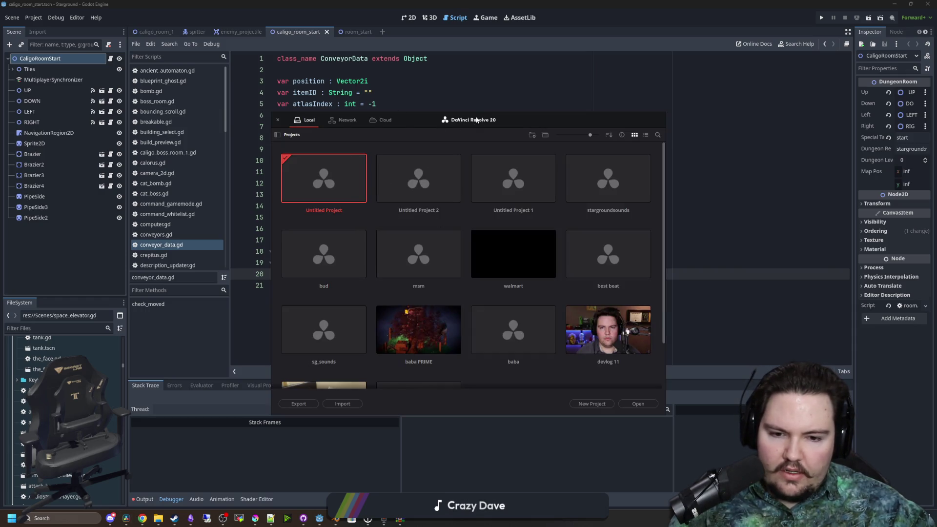
- Open Untitled Project 2 maximized, viewing and dismissing the About DaVinci Resolve window
double_click(418, 180)
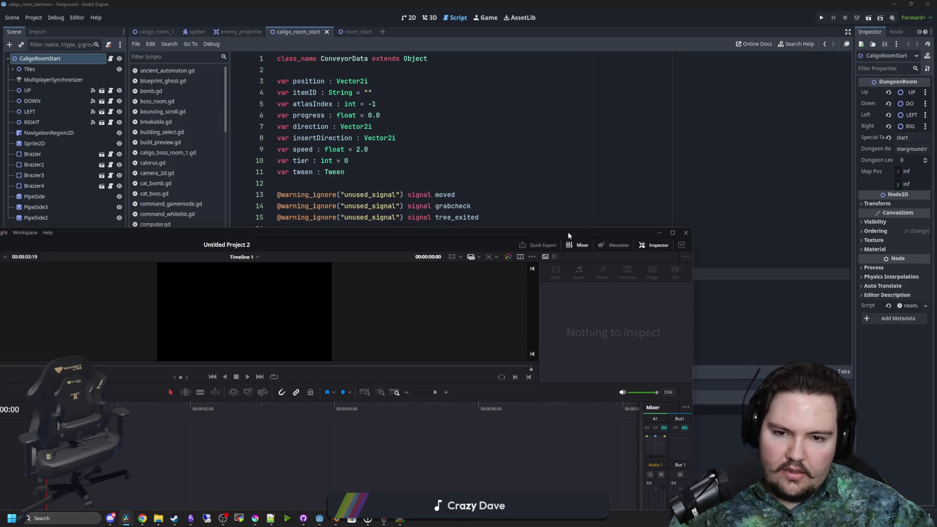
double_click(568, 232)
click(31, 5)
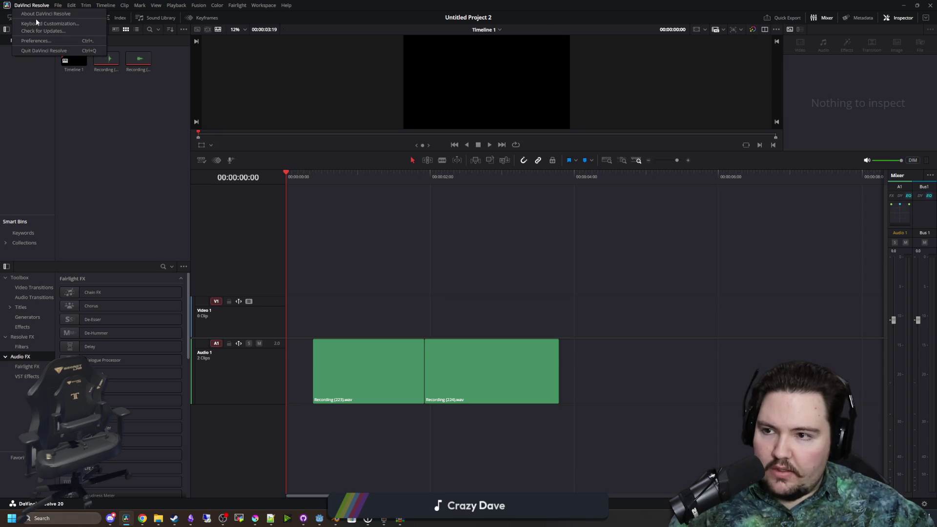
click(39, 14)
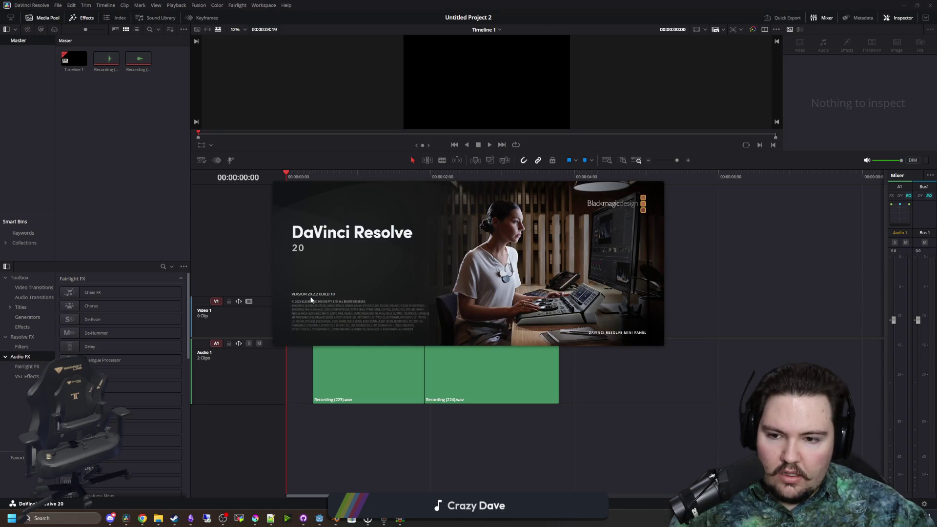
click(726, 214)
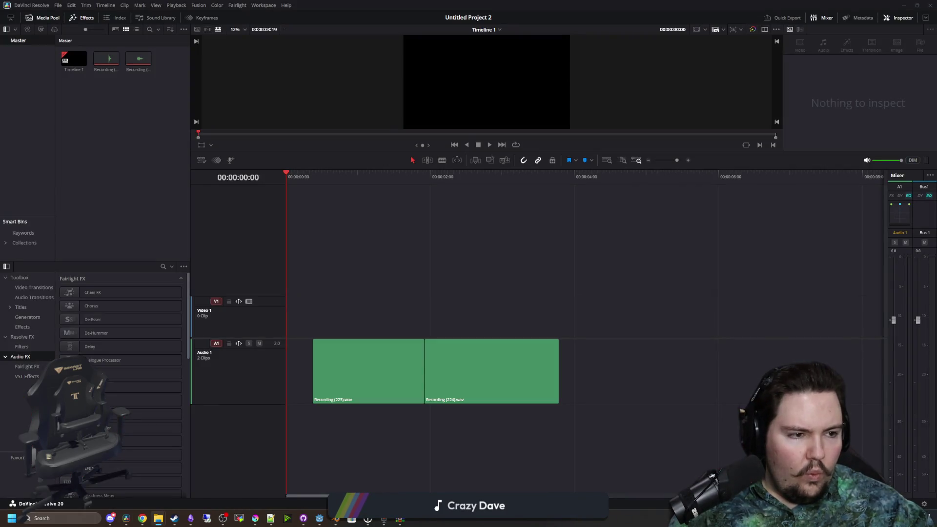
- Drop the two Recording .wav files onto Audio 1, then open Windows Sound settings
drag(936, 360, 607, 366)
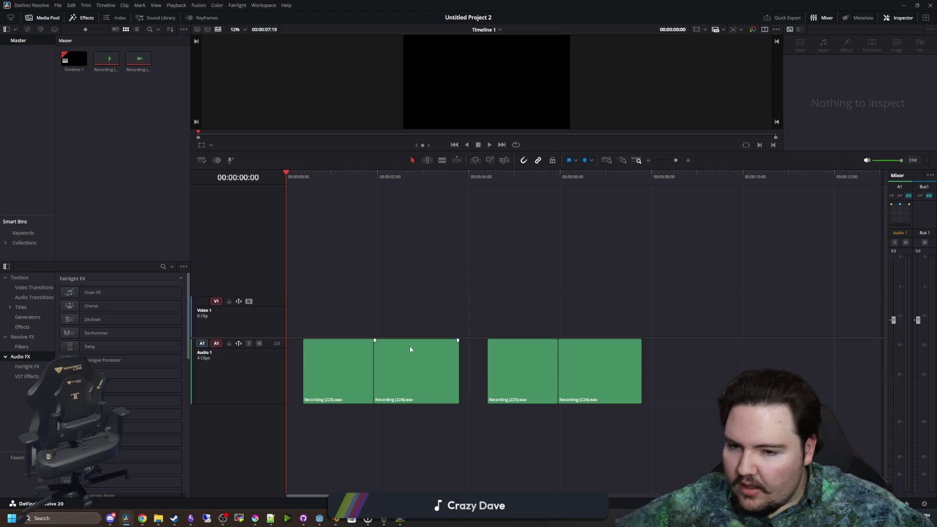
right_click(900, 518)
click(900, 486)
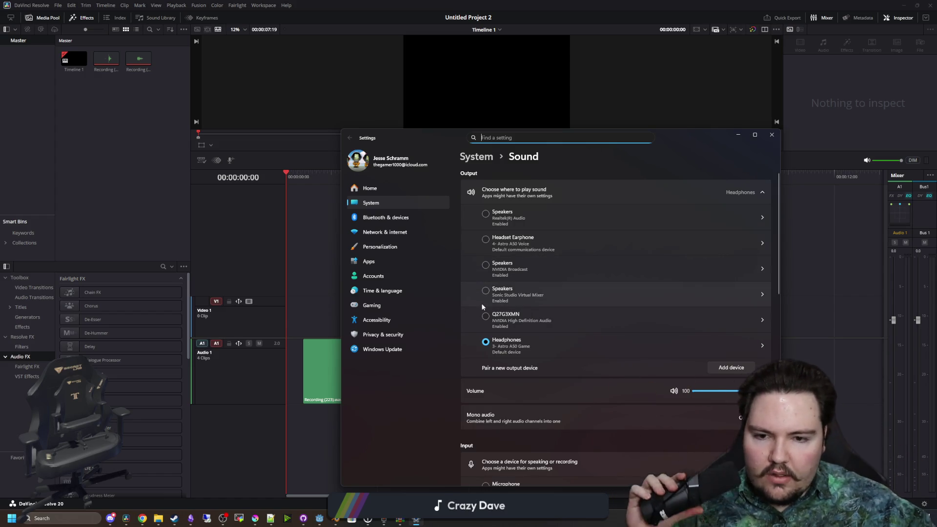
- Switch sound output to the Realtek speakers and hide the Sound settings window
click(485, 215)
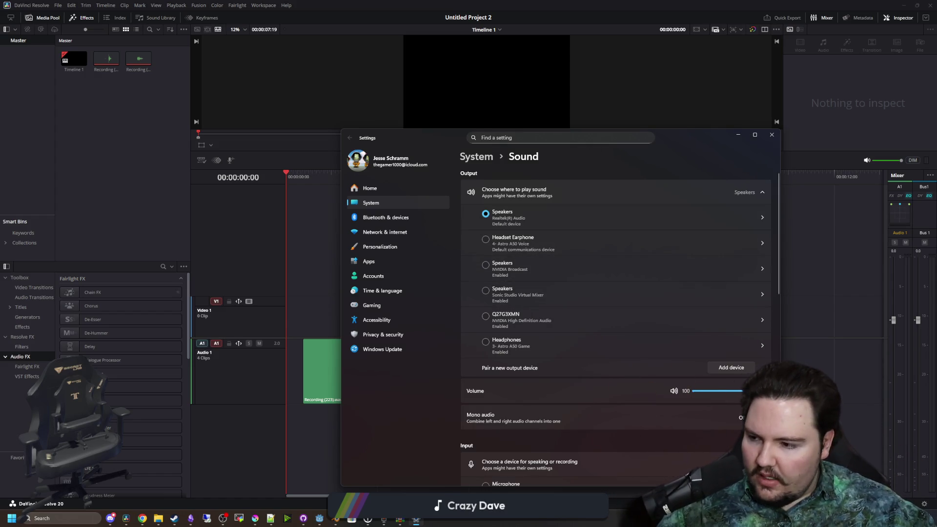
click(222, 518)
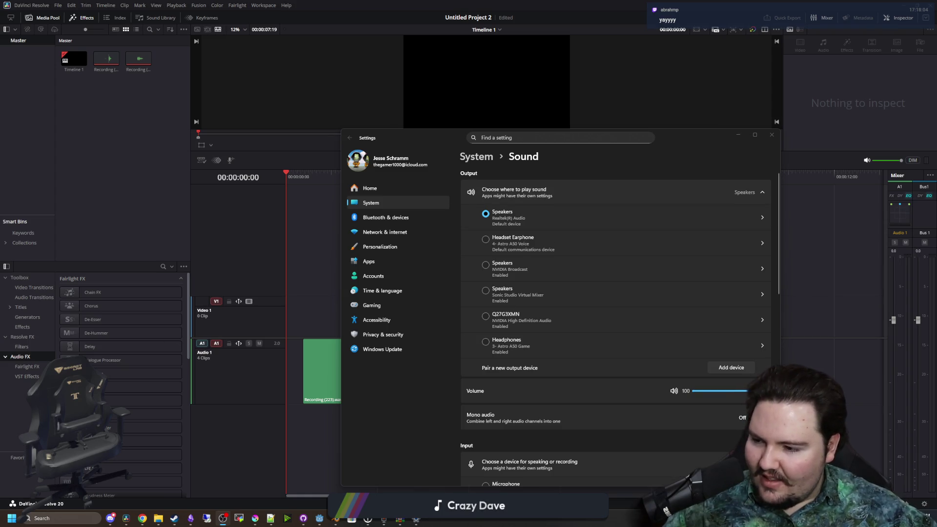
click(742, 136)
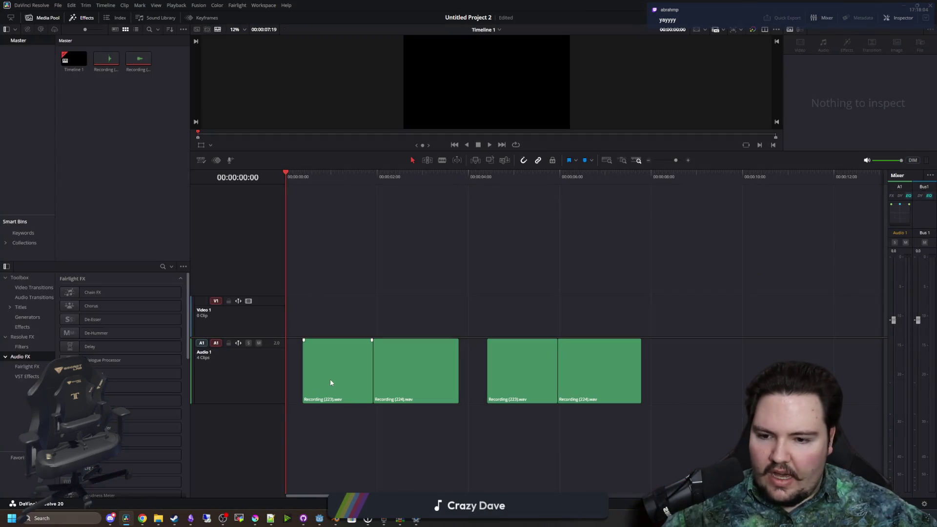
- Select Timeline 1 and the Recording (223) clip to see its Inspector audio settings
click(399, 379)
click(368, 375)
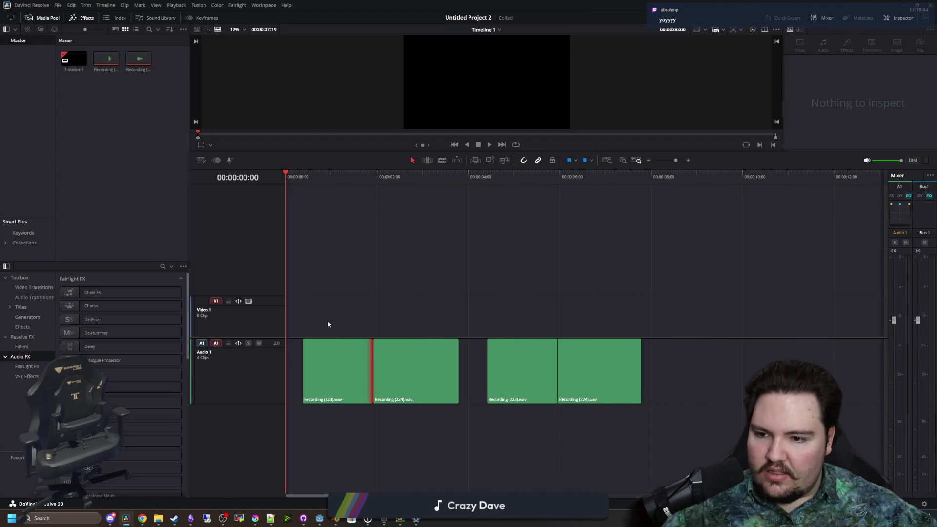
click(61, 59)
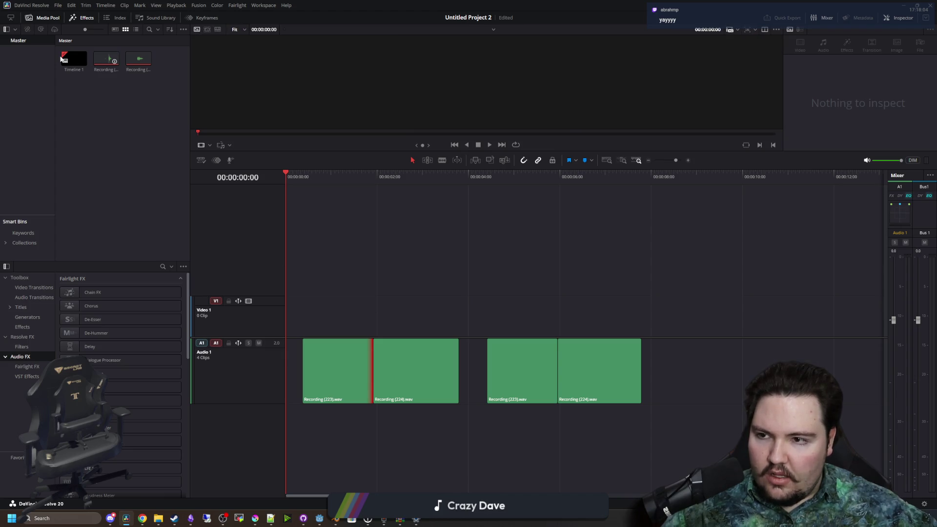
click(334, 375)
scroll(842, 140, down, 5)
- Search 'wav to mp3' in Chrome and open CloudConvert's WAV to MP3 converter
click(142, 517)
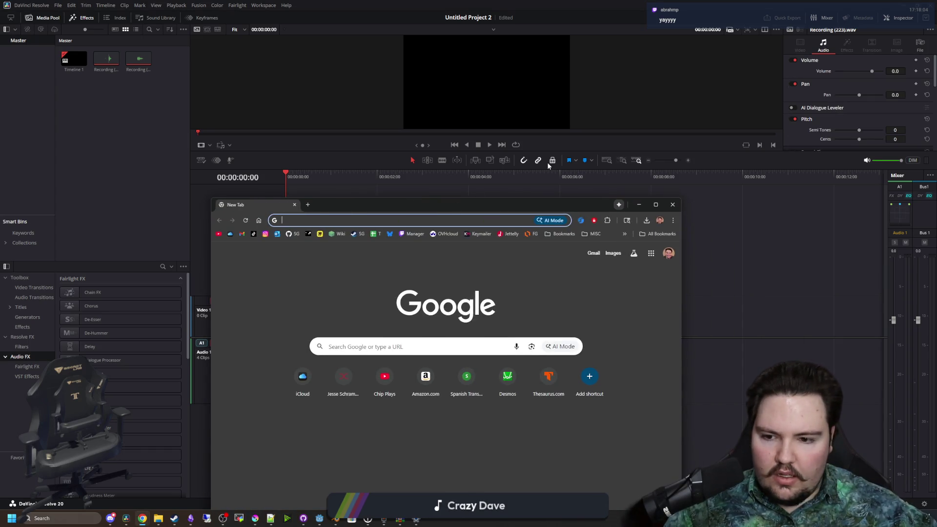
text(wav to mp3)
key(Return)
click(293, 313)
- Convert Recording (223).wav and Recording (224).wav to MP3 and download the result
click(438, 378)
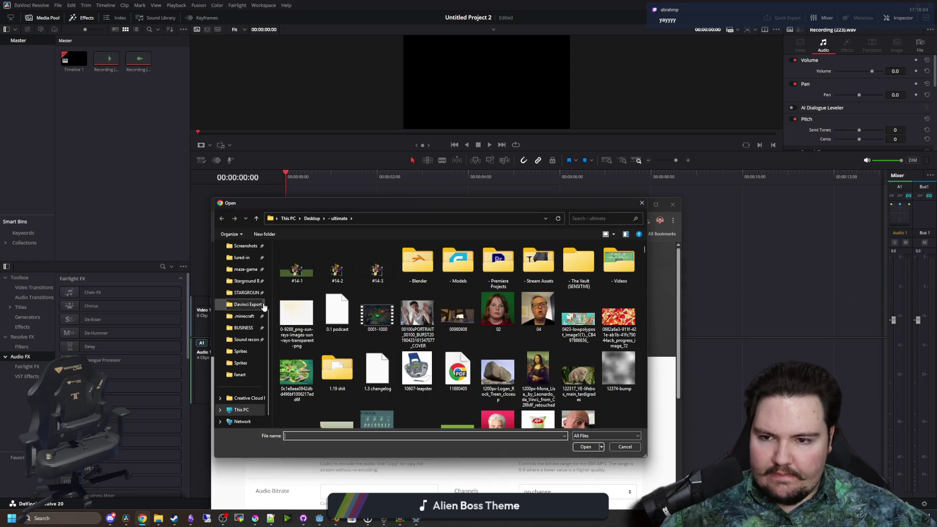
key(Escape)
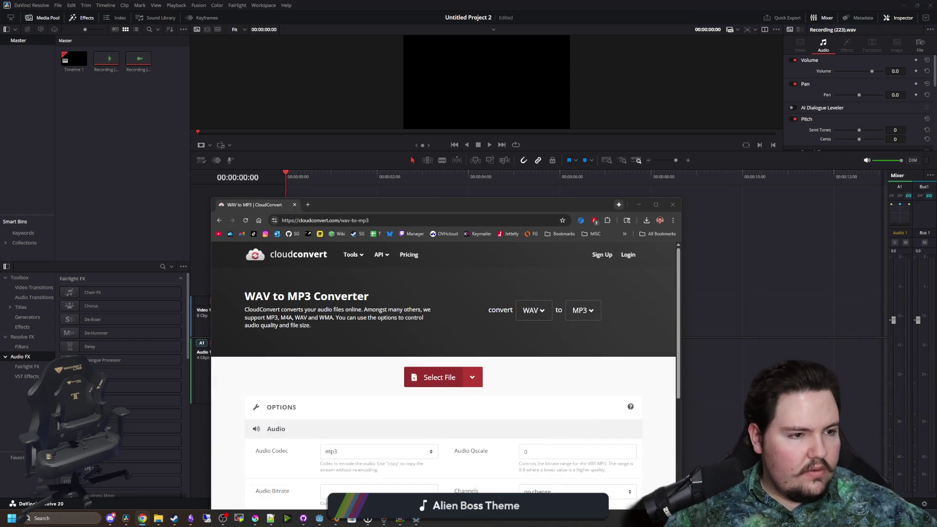
drag(139, 61, 490, 417)
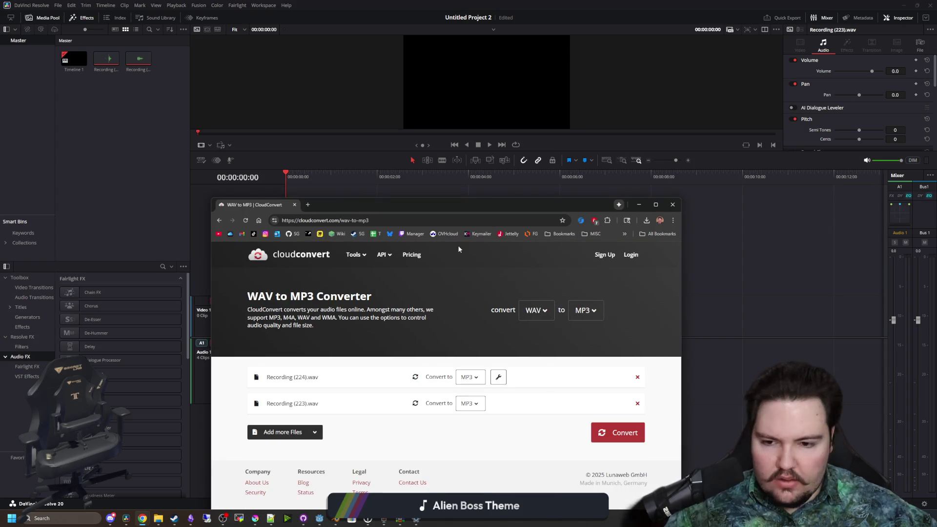
click(617, 432)
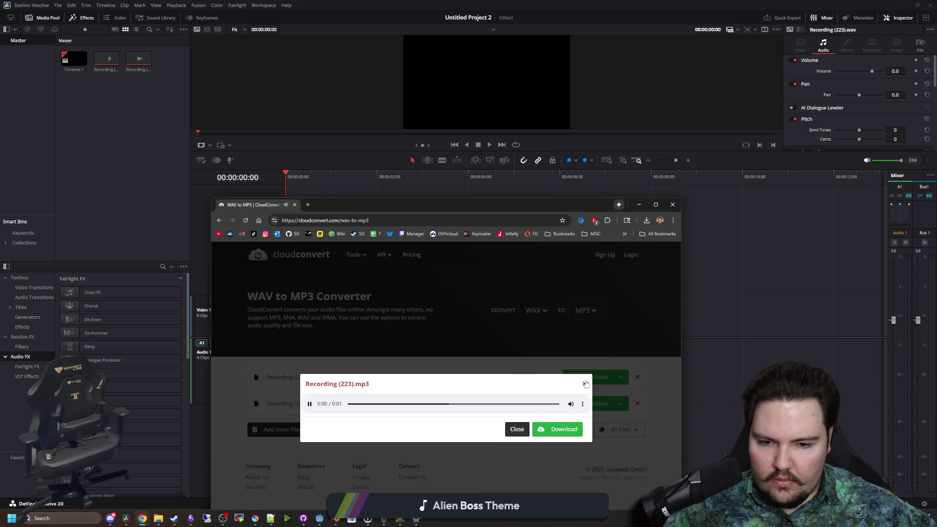
click(520, 428)
click(517, 429)
click(572, 379)
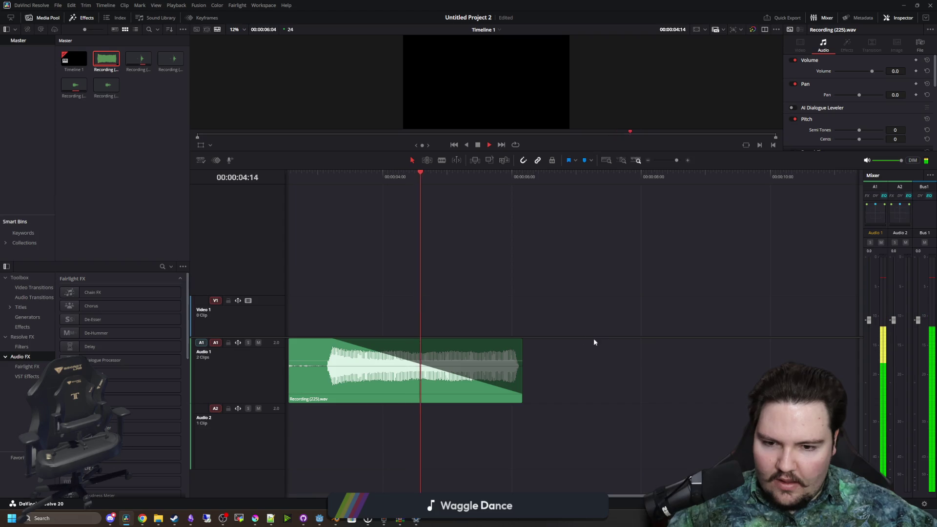
- Stop playback and delete the Recording (225) clip from the timeline
scroll(760, 362, down, 3)
key(space)
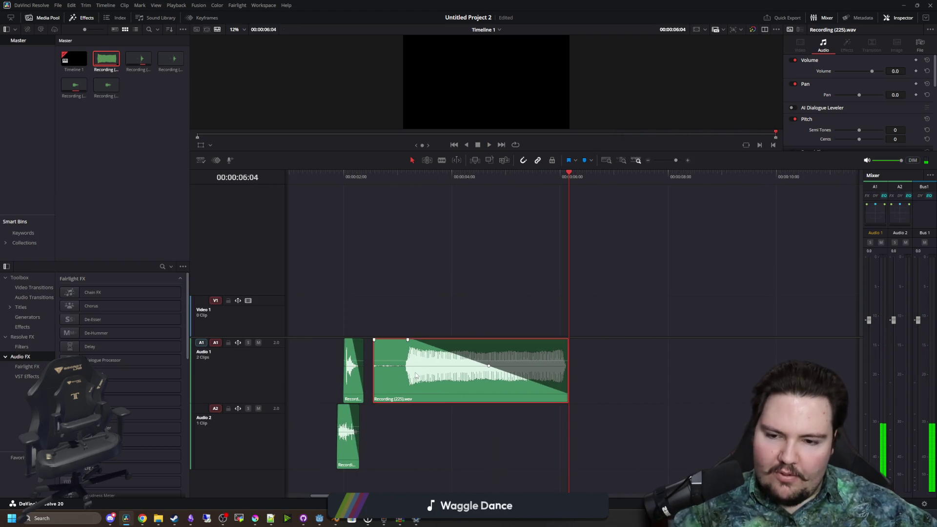
key(Delete)
- Mark an In point at 01:21 and an Out point at 02:08 around the spit clips
scroll(318, 364, up, 3)
scroll(344, 386, up, 2)
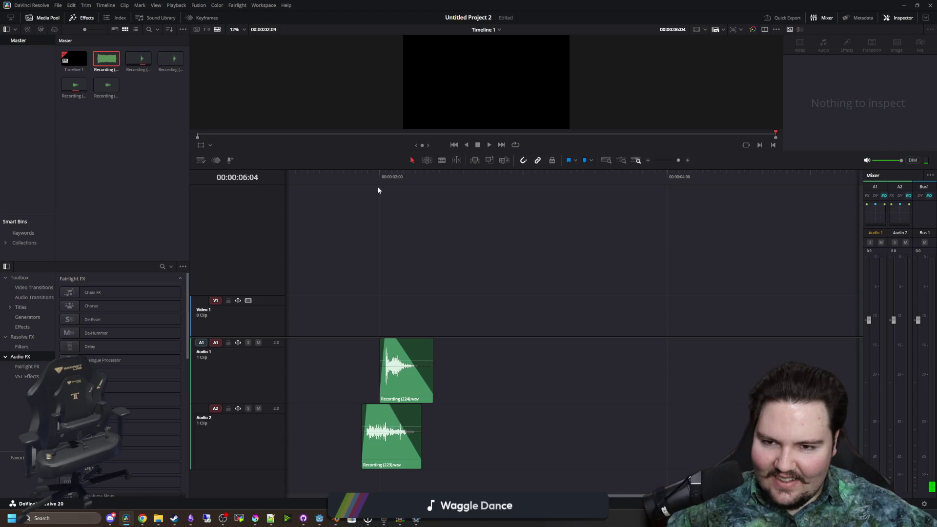
click(364, 180)
right_click(362, 180)
click(384, 195)
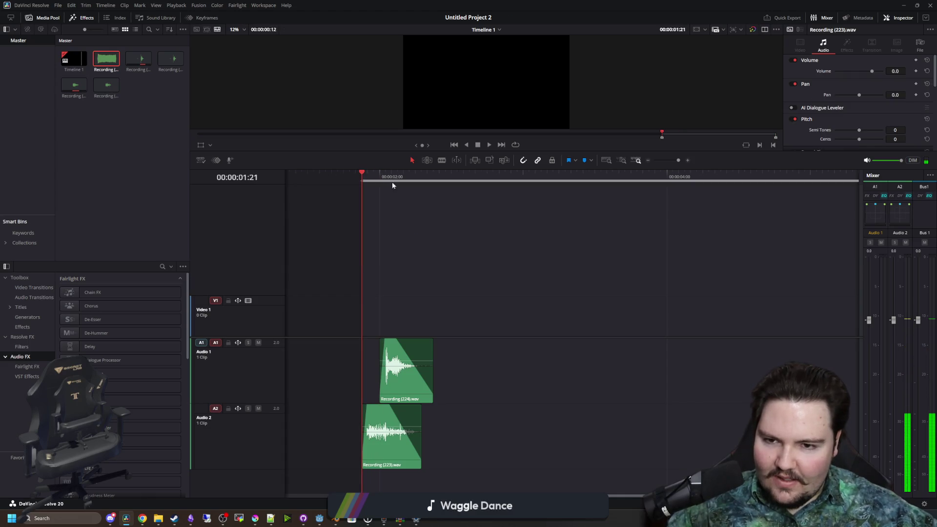
click(434, 179)
right_click(434, 180)
click(459, 202)
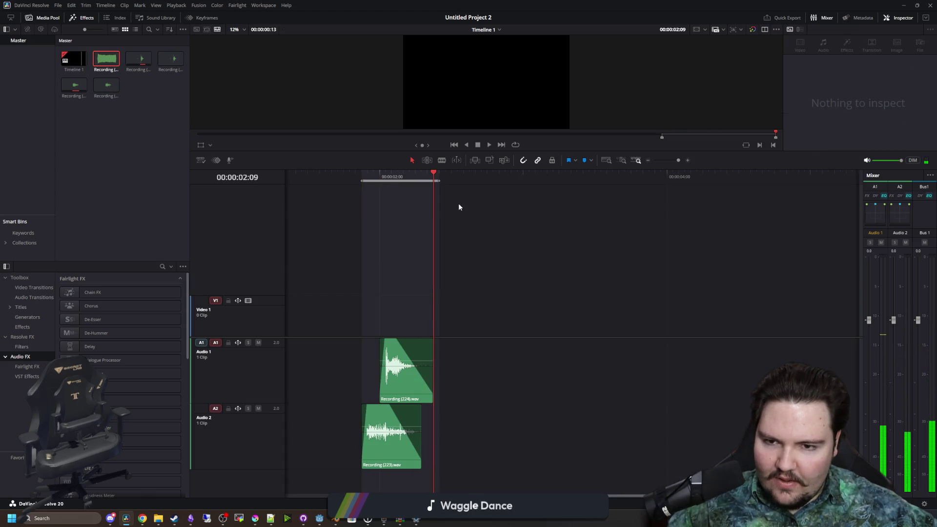
scroll(467, 182, up, 1)
drag(442, 181, 437, 183)
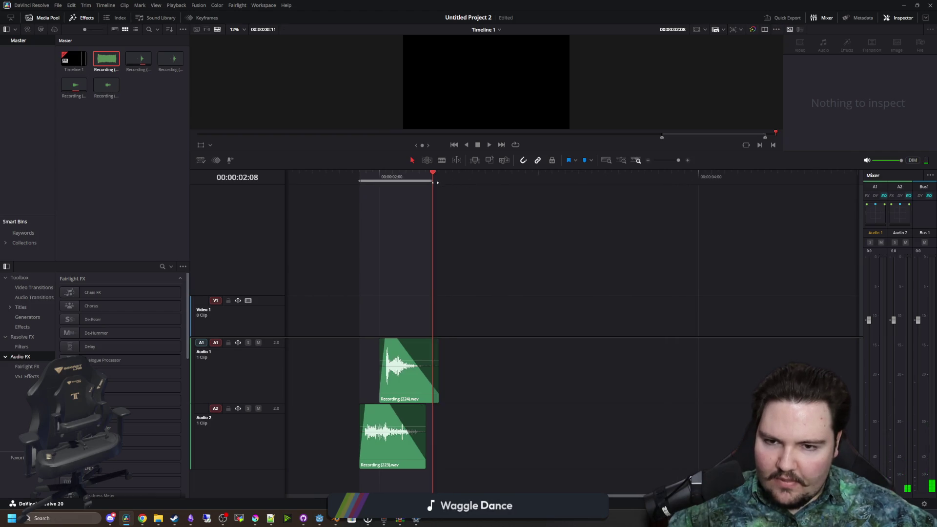
scroll(399, 281, up, 2)
click(406, 178)
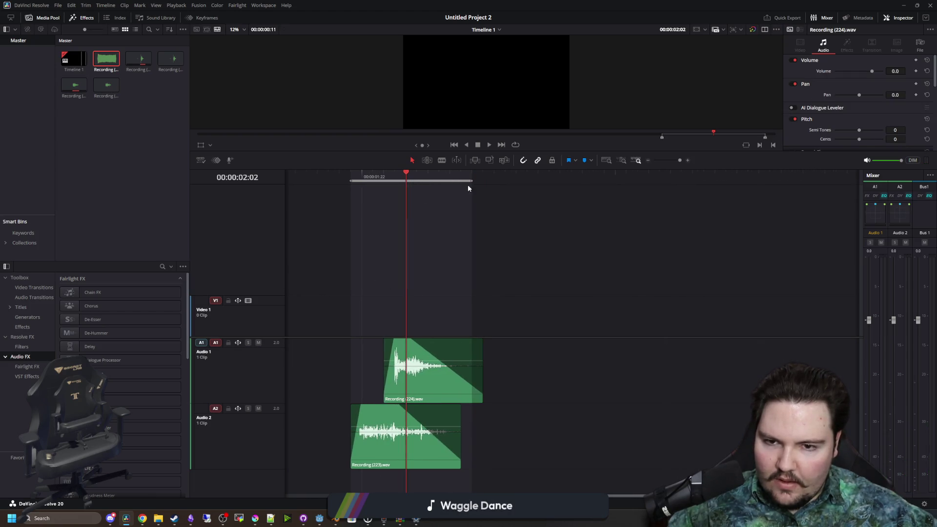
drag(472, 182, 484, 182)
- Play back the marked range, then switch to the Deliver page
click(336, 172)
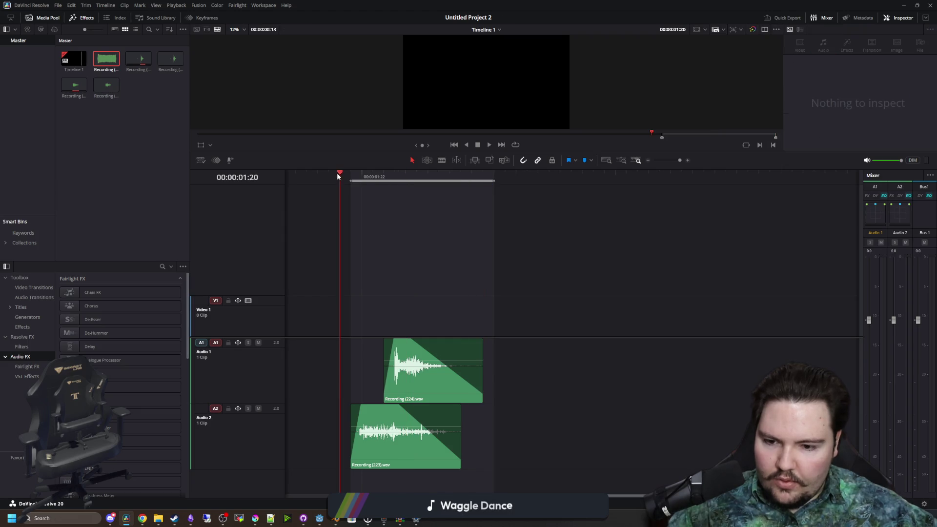
key(space)
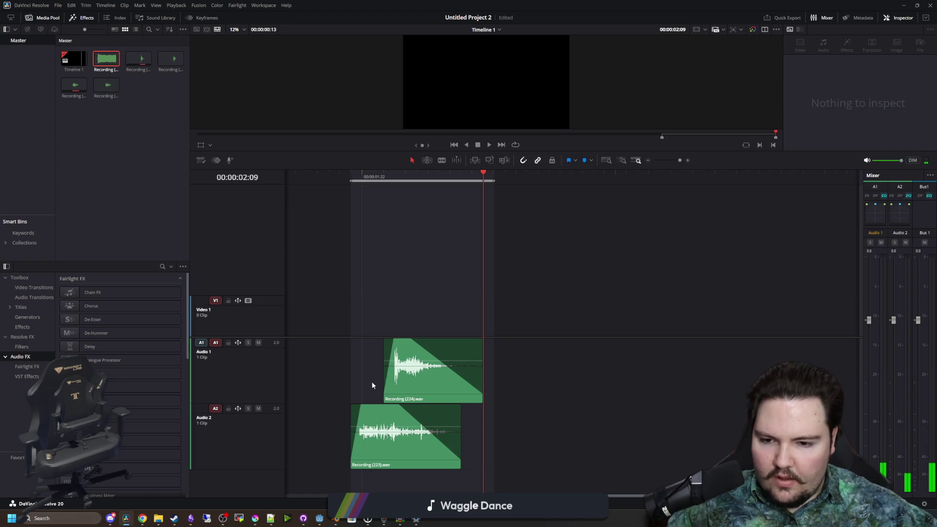
click(430, 376)
key(shift+8)
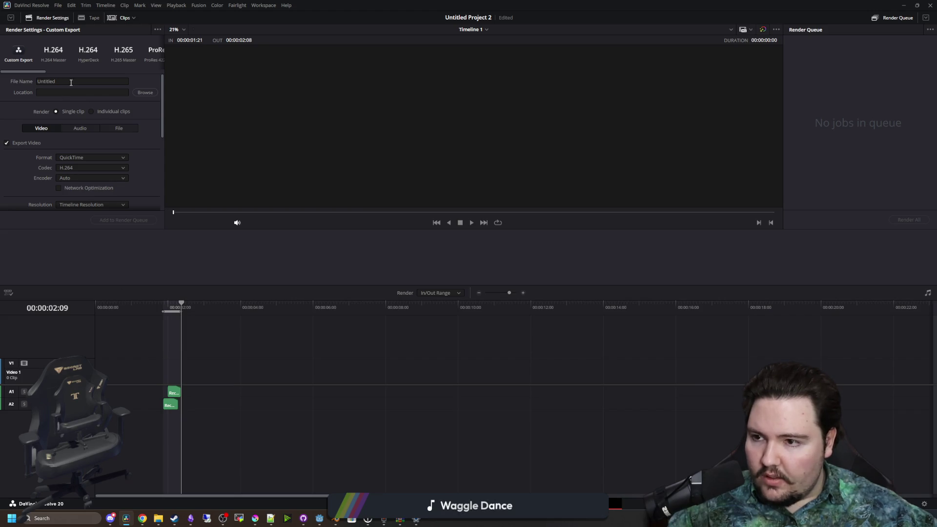
- Name the render spitter_spit and set its destination to the Davinci Export folder
click(82, 81)
text(spitter_spit)
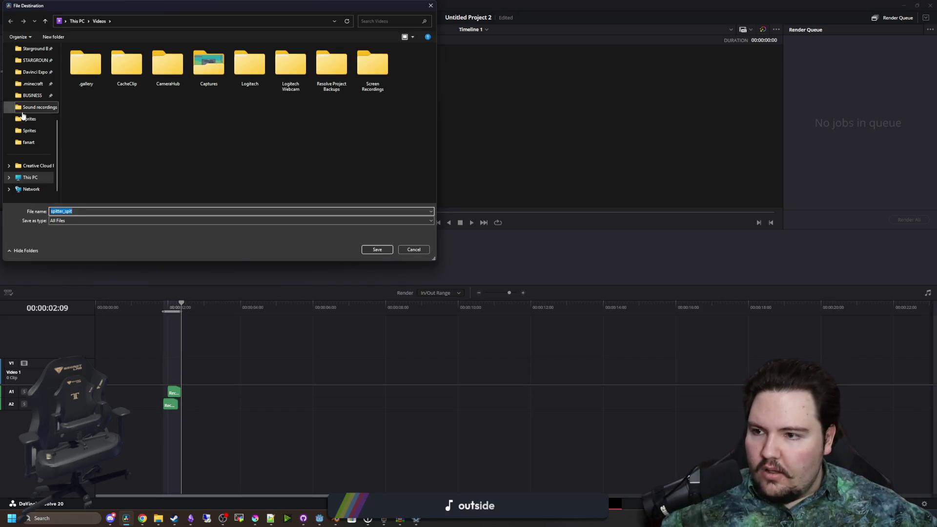
scroll(33, 166, down, 2)
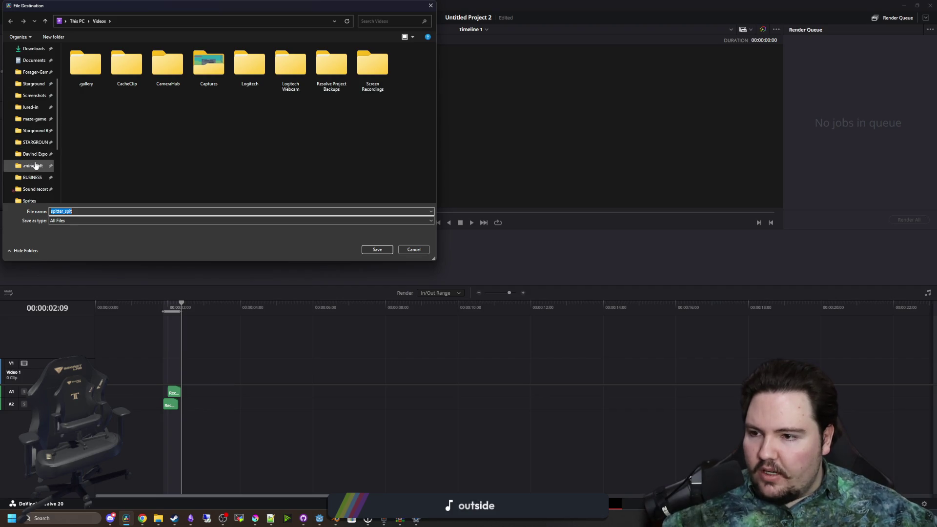
click(35, 154)
click(377, 249)
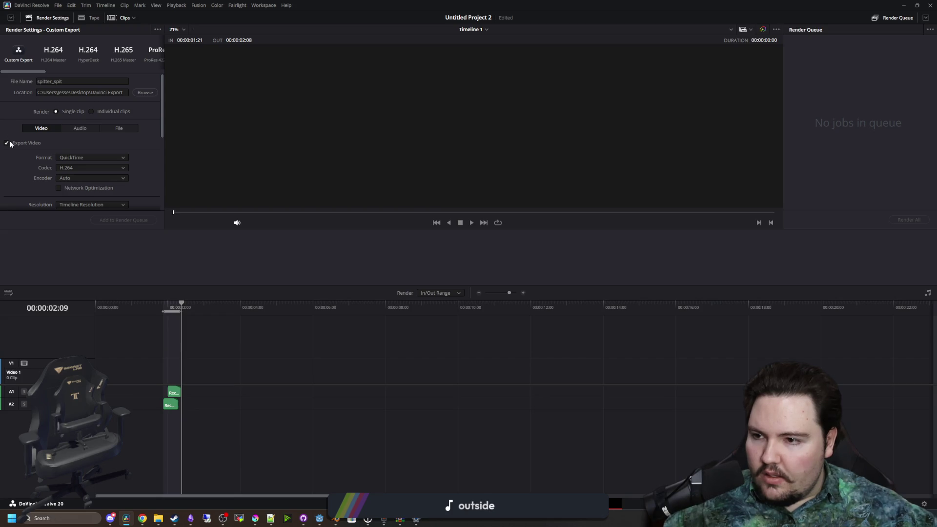
- Set audio output to Wave, add the job to the Render Queue and render it
click(76, 129)
click(90, 157)
key(Escape)
scroll(127, 193, down, 1)
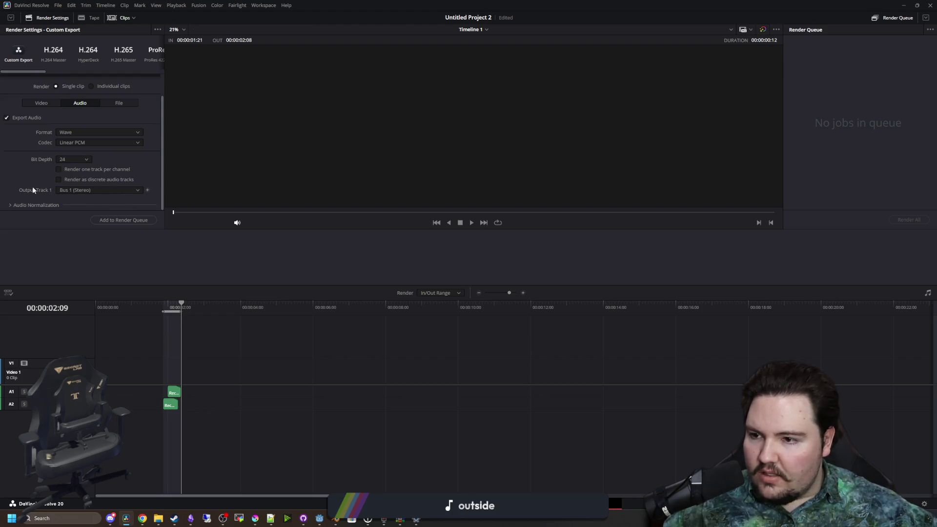
scroll(33, 190, up, 1)
scroll(33, 189, down, 1)
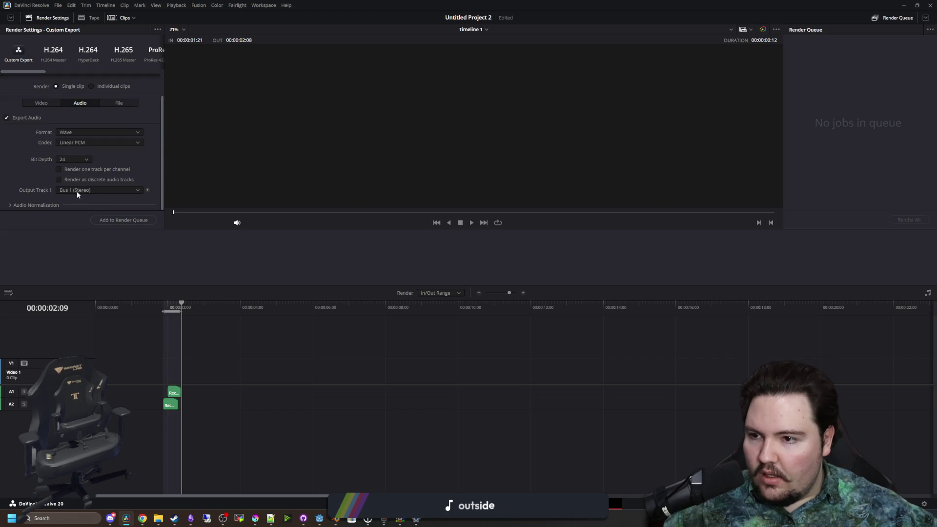
click(125, 221)
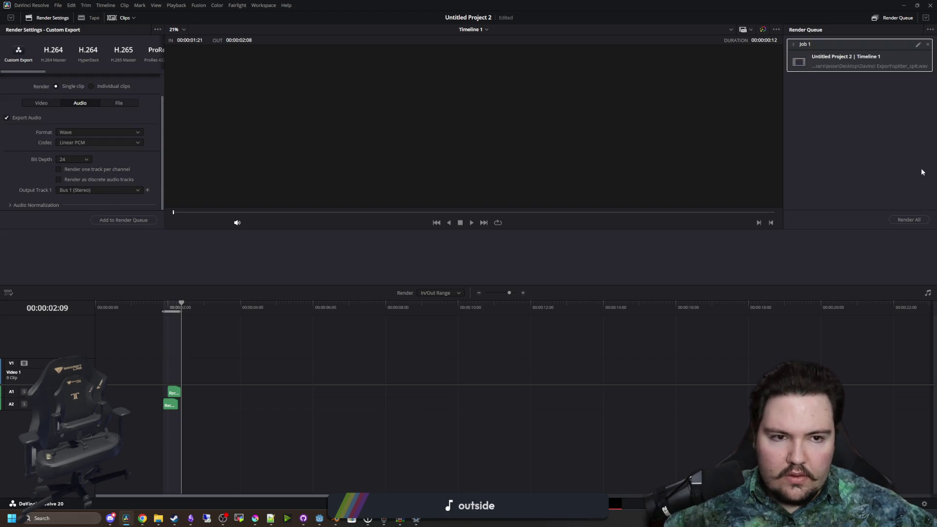
click(913, 223)
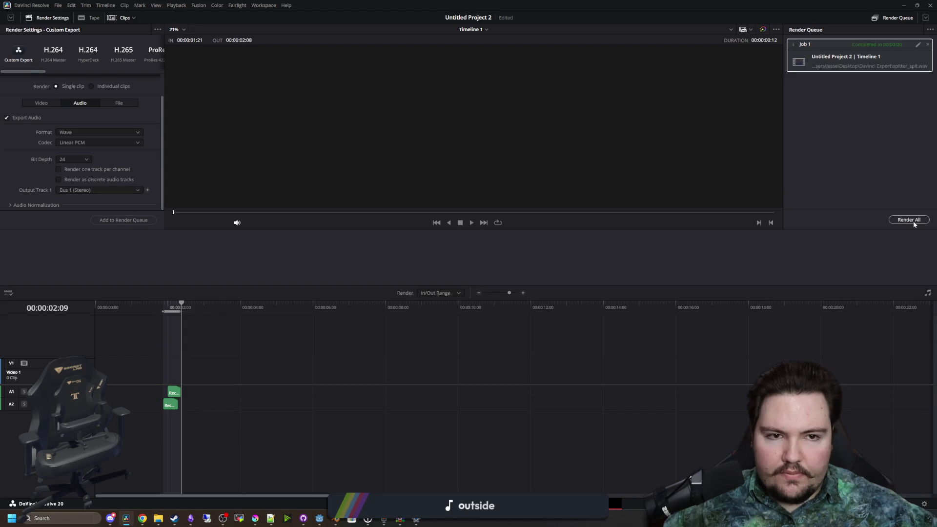
key(alt+Tab)
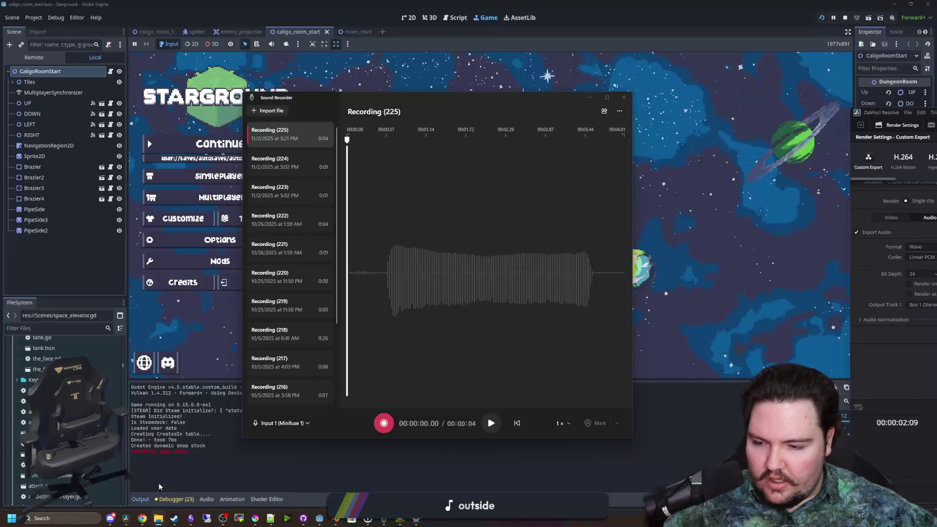
- Filter FileSystem for 'sound effec' to open Sounds/Sound Effects, then close the finished conversion script
scroll(42, 360, up, 10)
click(591, 98)
scroll(74, 356, down, 15)
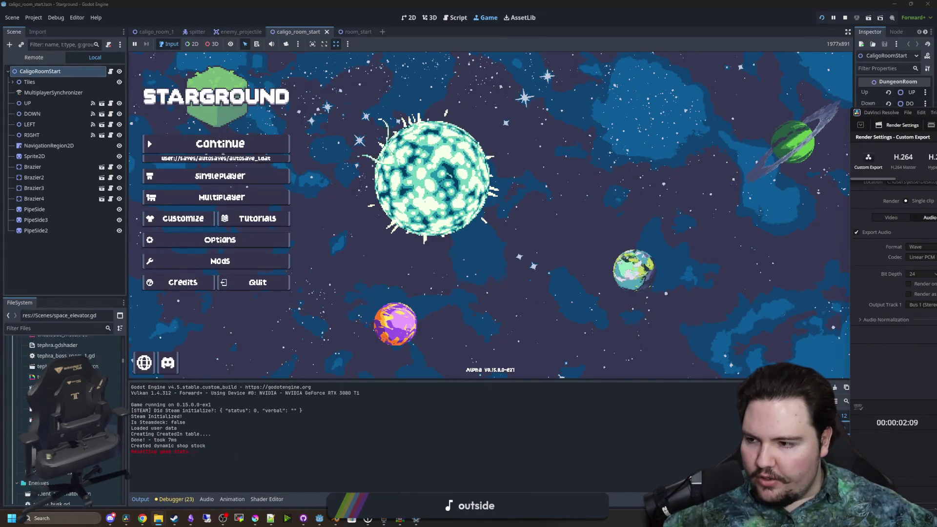
click(74, 328)
text(sound effec)
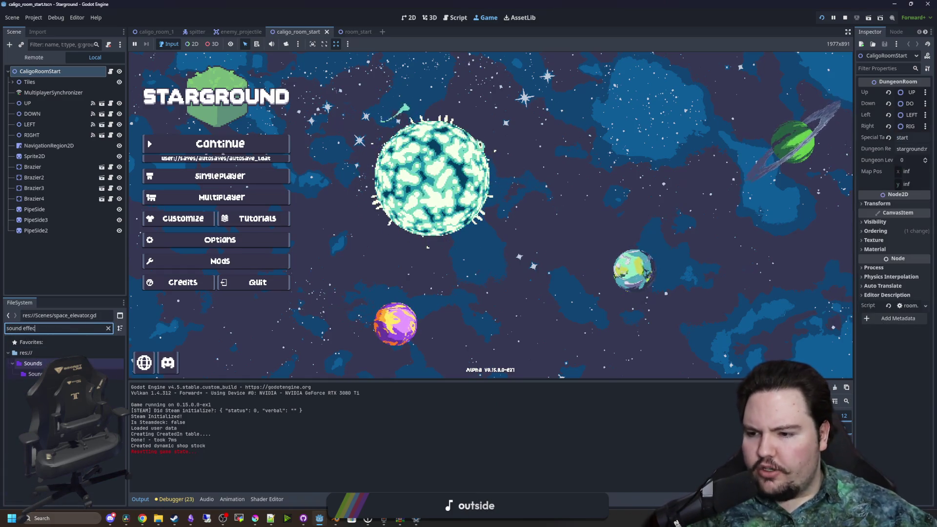
key(Down)
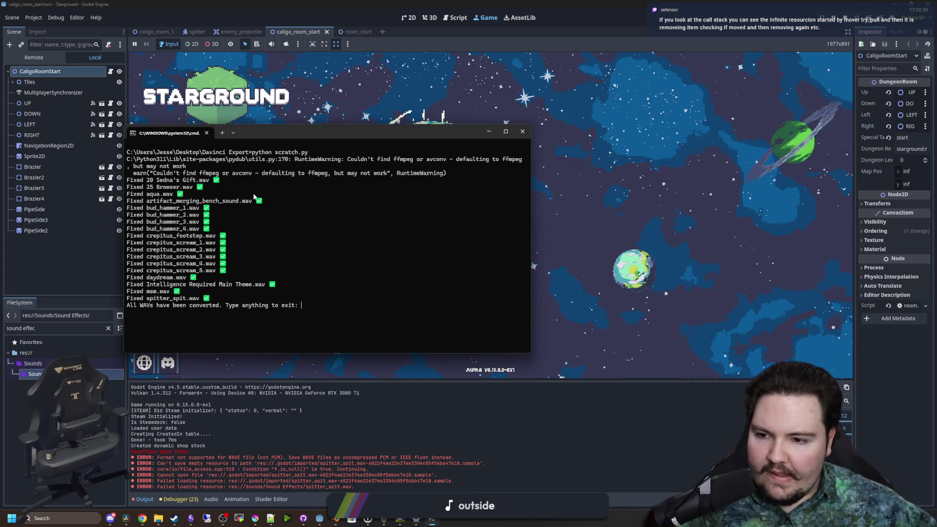
key(Return)
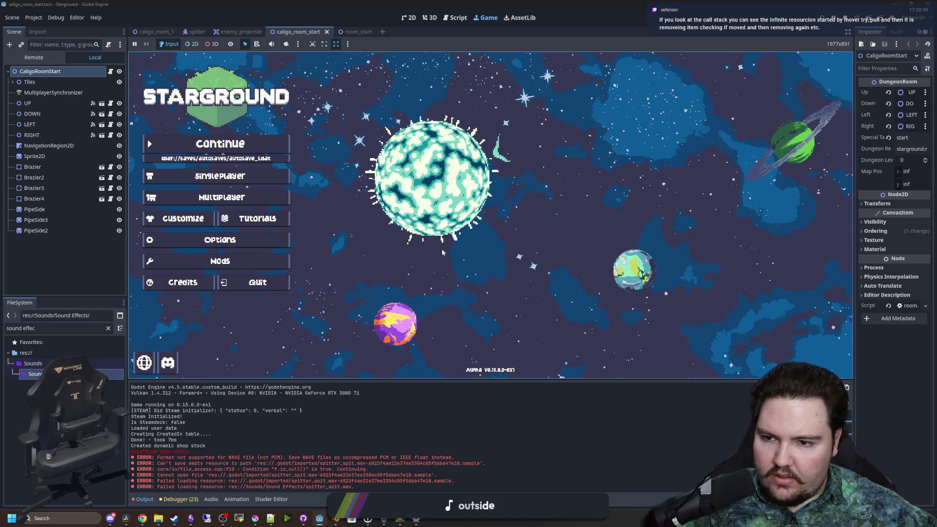
click(238, 176)
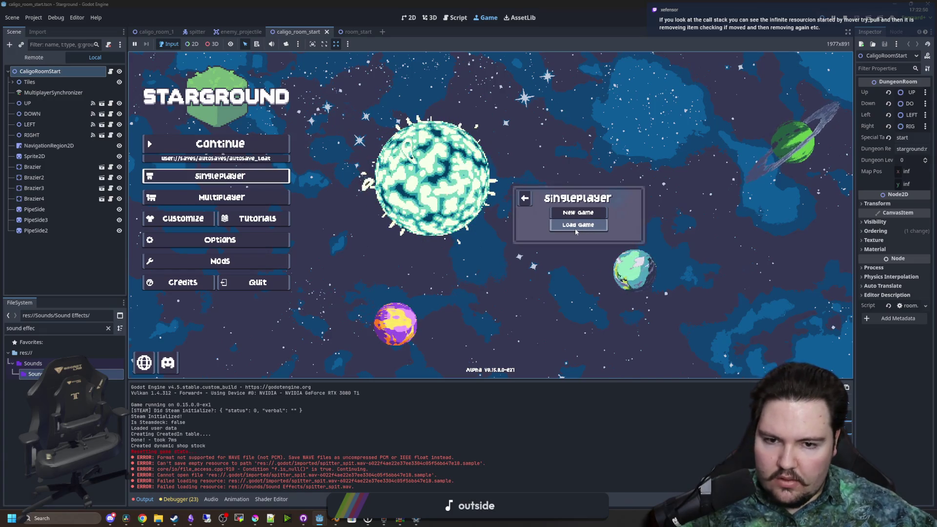
- From Load Game, filter saves with 'craz' and load the crazymode save
click(575, 229)
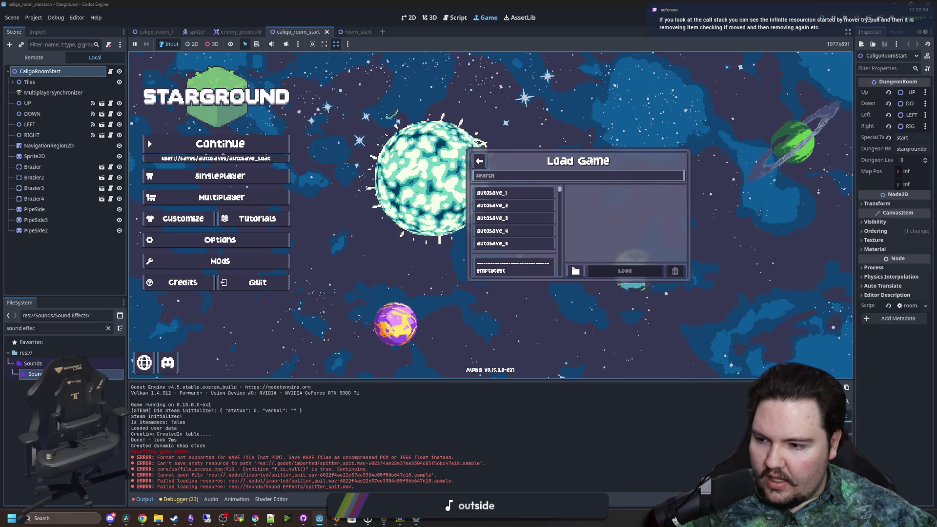
click(527, 180)
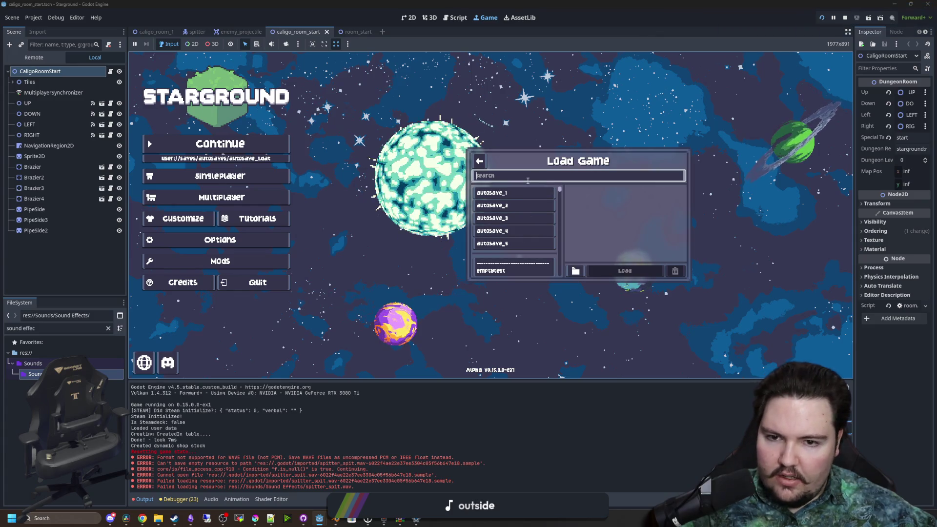
text(craz)
click(509, 201)
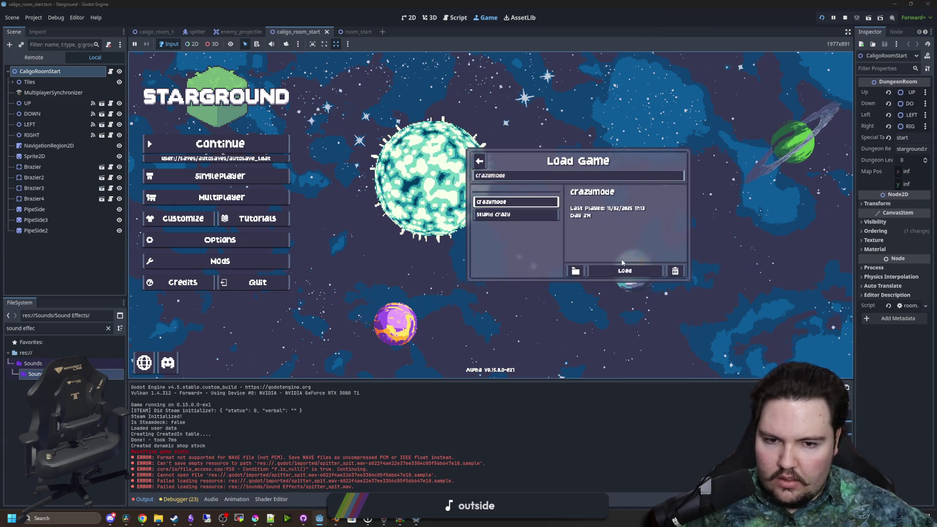
click(630, 271)
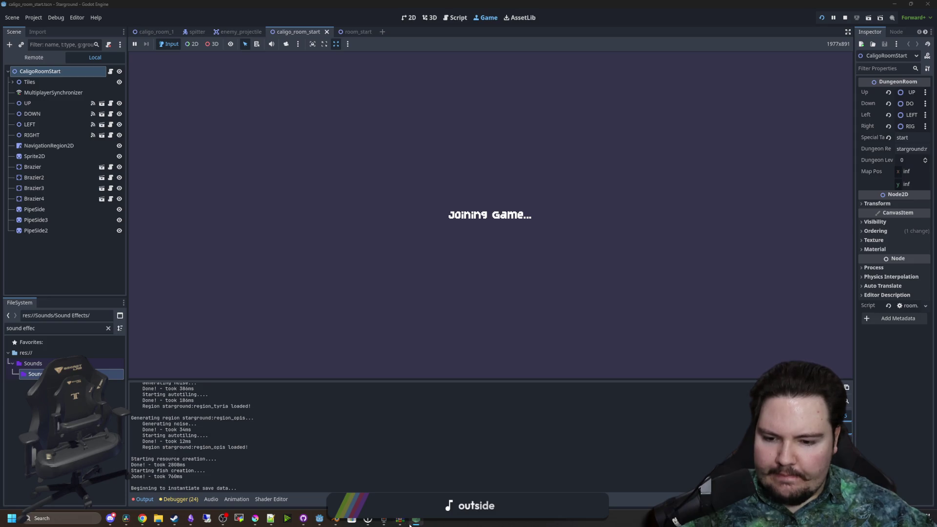
mouse_move(405, 520)
mouse_move(369, 520)
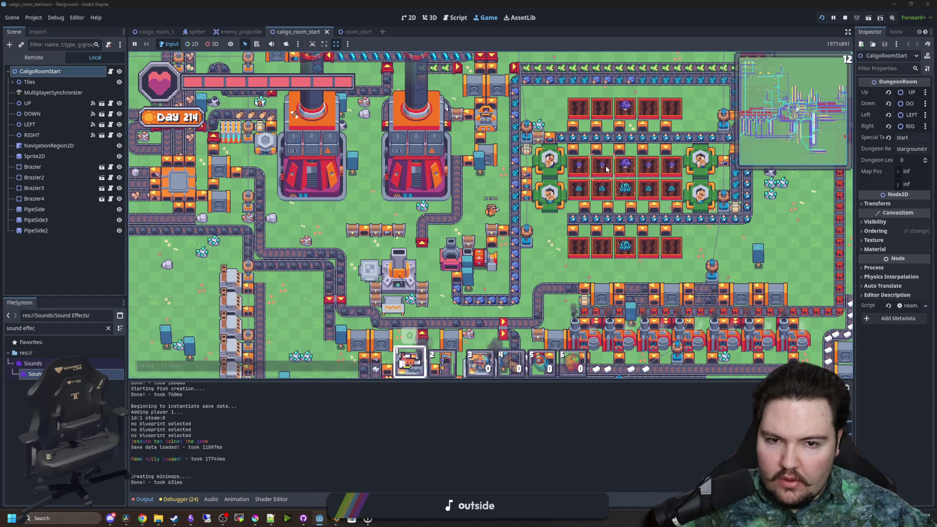
- Walk the character right and up through the factory, briefly hiding and restoring the Output log
key(w+d)
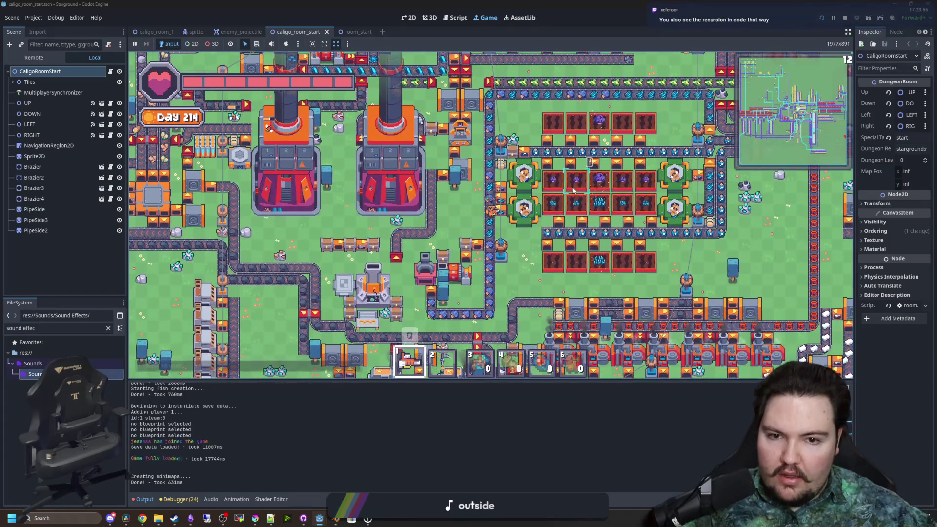
key(s+d)
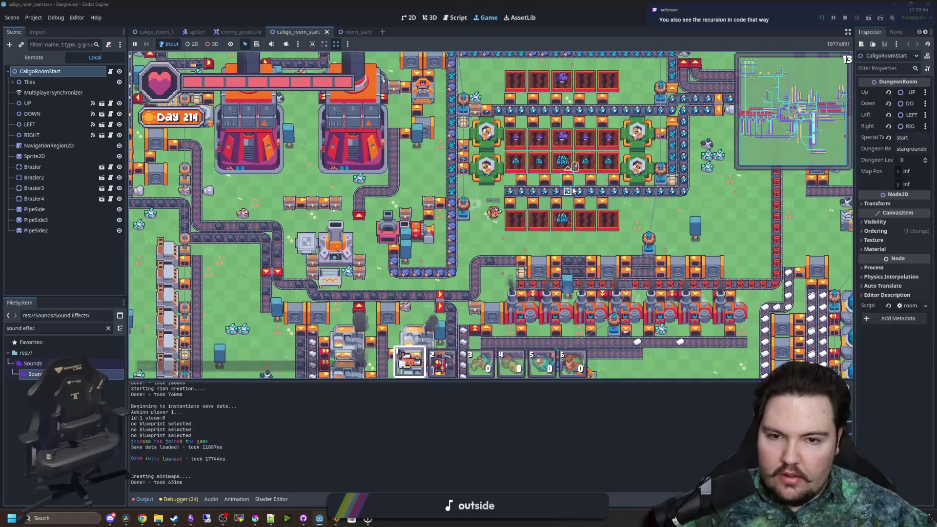
key(d)
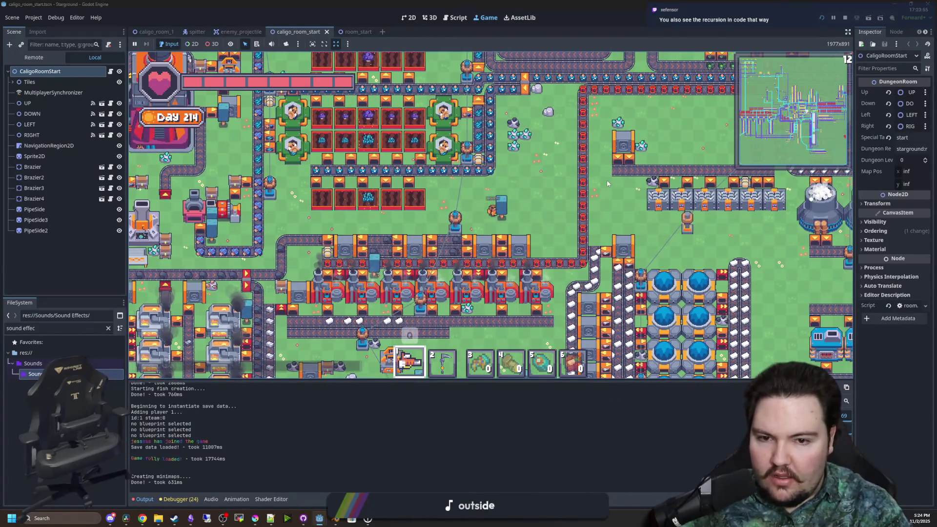
key(w)
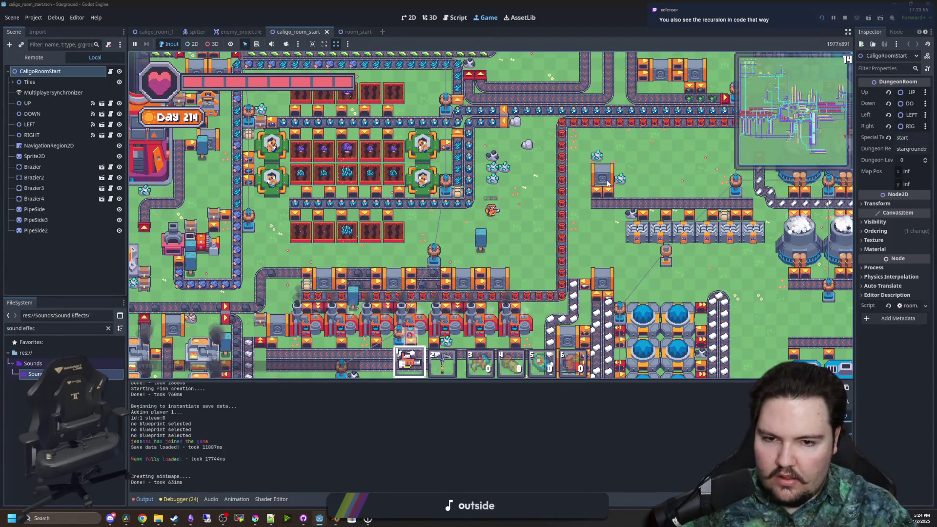
click(133, 500)
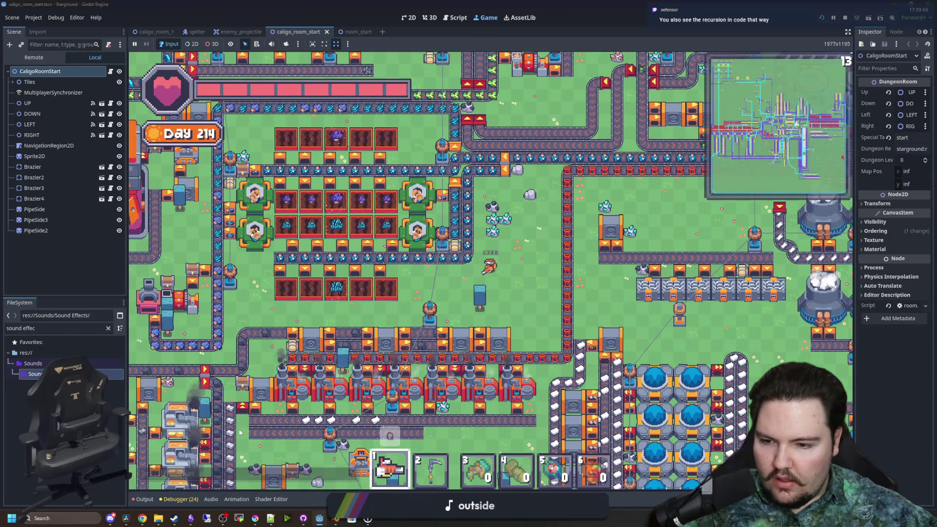
click(136, 500)
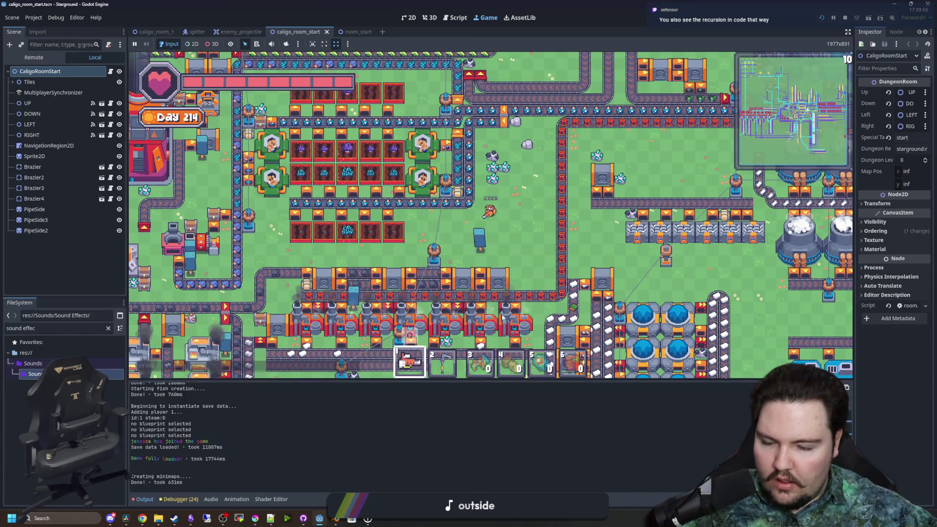
- Walk the character up through the factory, then left past the machines
key(d)
key(w)
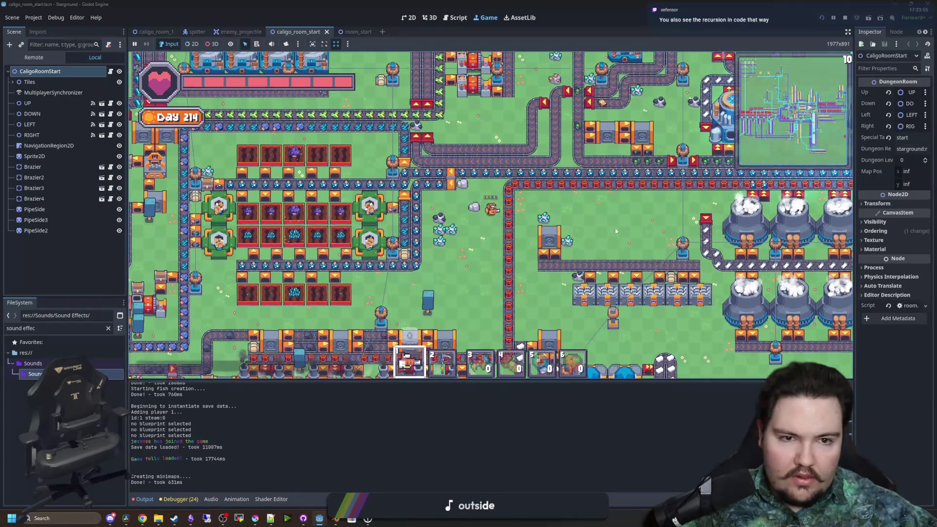
key(a)
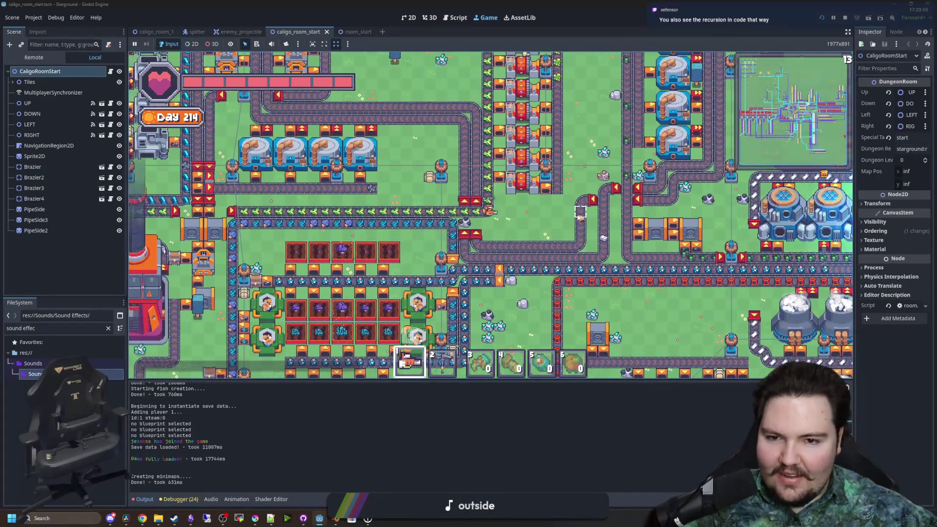
key(a)
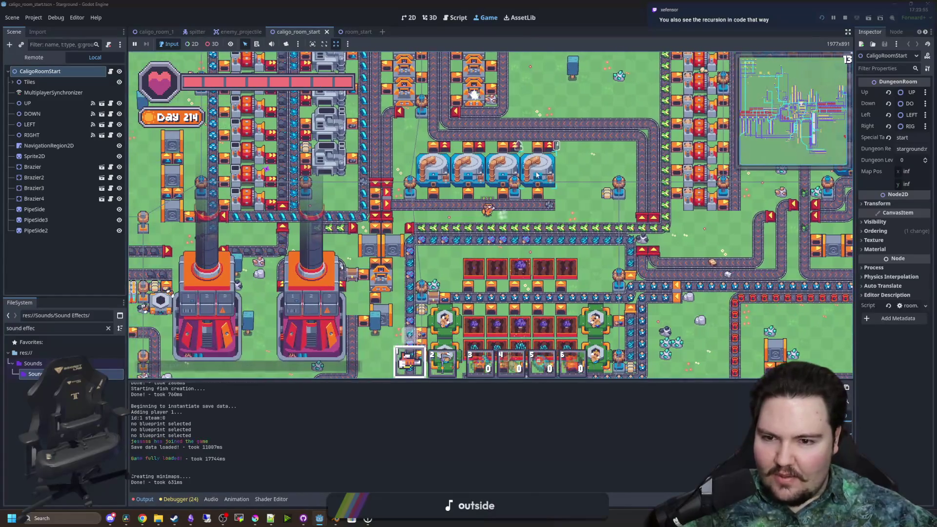
key(a)
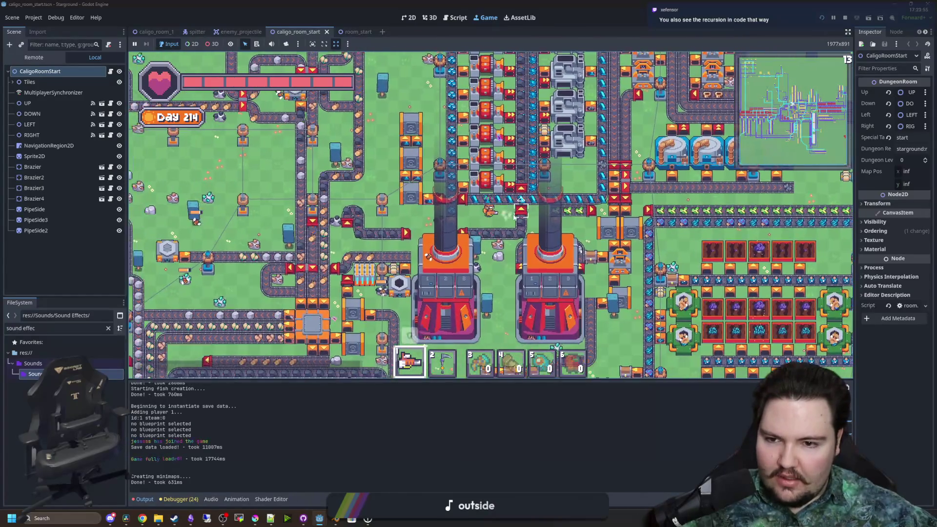
key(a)
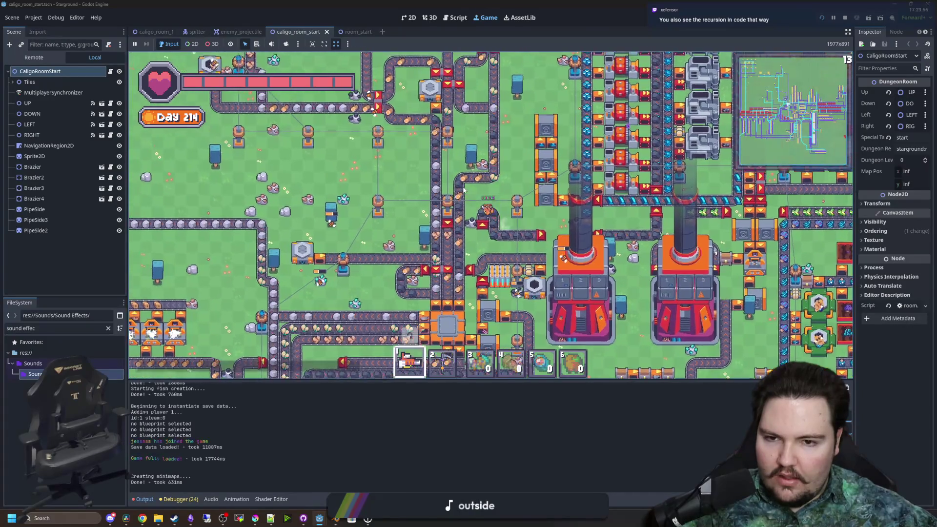
key(a)
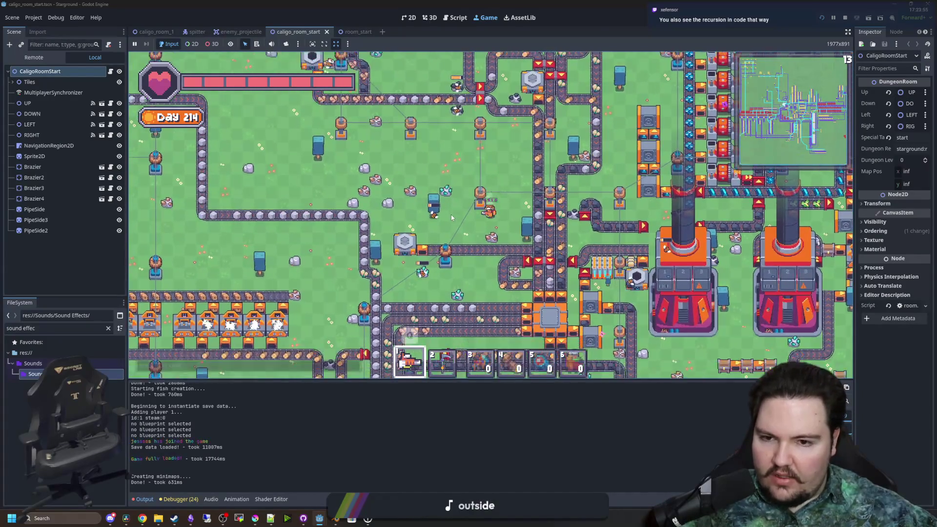
- Walk the character down and to the left across the factory
key(s)
key(s)
key(a)
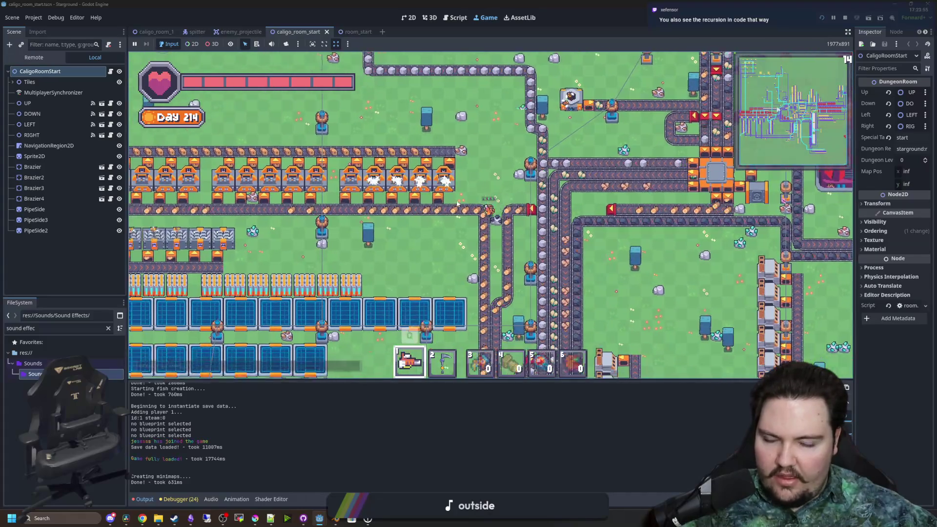
key(s)
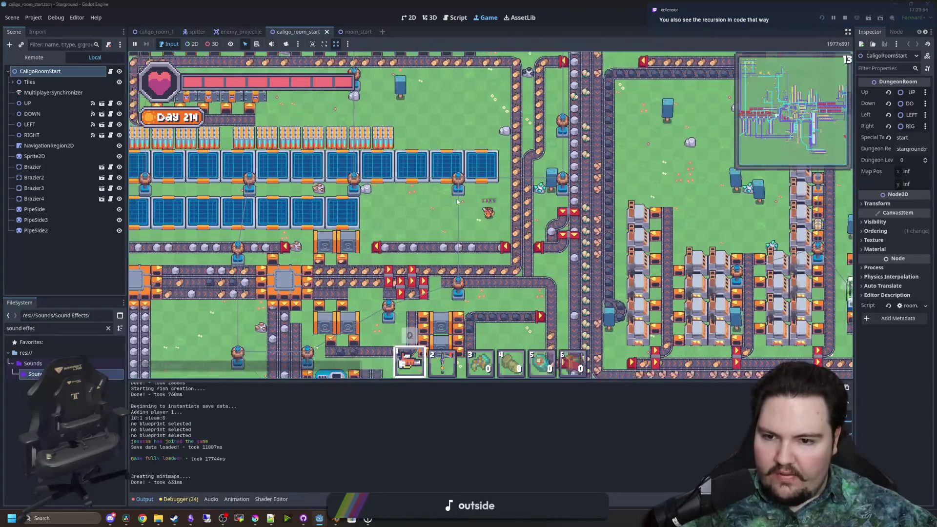
key(a)
key(s)
key(a)
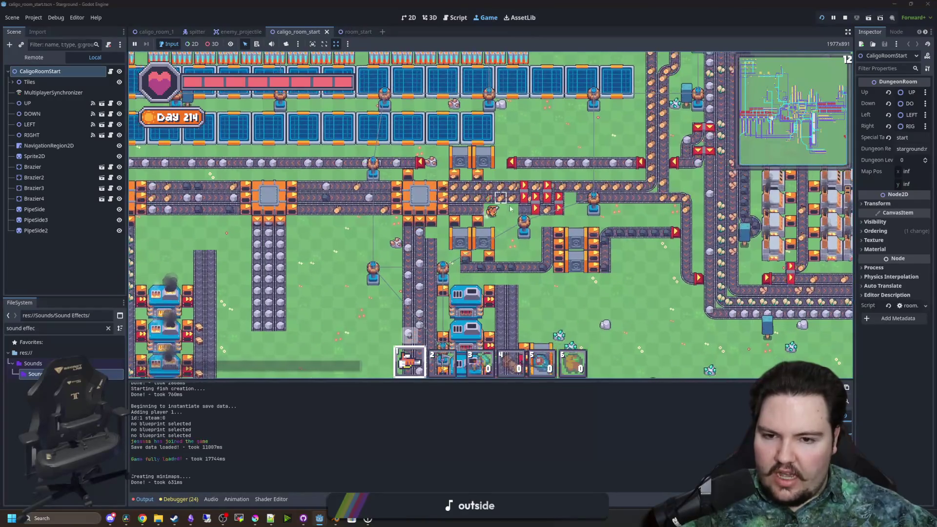
key(a)
key(s)
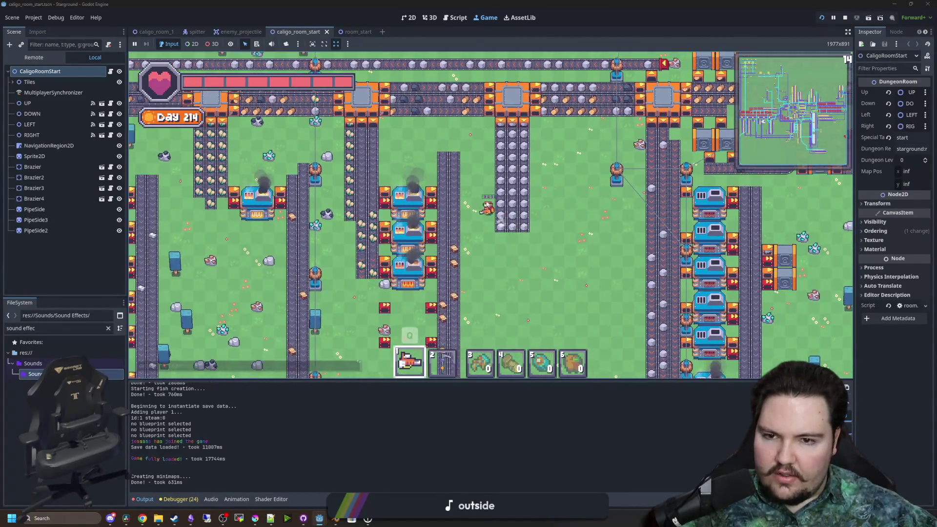
- Walk the character toward the water, then down and right along the southern conveyor lines
key(w)
key(a)
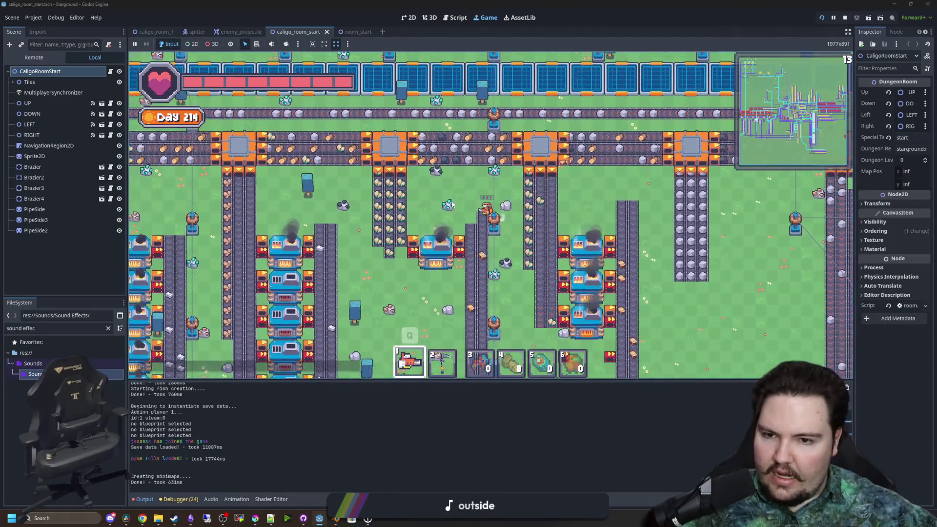
key(a)
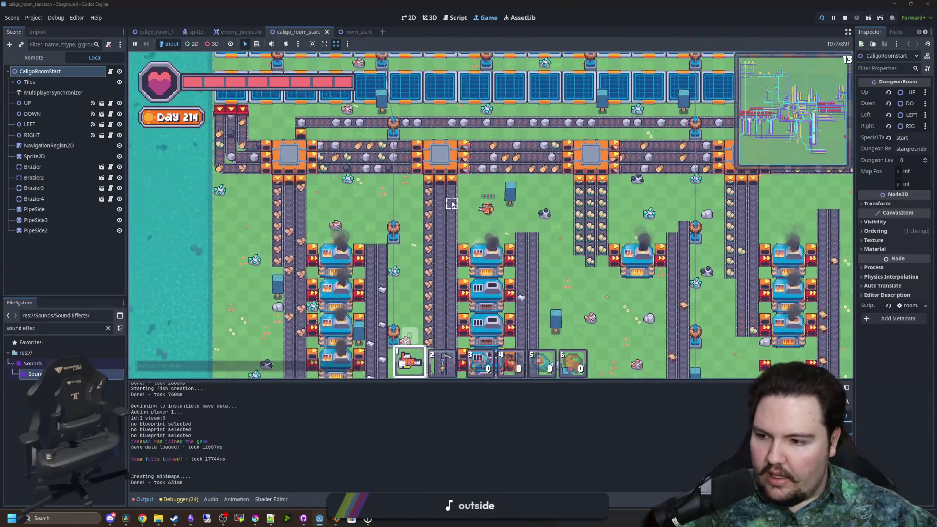
key(a)
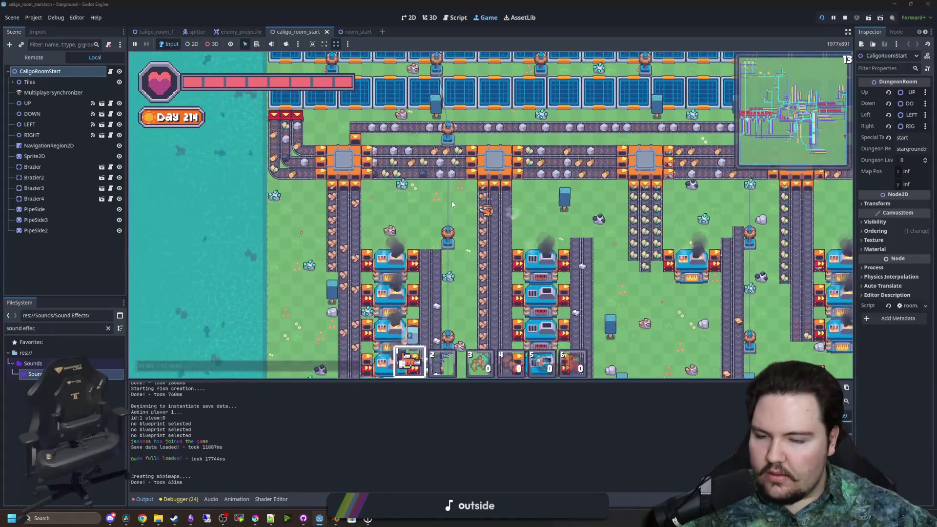
key(s)
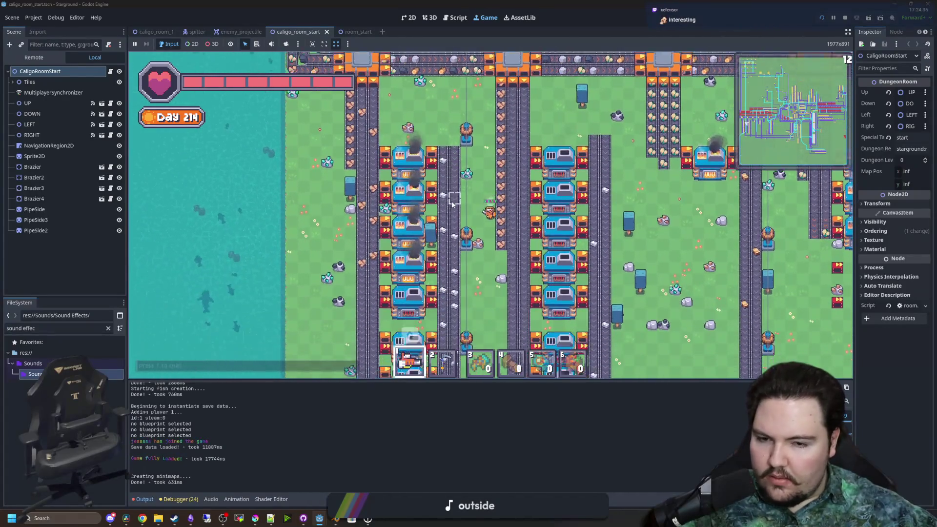
key(s)
key(d)
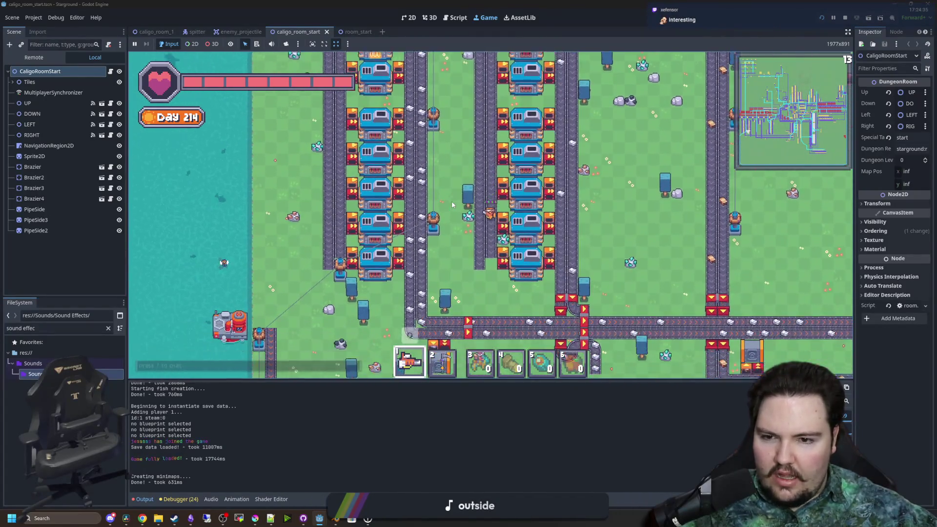
key(s)
key(d)
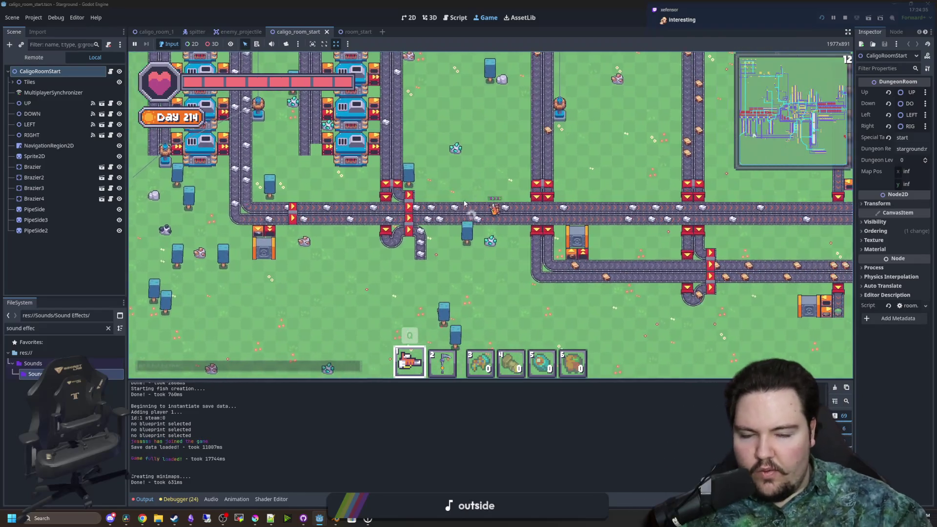
key(d)
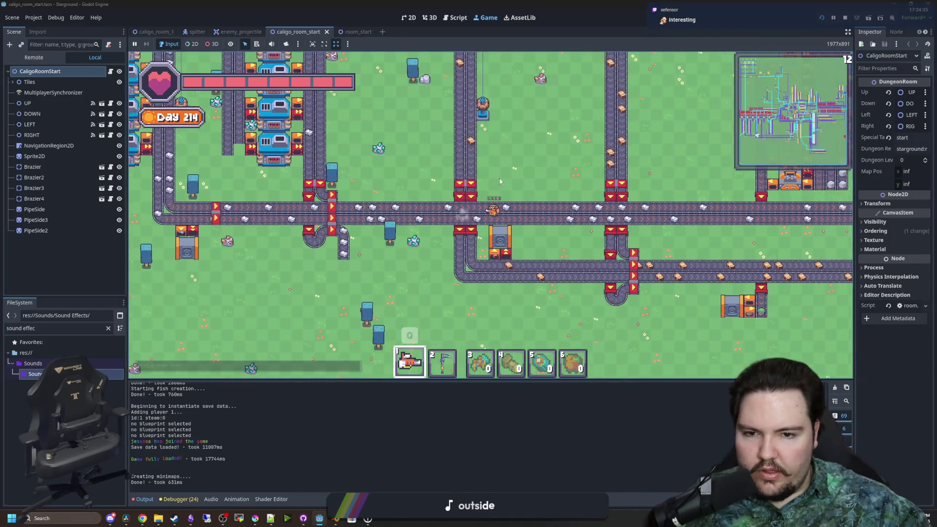